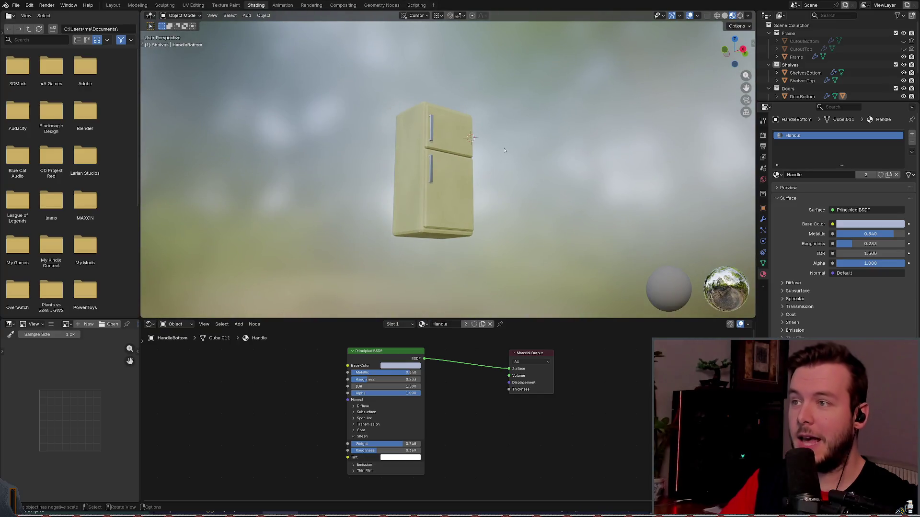
Step: Glance over the refrigerator scene, then bring up the door_wood scene and orbit around the door
{"action": "scroll", "coordinate": [503, 153], "scroll_direction": "down", "scroll_amount": 2}
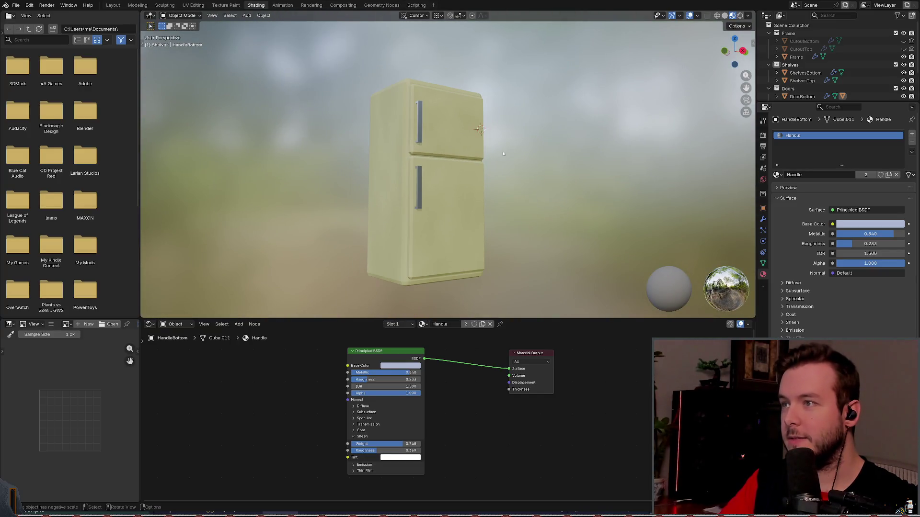
{"action": "middle_click_drag", "start_coordinate": [444, 187], "coordinate": [457, 188]}
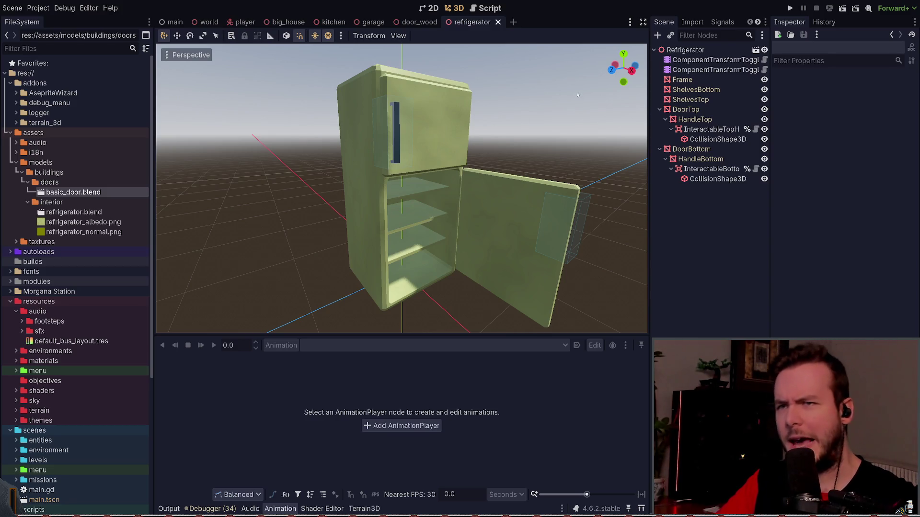
{"action": "left_click", "coordinate": [685, 50]}
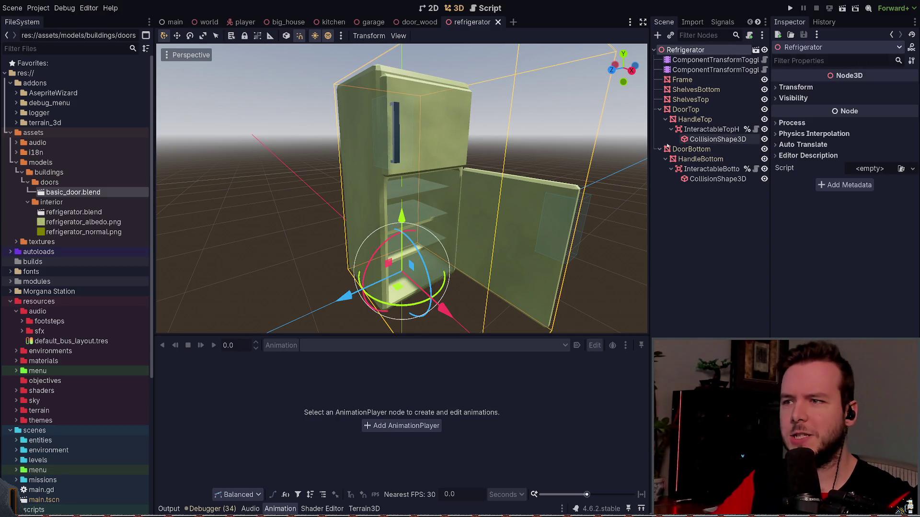
{"action": "left_click", "coordinate": [618, 189]}
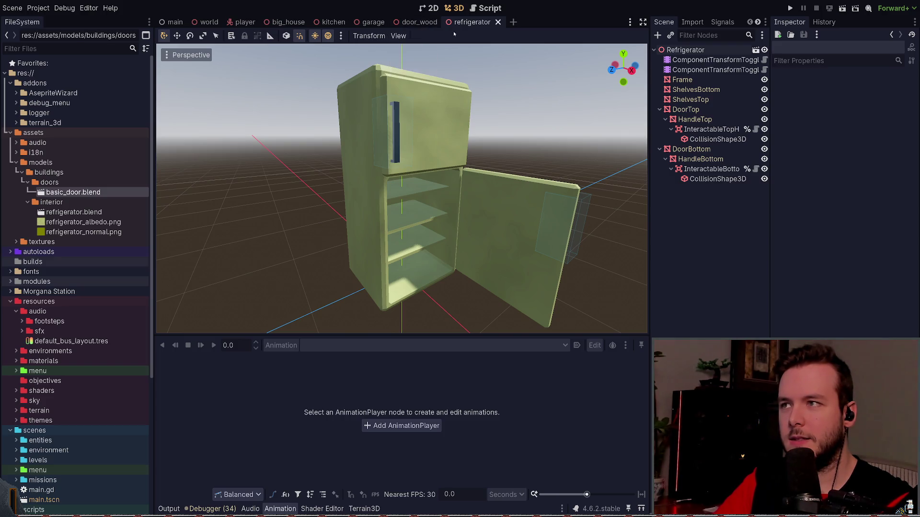
{"action": "left_click", "coordinate": [419, 23]}
{"action": "middle_click_drag", "start_coordinate": [449, 149], "coordinate": [457, 149]}
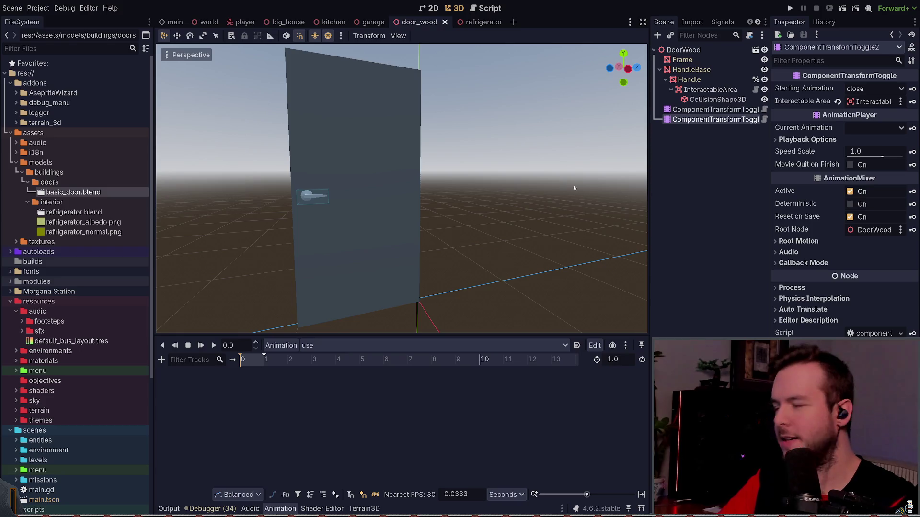
{"action": "left_click", "coordinate": [697, 112]}
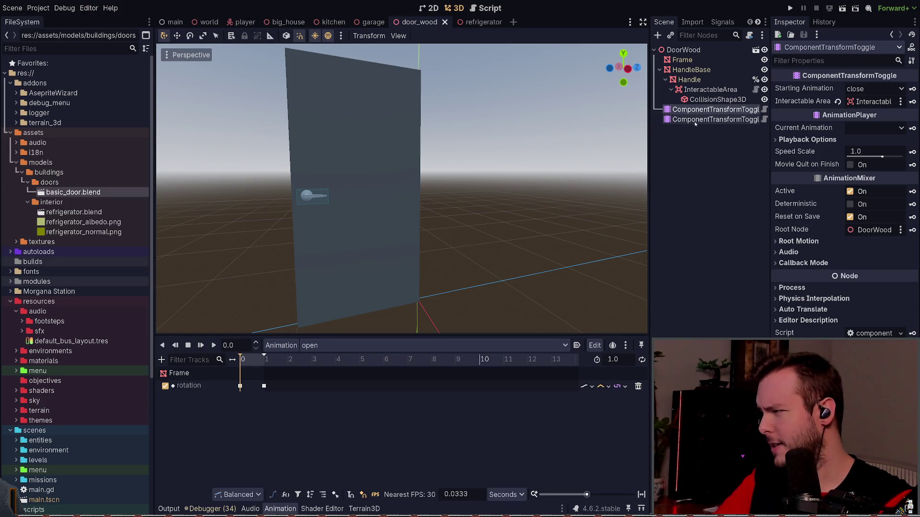
{"action": "left_click", "coordinate": [696, 121]}
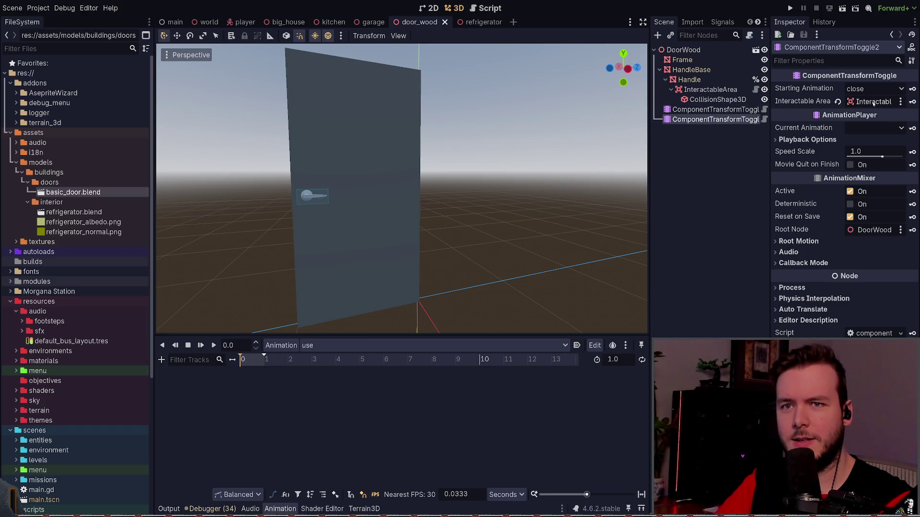
{"action": "left_click", "coordinate": [714, 110]}
{"action": "left_click", "coordinate": [716, 119]}
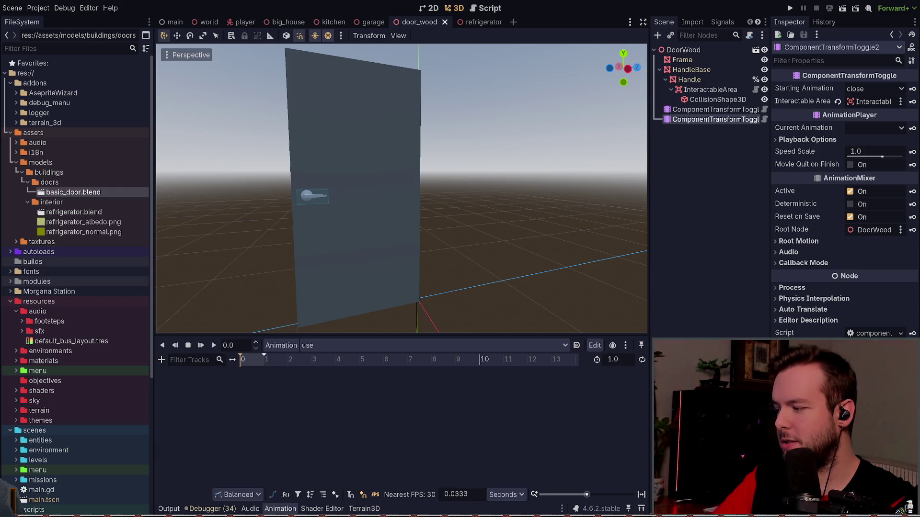
{"action": "left_click", "coordinate": [672, 146]}
{"action": "left_click", "coordinate": [713, 119]}
{"action": "left_click", "coordinate": [714, 109]}
{"action": "left_click", "coordinate": [714, 120]}
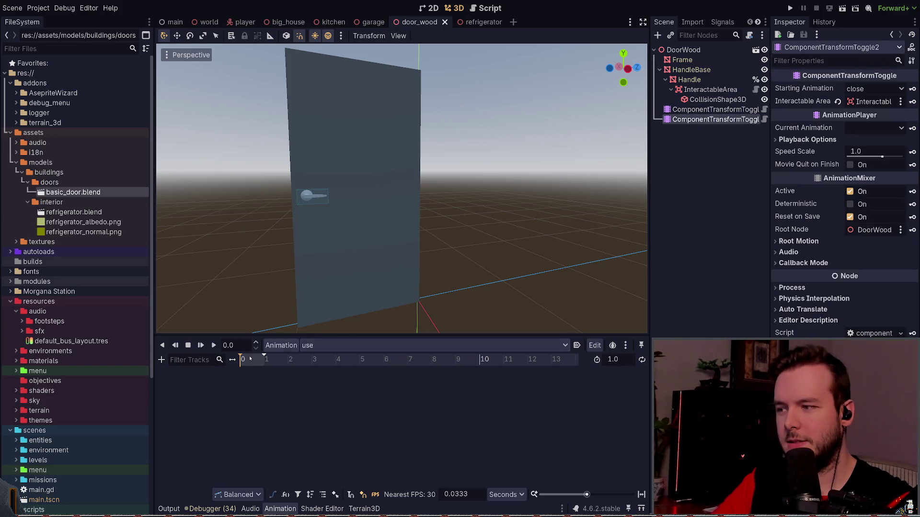
{"action": "left_click", "coordinate": [702, 220]}
{"action": "left_click", "coordinate": [702, 109]}
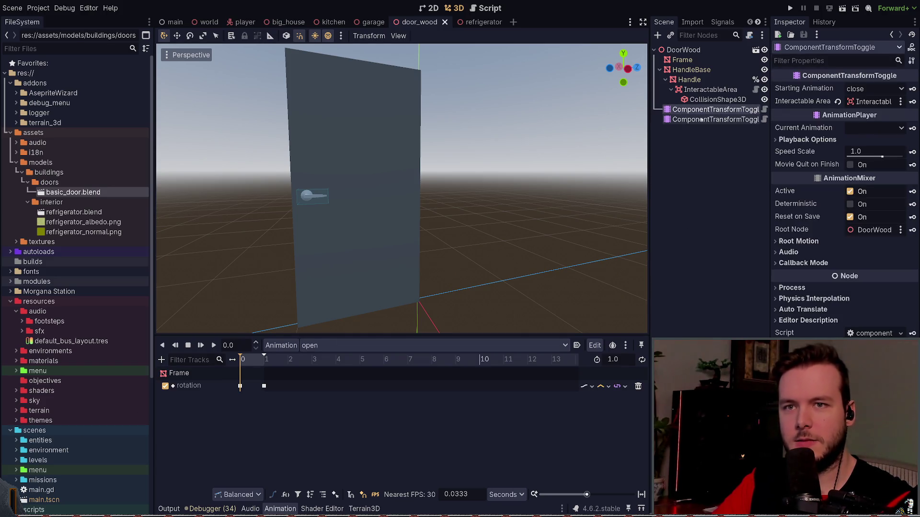
{"action": "left_click", "coordinate": [702, 119]}
{"action": "left_click", "coordinate": [714, 109]}
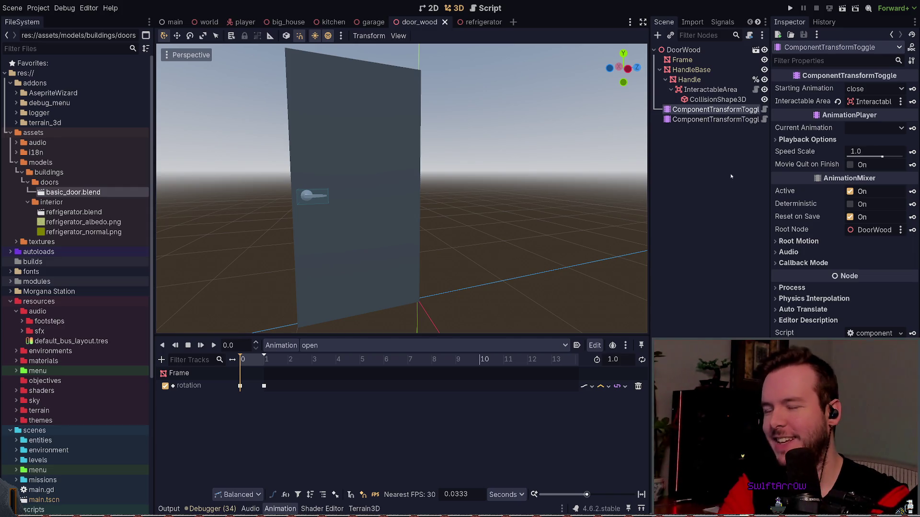
{"action": "left_click", "coordinate": [714, 119]}
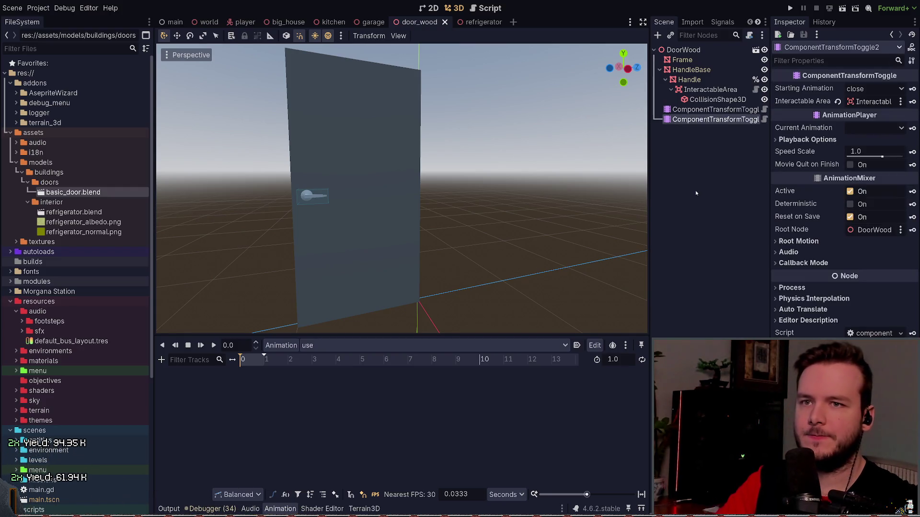
{"action": "left_click", "coordinate": [712, 110]}
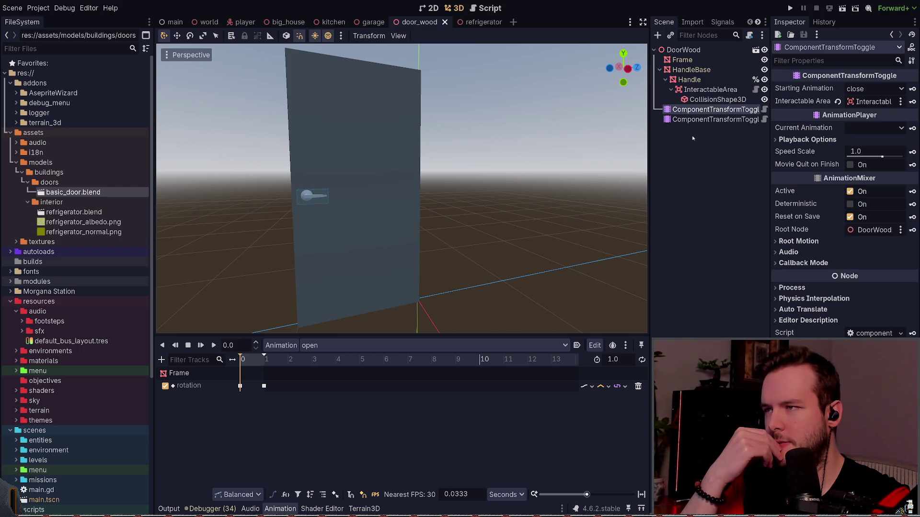
{"action": "left_click", "coordinate": [707, 117]}
{"action": "left_click", "coordinate": [707, 110]}
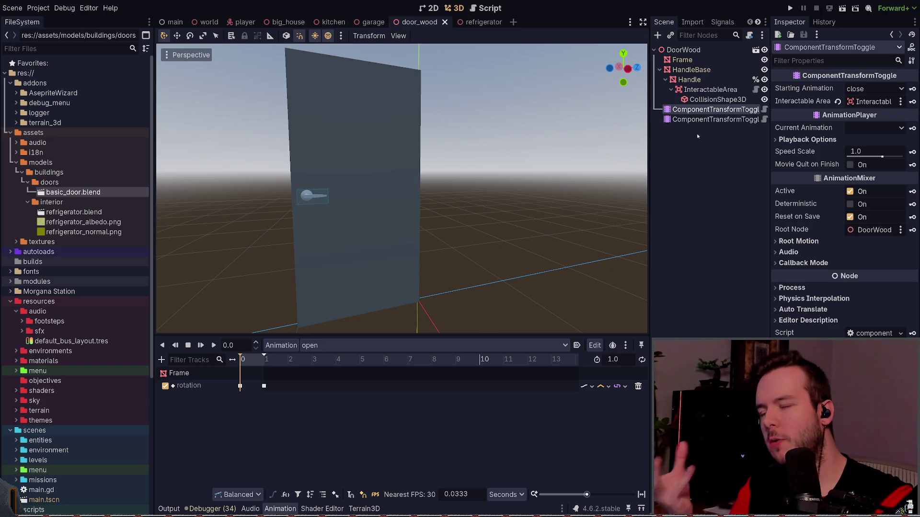
{"action": "left_click", "coordinate": [697, 137]}
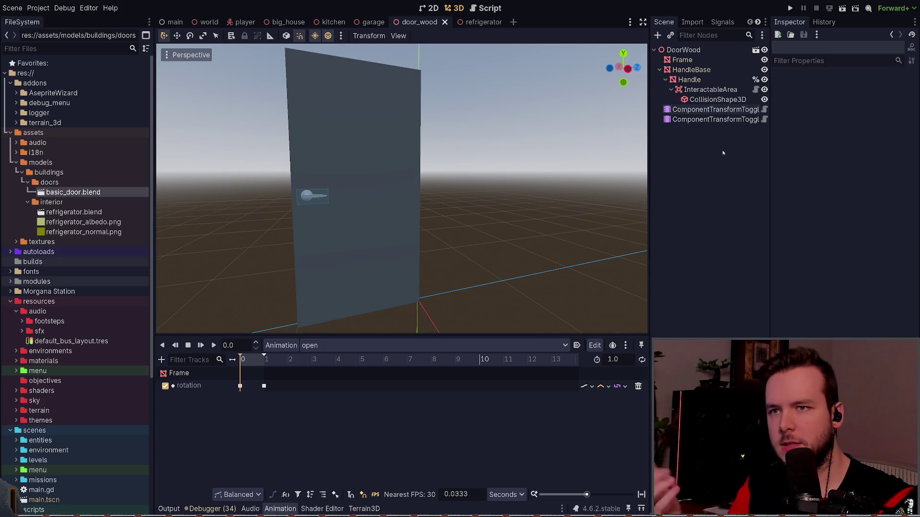
Step: Delete ComponentTransformToggle2 from the door_wood scene tree
{"action": "mouse_move", "coordinate": [411, 160]}
{"action": "middle_mouse_down"}
{"action": "mouse_move", "coordinate": [464, 162]}
{"action": "mouse_move", "coordinate": [446, 162]}
{"action": "middle_mouse_up"}
{"action": "left_click", "coordinate": [719, 110]}
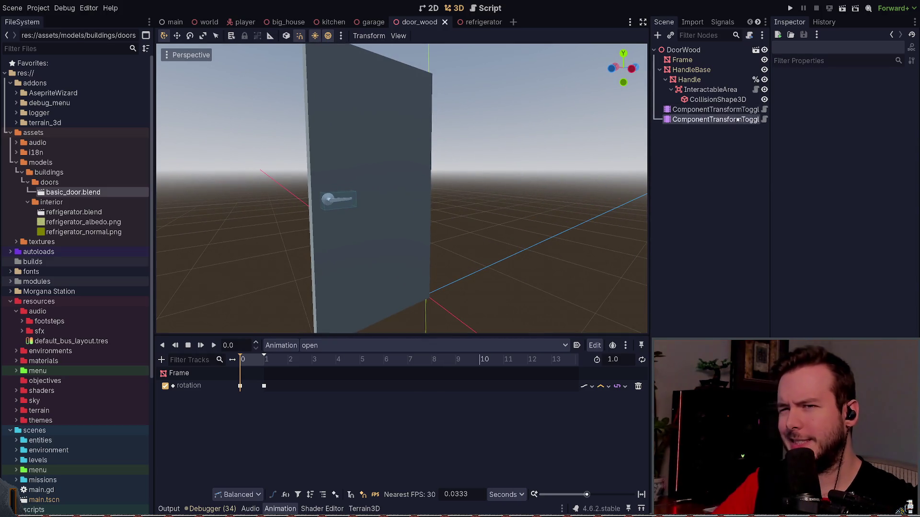
{"action": "left_click", "coordinate": [704, 156]}
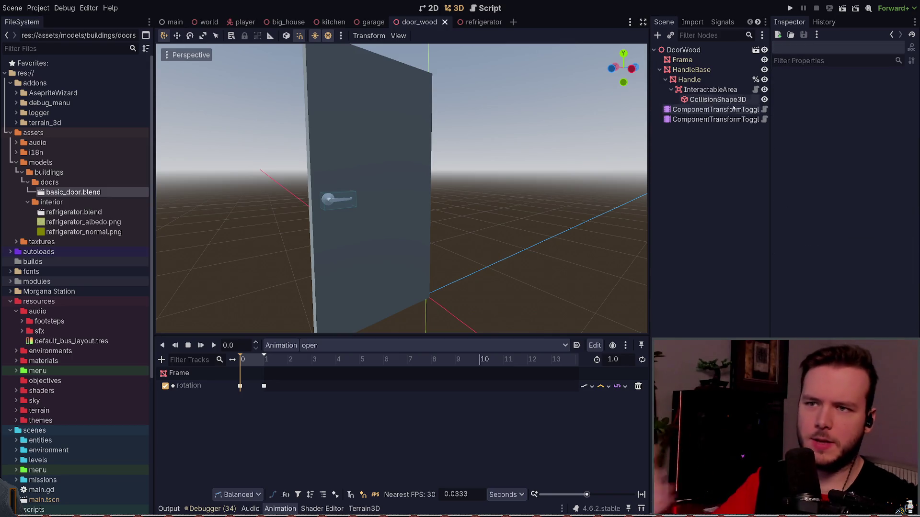
{"action": "left_click", "coordinate": [714, 109]}
{"action": "left_click", "coordinate": [711, 120]}
{"action": "key", "text": "Delete"}
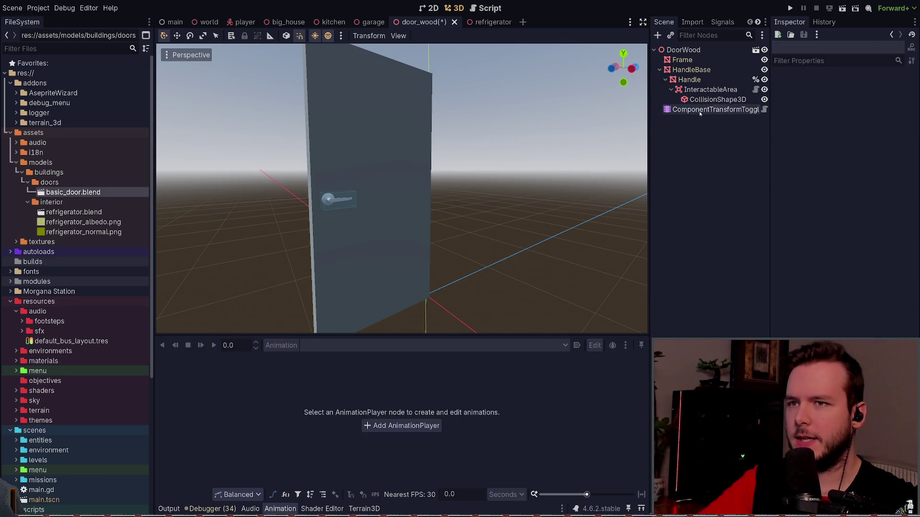
{"action": "left_click", "coordinate": [714, 109]}
Step: Save the door_wood scene and run the project with F5
{"action": "left_click", "coordinate": [692, 157]}
{"action": "key", "text": "ctrl+s"}
{"action": "key", "text": "F5"}
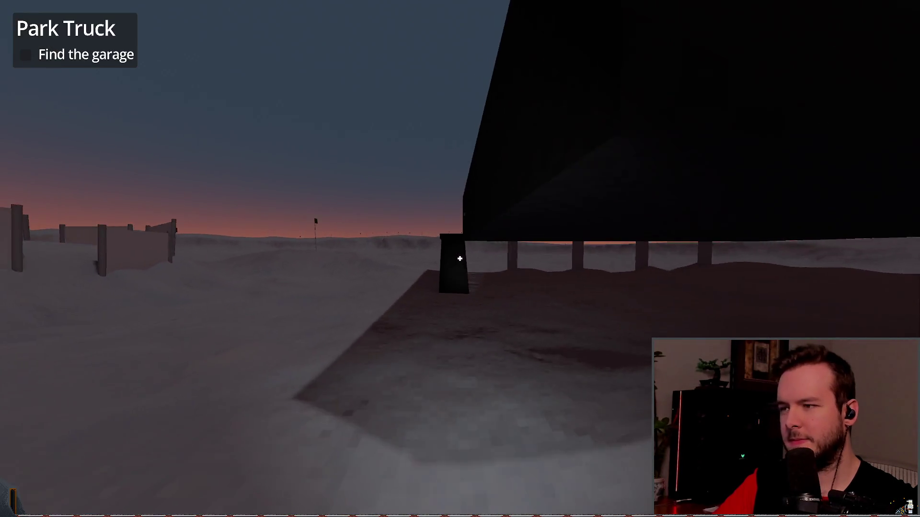
Step: Walk through the garage and kitchen past the fridge and back, then quit from the pause menu
{"action": "key", "text": "w"}
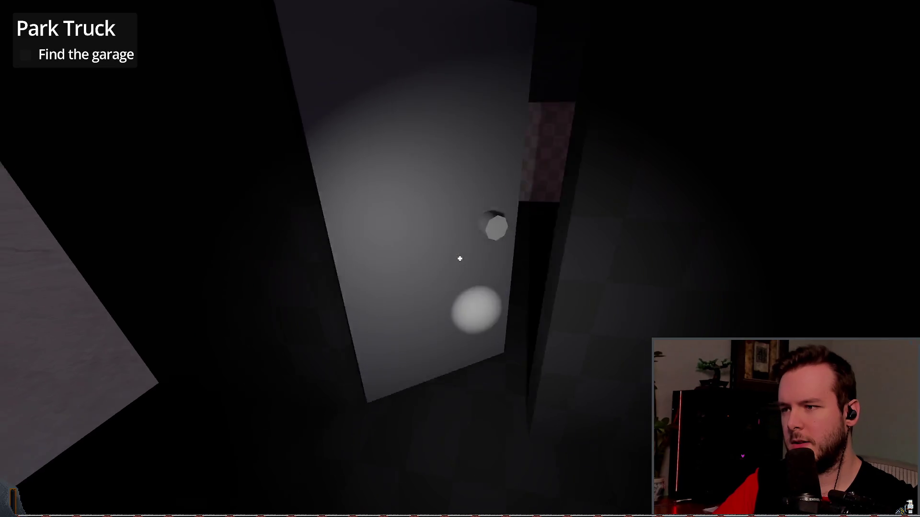
{"action": "key", "text": "w"}
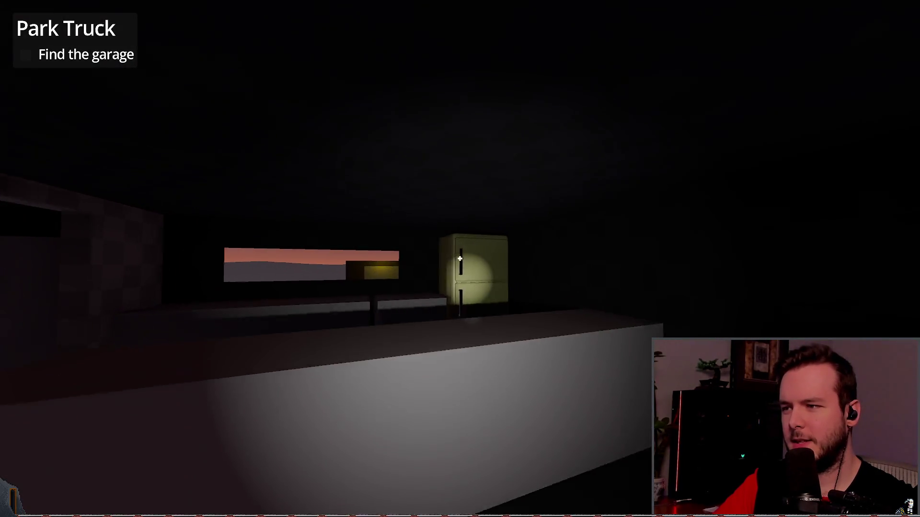
{"action": "key", "text": "w"}
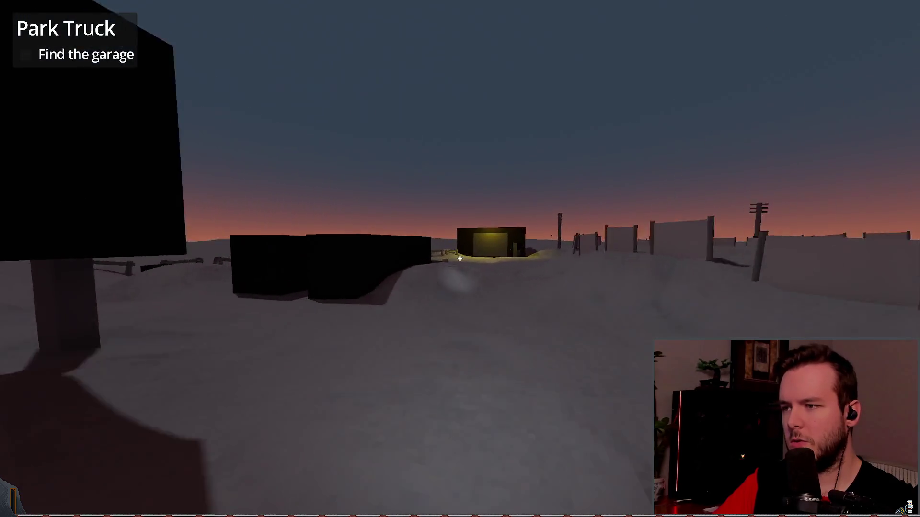
{"action": "key", "text": "w"}
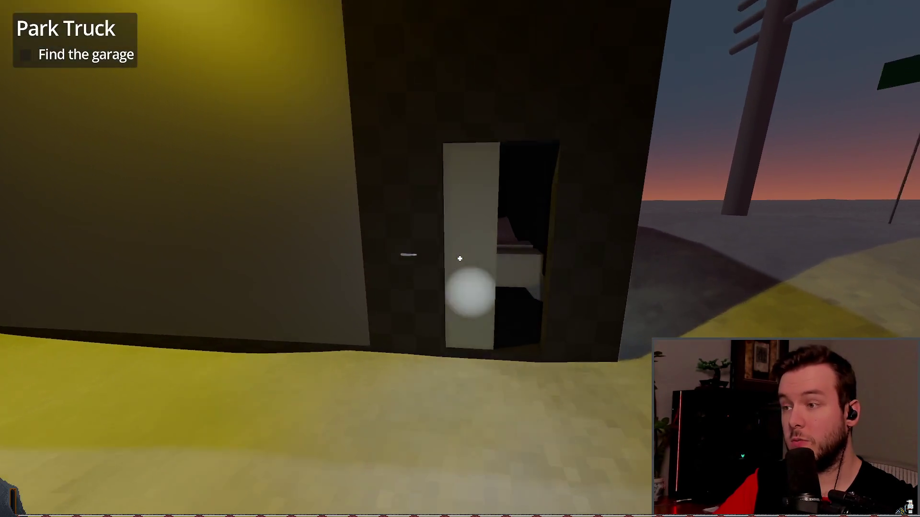
{"action": "key", "text": "Escape"}
{"action": "left_click", "coordinate": [46, 329]}
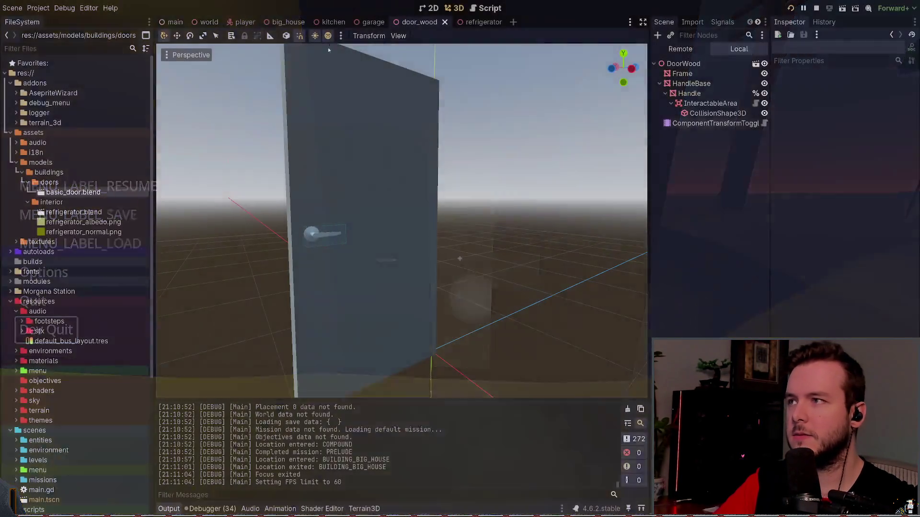
Step: In the garage scene, move the DoorWood instance by -0.3 along the X axis
{"action": "left_click", "coordinate": [373, 22]}
{"action": "scroll", "coordinate": [479, 216], "scroll_direction": "down", "scroll_amount": 3}
{"action": "mouse_move", "coordinate": [479, 216]}
{"action": "middle_mouse_down"}
{"action": "mouse_move", "coordinate": [579, 236]}
{"action": "mouse_move", "coordinate": [539, 230]}
{"action": "middle_mouse_up"}
{"action": "left_click", "coordinate": [472, 215]}
{"action": "scroll", "coordinate": [553, 229], "scroll_direction": "up", "scroll_amount": 2}
{"action": "scroll", "coordinate": [538, 231], "scroll_direction": "up", "scroll_amount": 5}
{"action": "left_click_drag", "start_coordinate": [402, 298], "coordinate": [477, 303]}
Step: Check the shifted door and its handle in the running game, then return to door_wood
{"action": "key", "text": "alt+Tab"}
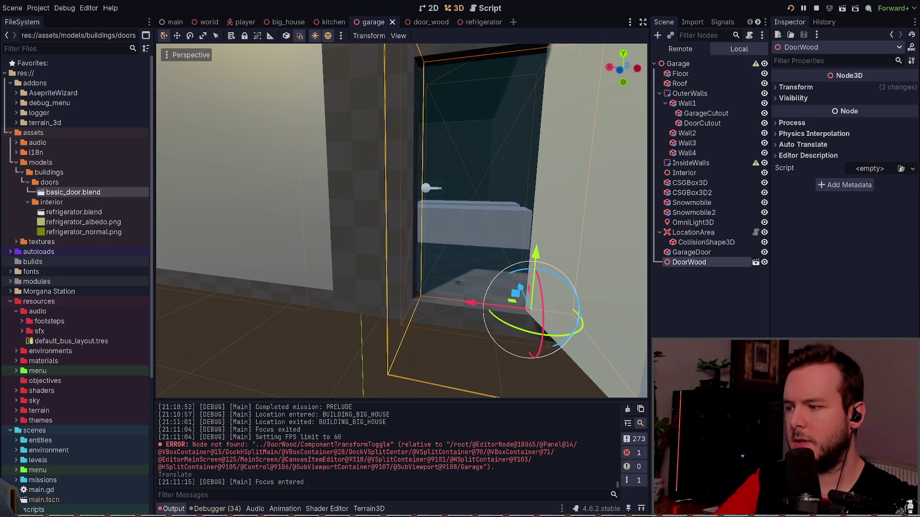
{"action": "key", "text": "Escape"}
{"action": "key", "text": "w"}
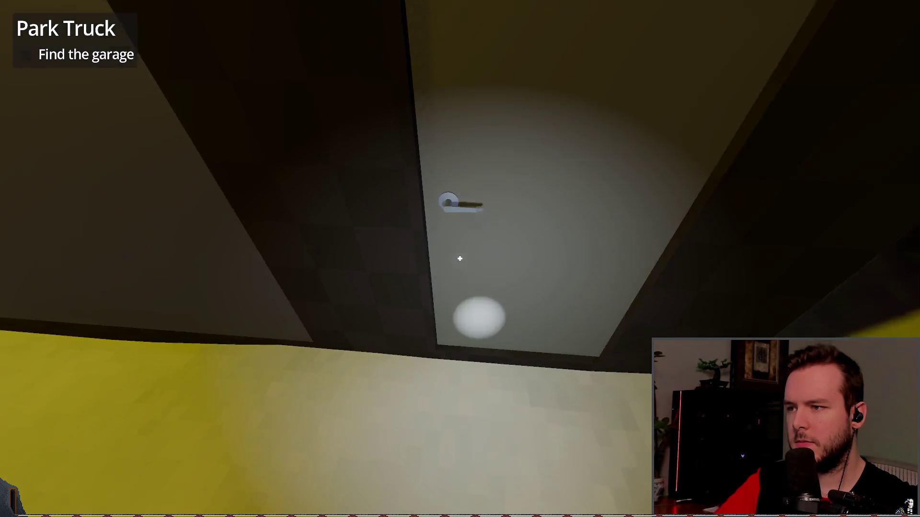
{"action": "key", "text": "Escape"}
{"action": "key", "text": "alt+Tab"}
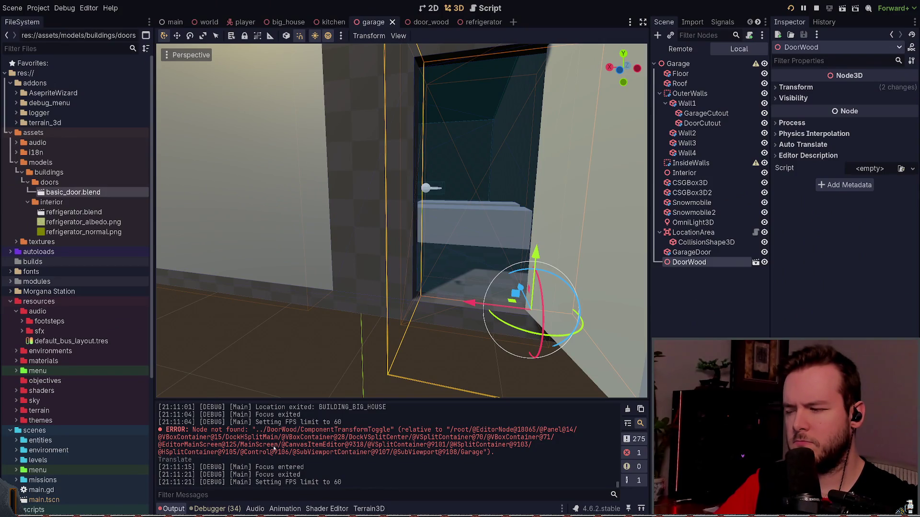
{"action": "left_click", "coordinate": [479, 22]}
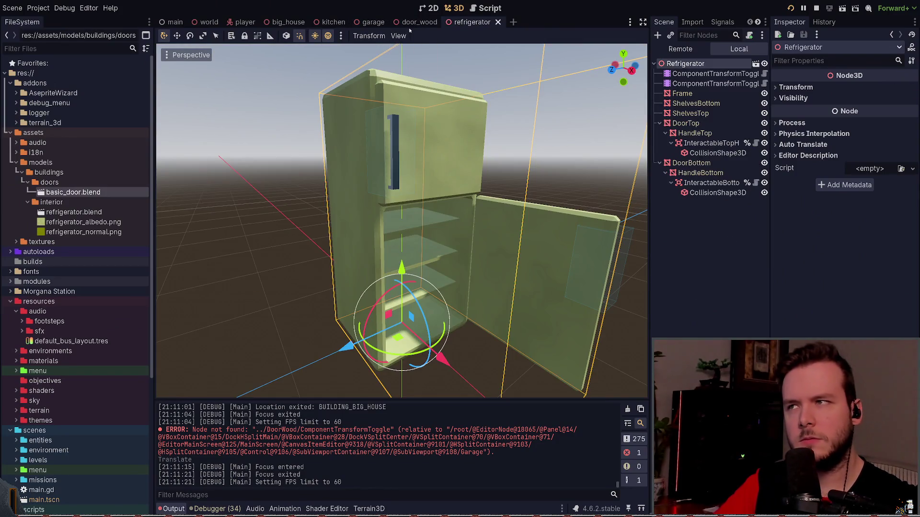
{"action": "left_click", "coordinate": [416, 22]}
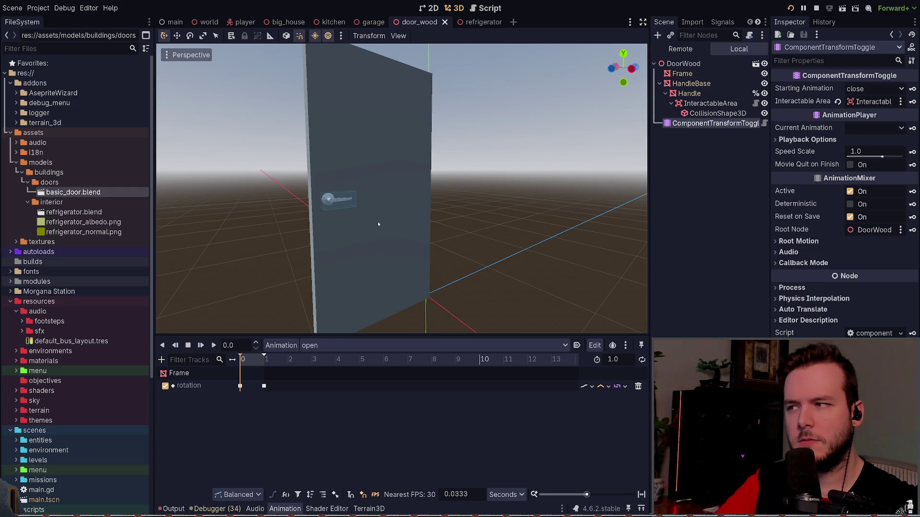
{"action": "left_click", "coordinate": [717, 113]}
{"action": "left_click", "coordinate": [715, 123]}
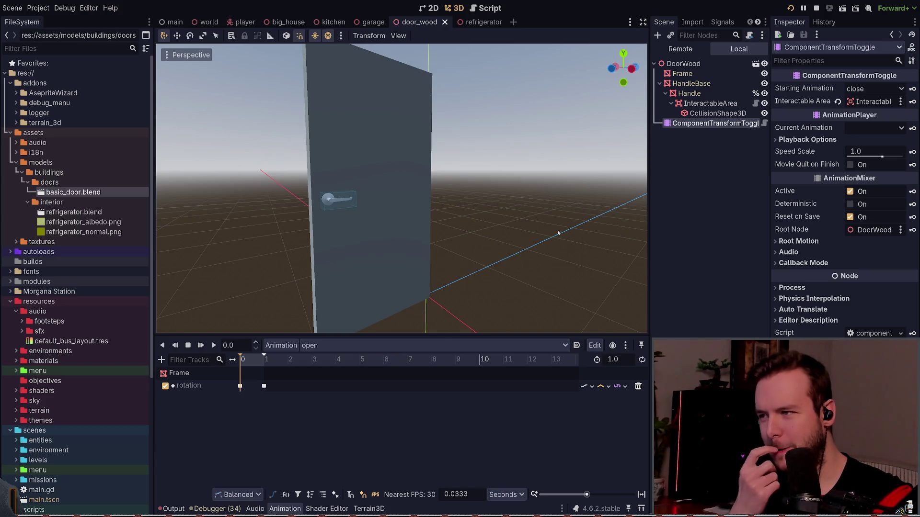
{"action": "mouse_move", "coordinate": [418, 205]}
{"action": "middle_mouse_down"}
{"action": "mouse_move", "coordinate": [395, 229]}
{"action": "mouse_move", "coordinate": [369, 222]}
{"action": "middle_mouse_up"}
{"action": "scroll", "coordinate": [376, 221], "scroll_direction": "up", "scroll_amount": 2}
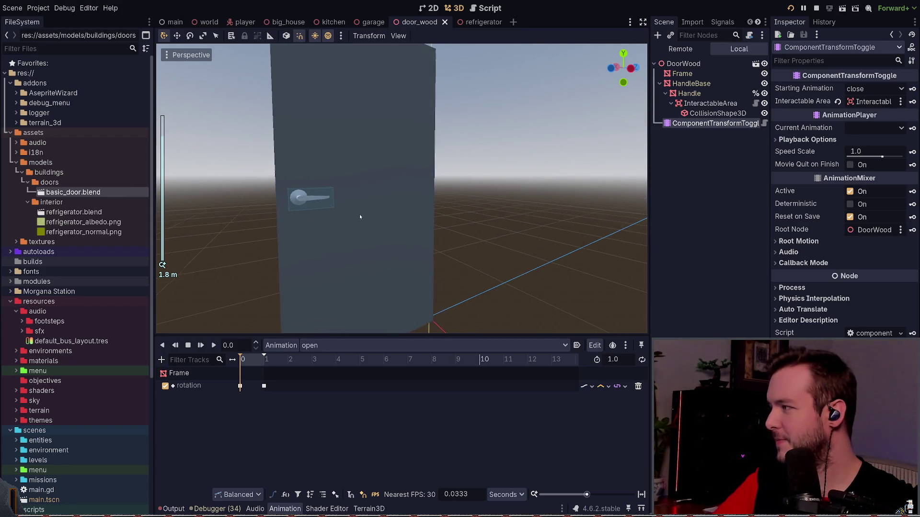
{"action": "scroll", "coordinate": [359, 217], "scroll_direction": "up", "scroll_amount": 3}
{"action": "left_click", "coordinate": [393, 211]}
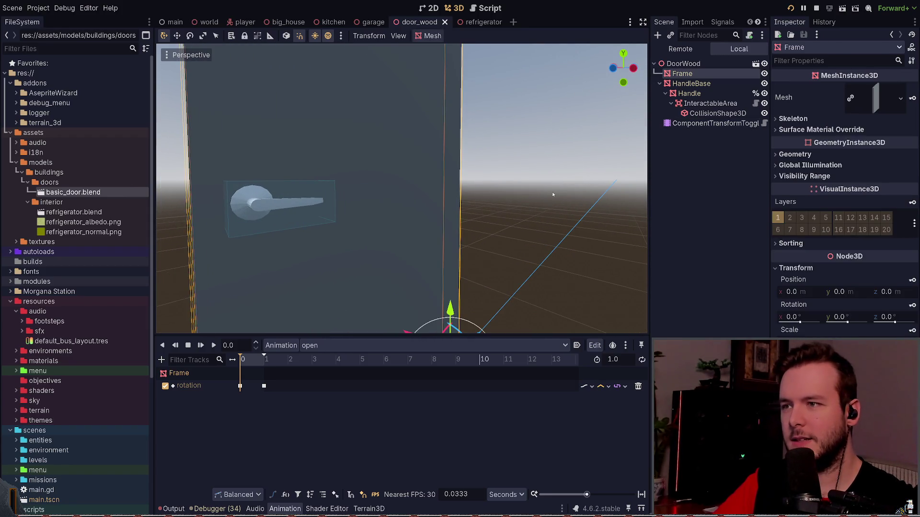
{"action": "scroll", "coordinate": [554, 193], "scroll_direction": "down", "scroll_amount": 3}
{"action": "left_click", "coordinate": [528, 199]}
{"action": "middle_click_drag", "start_coordinate": [527, 200], "coordinate": [448, 227]}
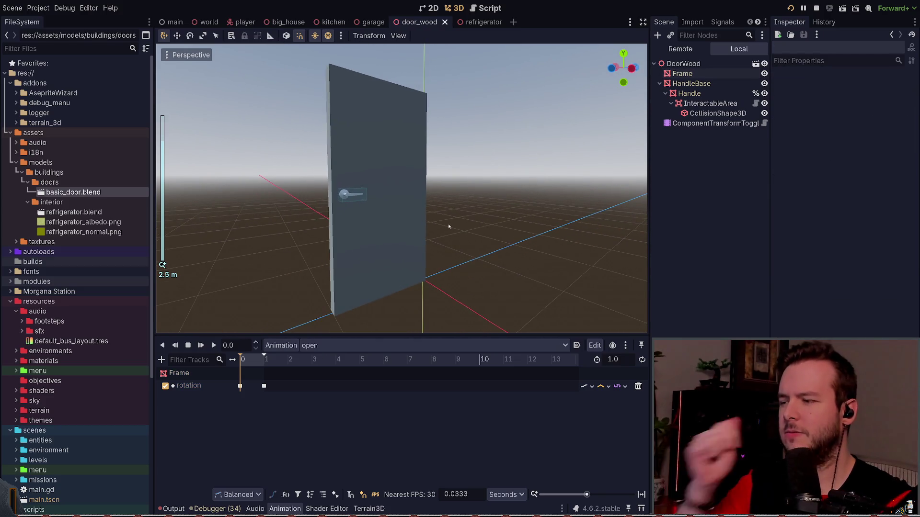
{"action": "left_click", "coordinate": [709, 123]}
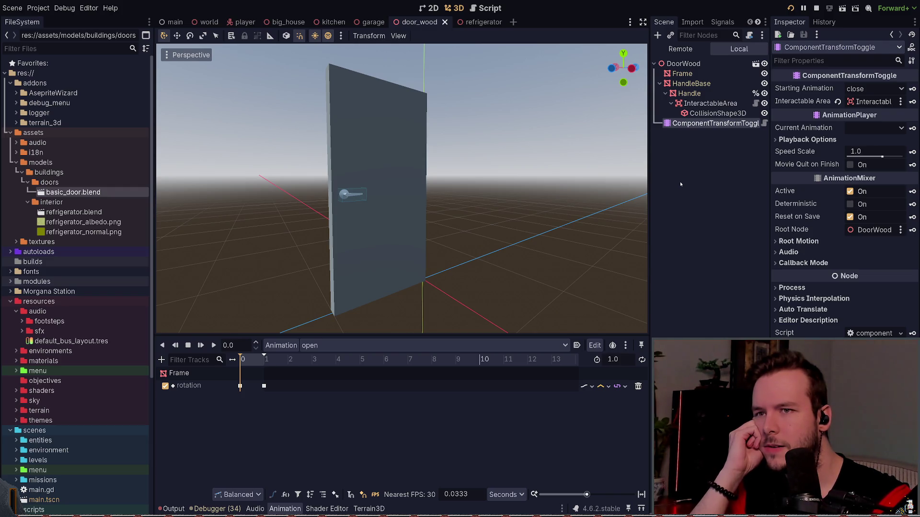
{"action": "left_click", "coordinate": [686, 138]}
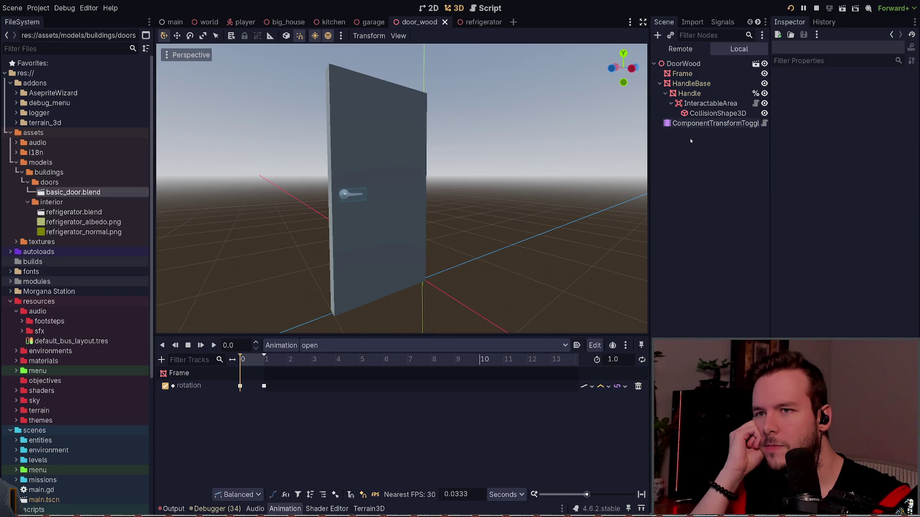
{"action": "left_click", "coordinate": [683, 125]}
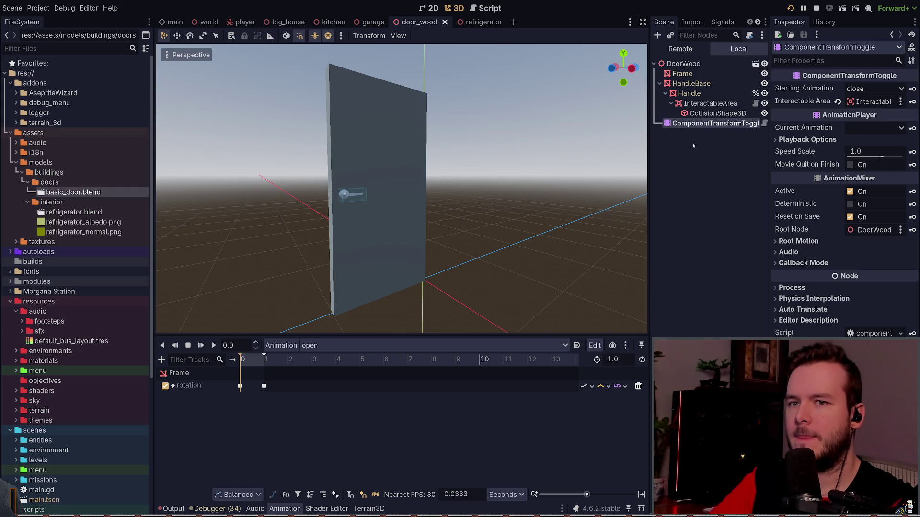
{"action": "left_click", "coordinate": [692, 143]}
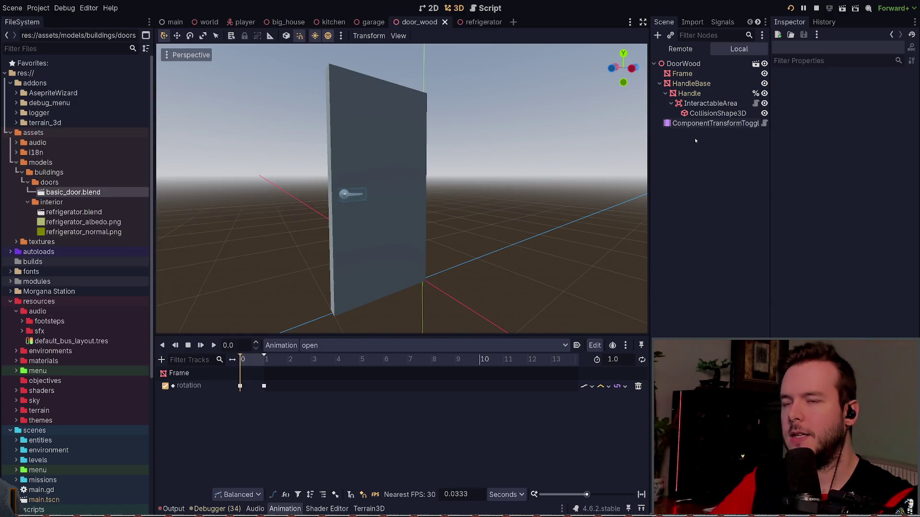
Step: Review ComponentTransformToggle and the handle's InteractableArea settings, then run the game with F5
{"action": "left_click", "coordinate": [694, 123]}
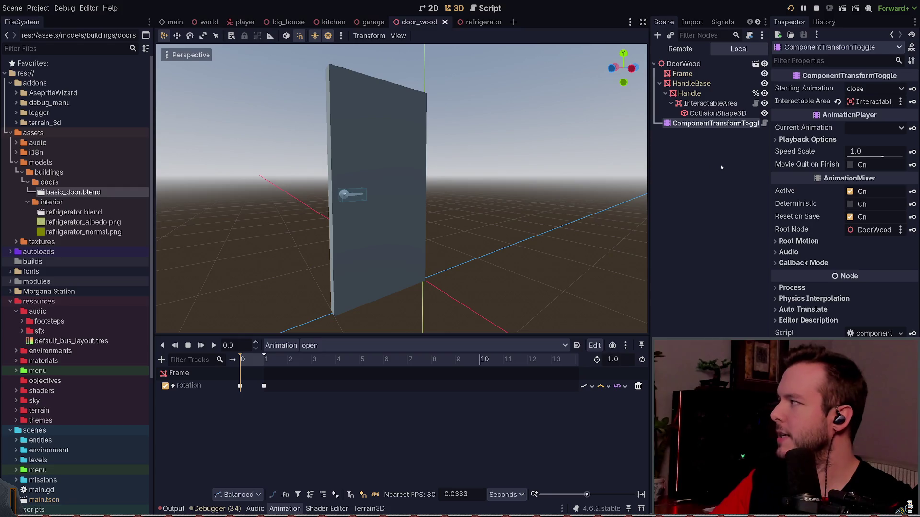
{"action": "left_click", "coordinate": [691, 189]}
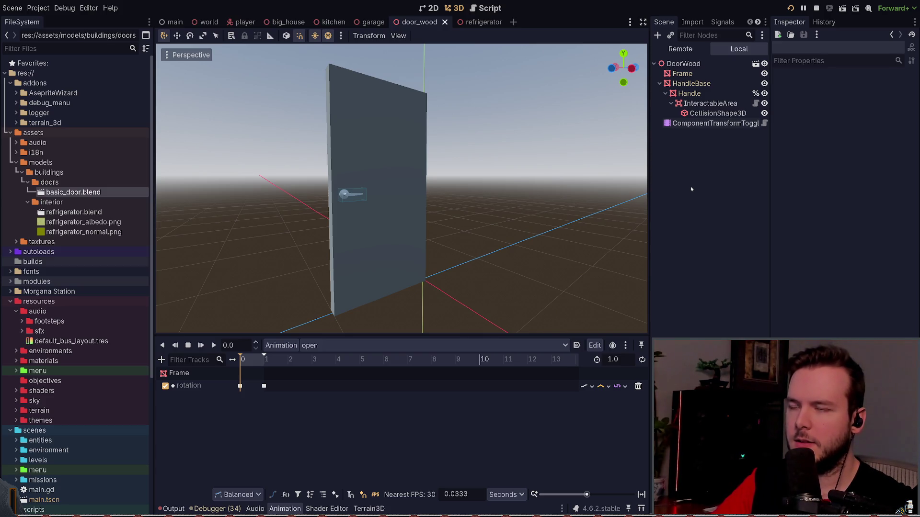
{"action": "left_click", "coordinate": [713, 124]}
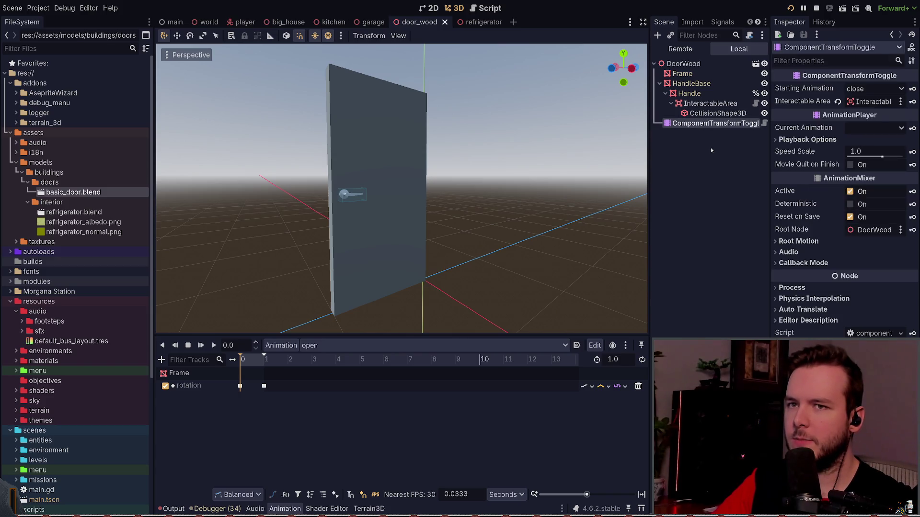
{"action": "left_click", "coordinate": [710, 103]}
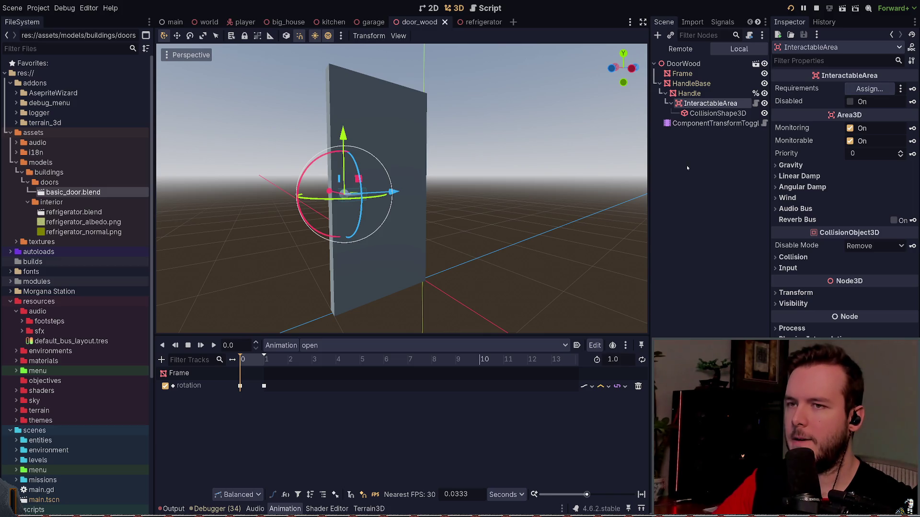
{"action": "left_click", "coordinate": [697, 124]}
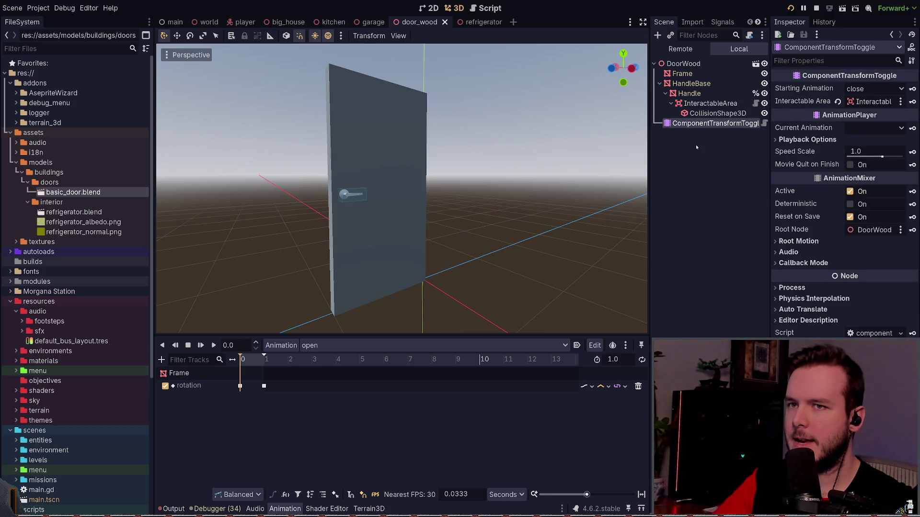
{"action": "key", "text": "F5"}
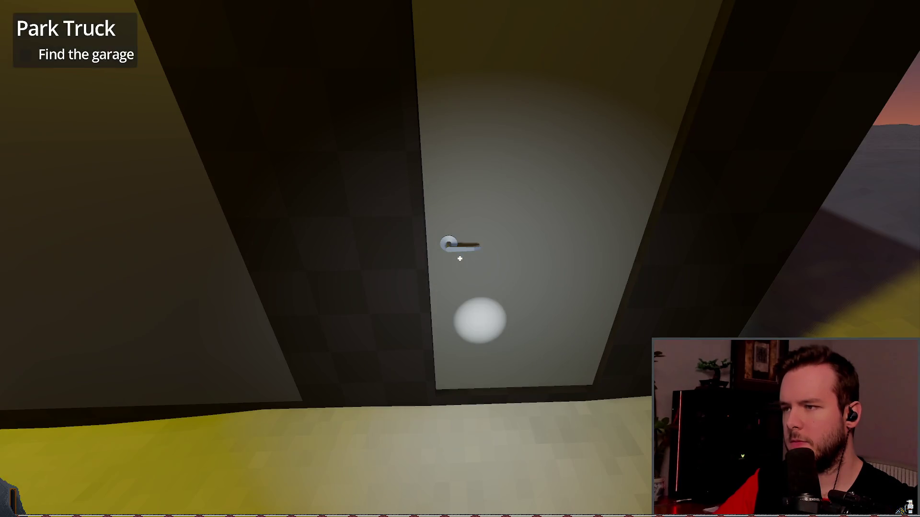
Step: Quit the game, then inspect InteractableArea, its CollisionShape3D, and ComponentTransformToggle
{"action": "key", "text": "Escape"}
{"action": "left_click", "coordinate": [36, 330]}
{"action": "left_click", "coordinate": [710, 90]}
{"action": "left_click", "coordinate": [718, 99]}
{"action": "left_click", "coordinate": [711, 89]}
{"action": "left_click", "coordinate": [702, 109]}
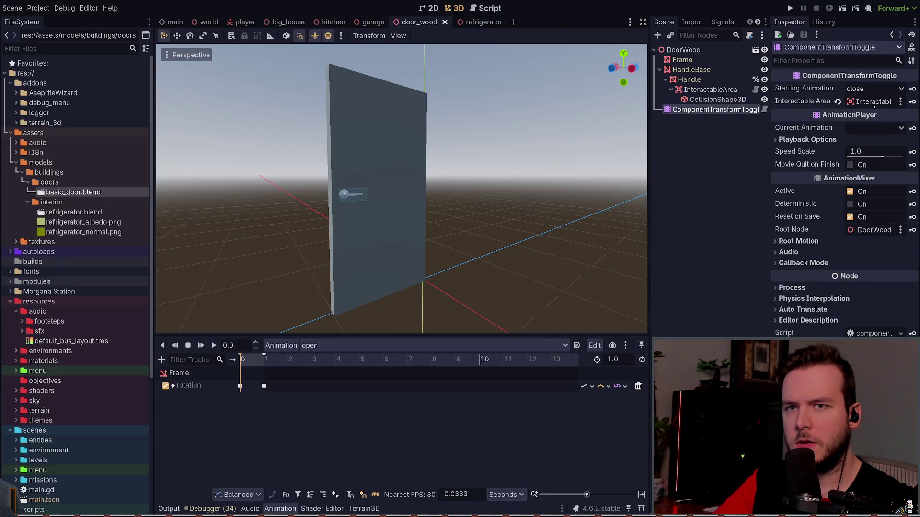
Step: Save door_wood with the toggle's Interactable Area link restored after a trial clear-and-undo
{"action": "left_click", "coordinate": [837, 102]}
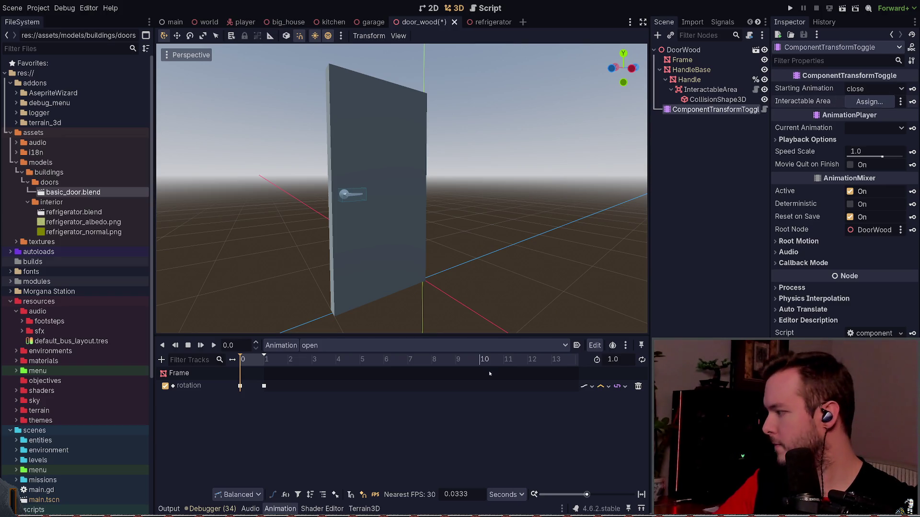
{"action": "key", "text": "ctrl+z"}
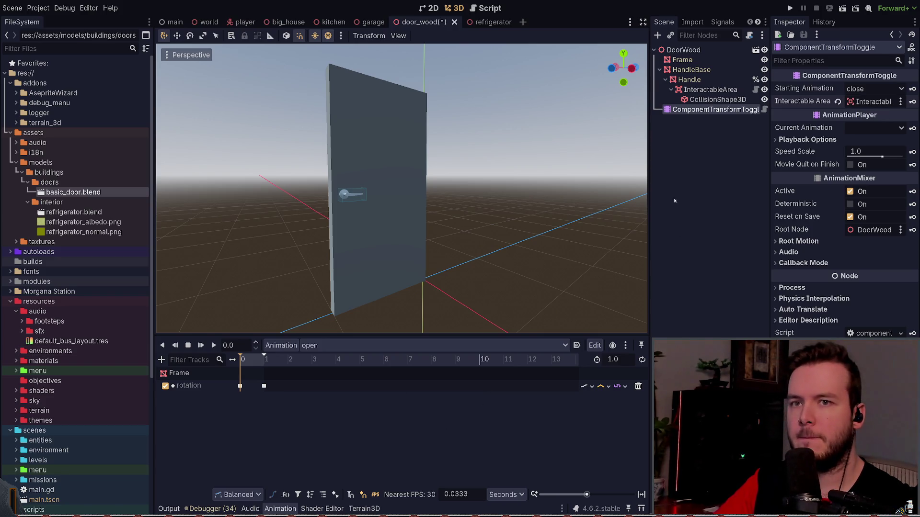
{"action": "key", "text": "ctrl+s"}
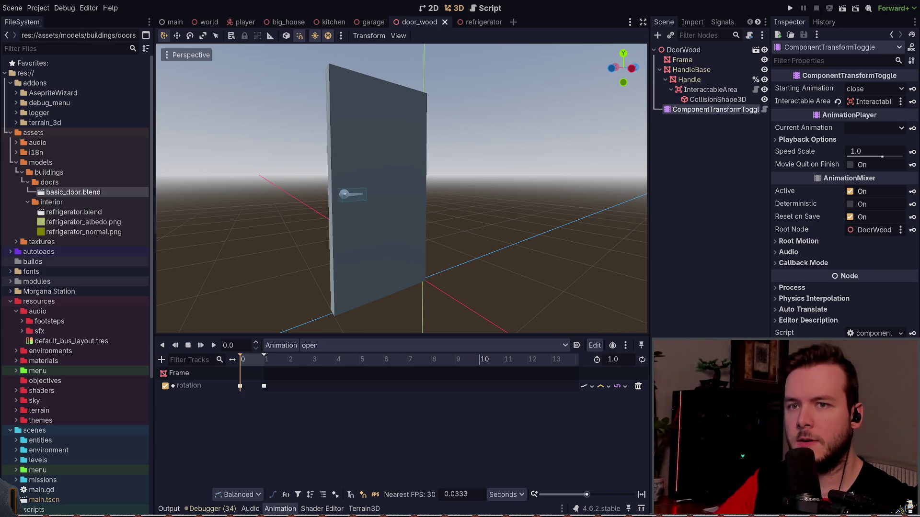
{"action": "left_click", "coordinate": [718, 100]}
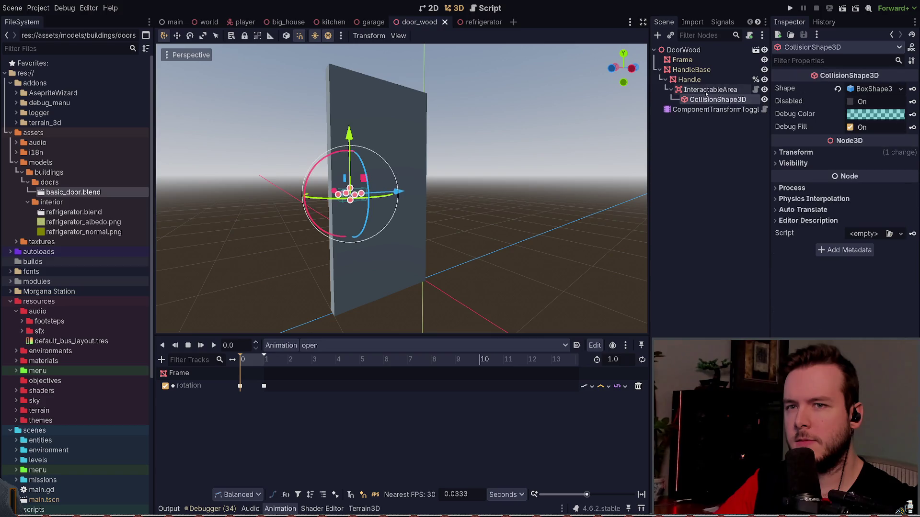
Step: Inspect the handle's CollisionShape3D transform and the InteractableArea's collision layer and mask
{"action": "left_click", "coordinate": [710, 90]}
{"action": "left_click", "coordinate": [718, 100]}
{"action": "left_click", "coordinate": [814, 159]}
{"action": "left_click", "coordinate": [814, 159]}
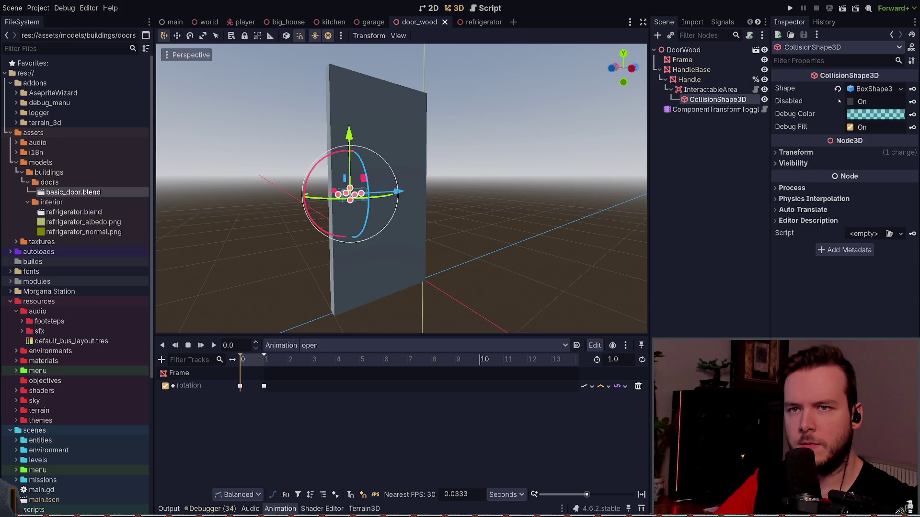
{"action": "left_click", "coordinate": [737, 91]}
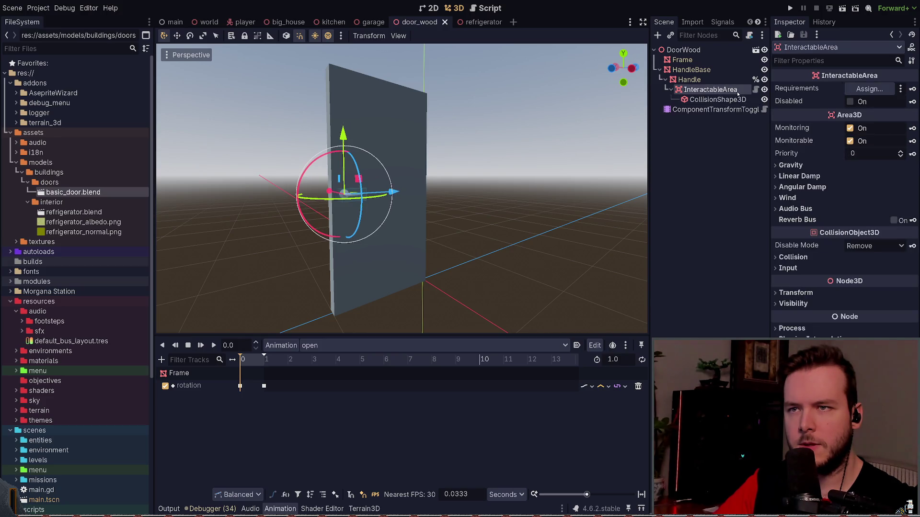
{"action": "left_click", "coordinate": [791, 257]}
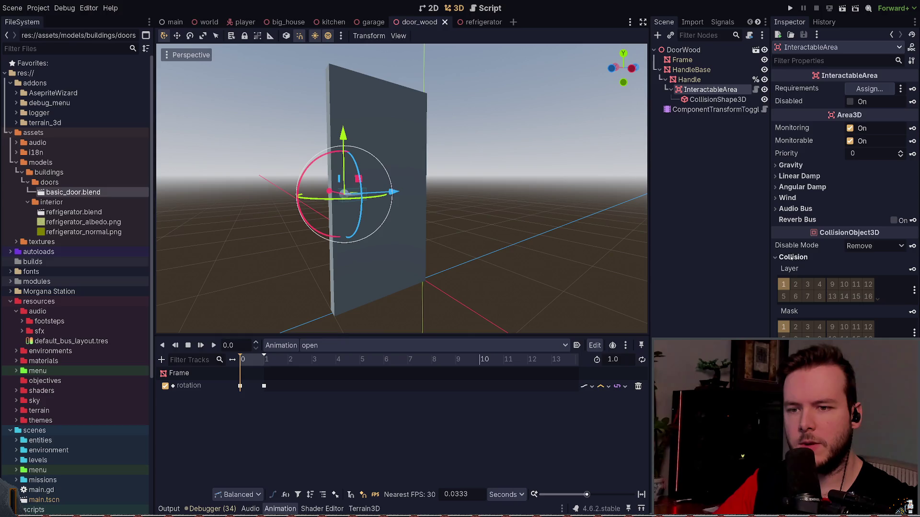
Step: Match the refrigerator handle by putting the door's InteractableArea on collision layer 3, then run
{"action": "left_click", "coordinate": [479, 22]}
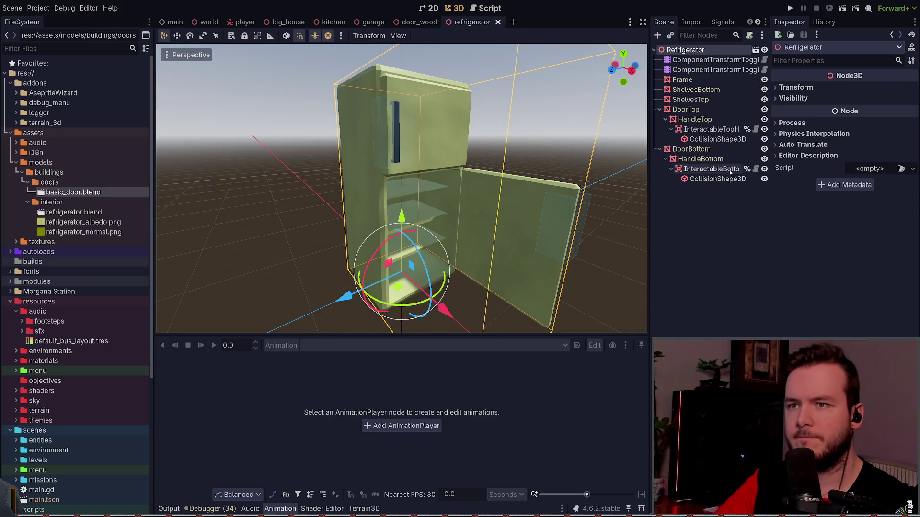
{"action": "left_click", "coordinate": [710, 169]}
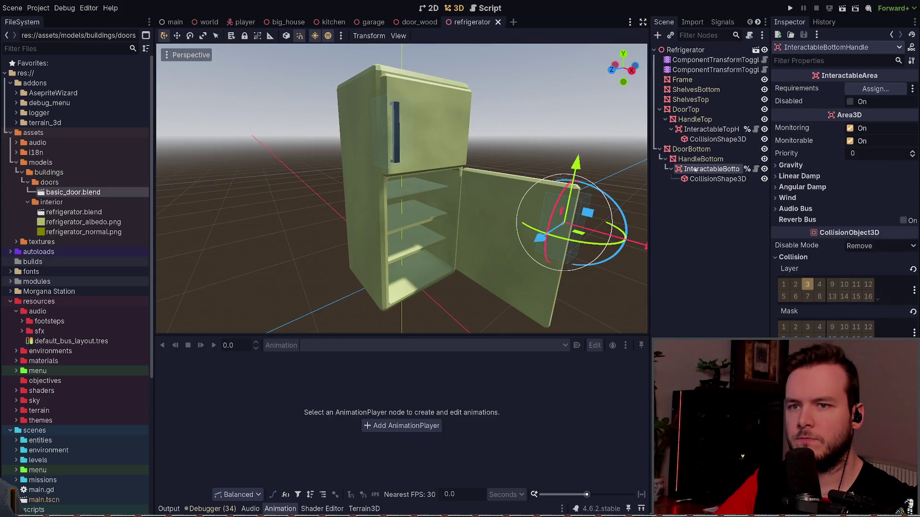
{"action": "left_click", "coordinate": [418, 22]}
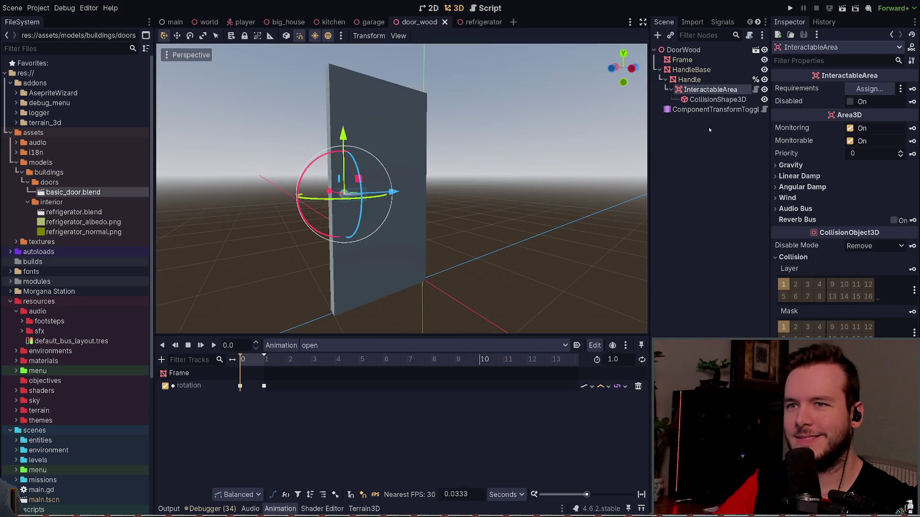
{"action": "left_click", "coordinate": [808, 284]}
{"action": "left_click", "coordinate": [783, 284]}
{"action": "left_click", "coordinate": [783, 327]}
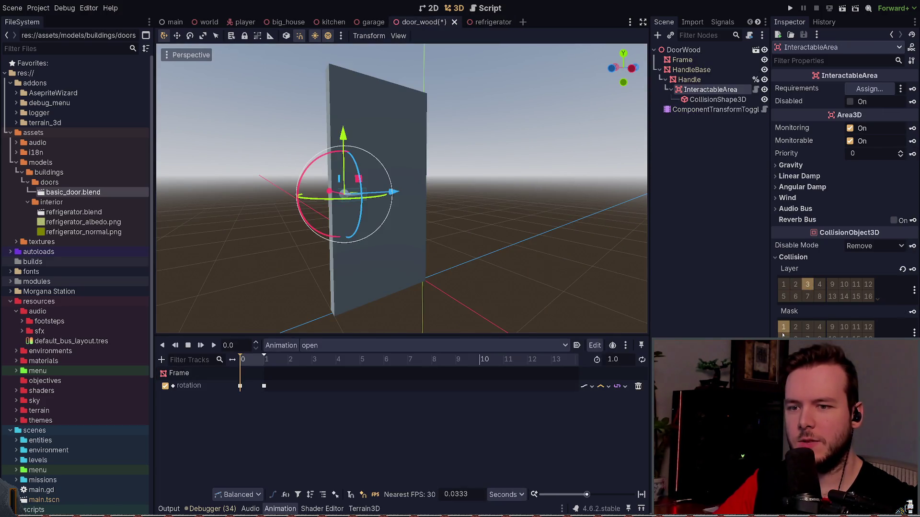
{"action": "key", "text": "F5"}
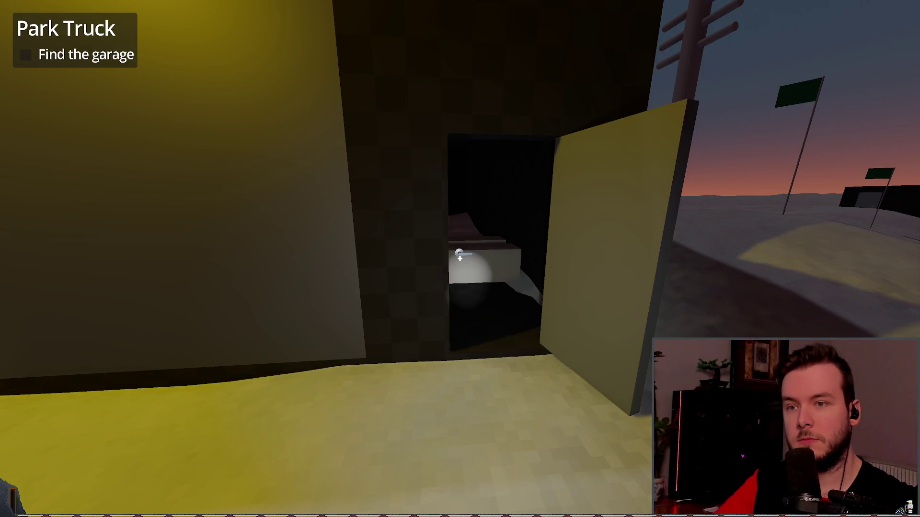
Step: Exit the running game through the pause menu's Dev Quit
{"action": "key", "text": "Escape"}
{"action": "left_click", "coordinate": [41, 329]}
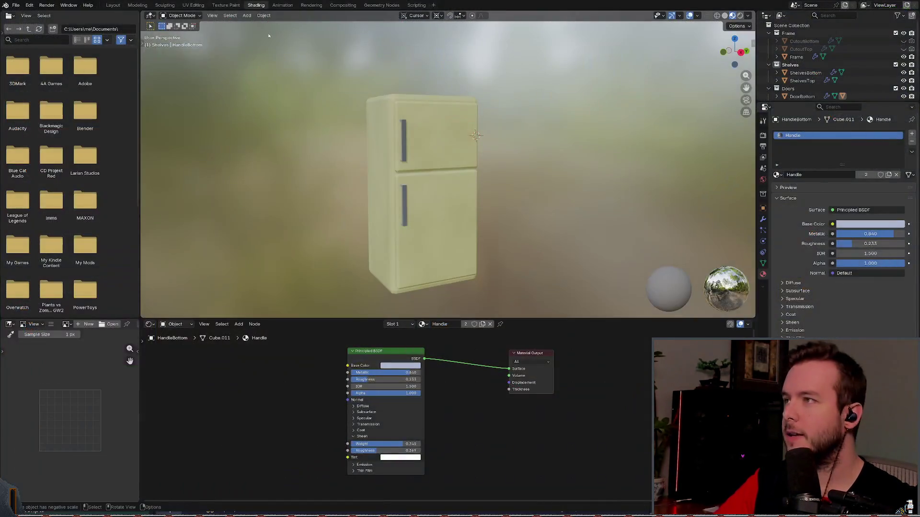
Step: Open the recent basic_door.blend file in Blender
{"action": "left_click", "coordinate": [16, 5]}
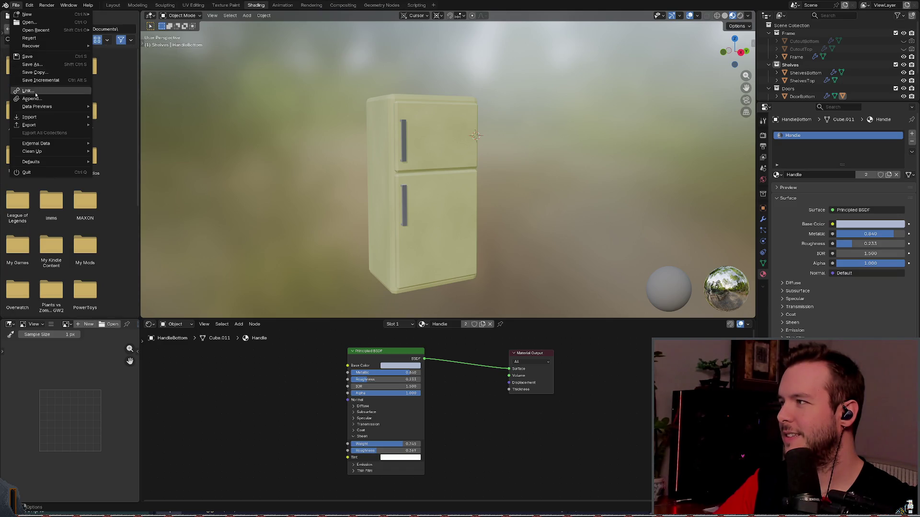
{"action": "mouse_move", "coordinate": [42, 125]}
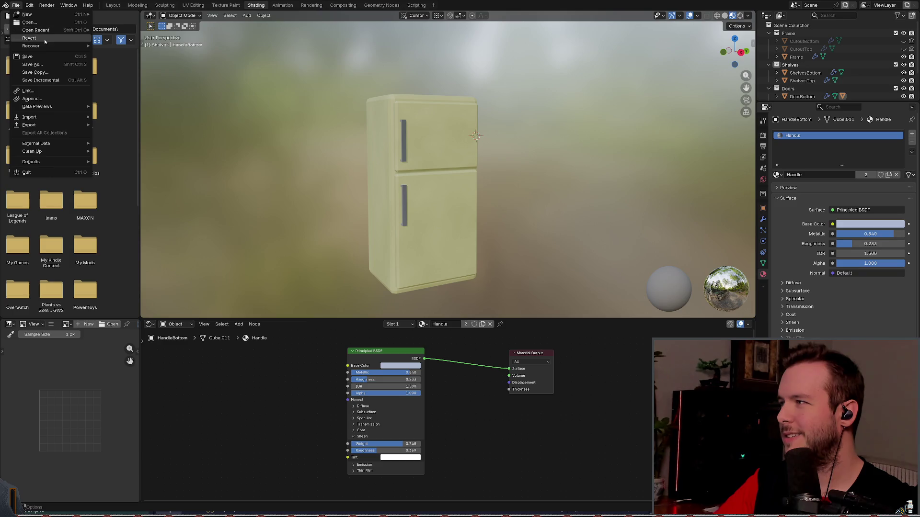
{"action": "mouse_move", "coordinate": [48, 45]}
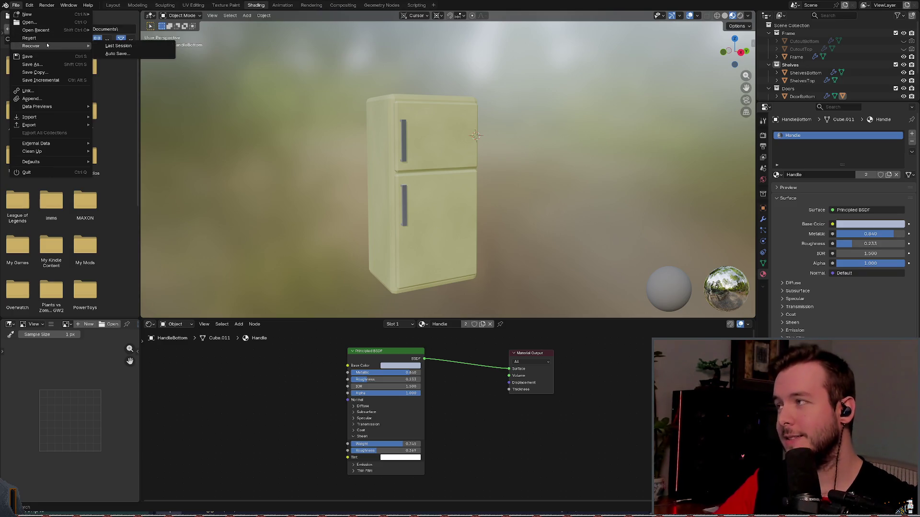
{"action": "mouse_move", "coordinate": [36, 30]}
{"action": "left_click", "coordinate": [125, 31]}
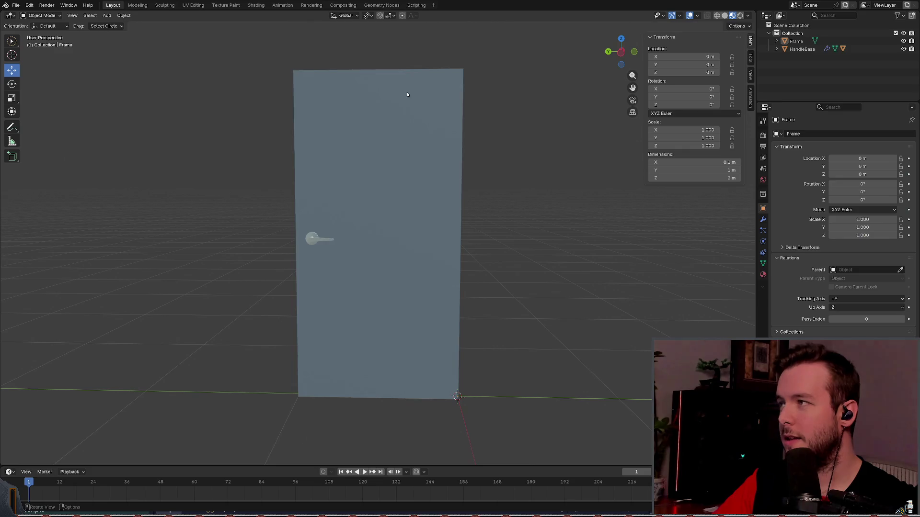
Step: Parent HandleBase under Frame, save basic_door.blend, and switch to Godot to reimport it
{"action": "middle_click_drag", "start_coordinate": [461, 179], "coordinate": [490, 182]}
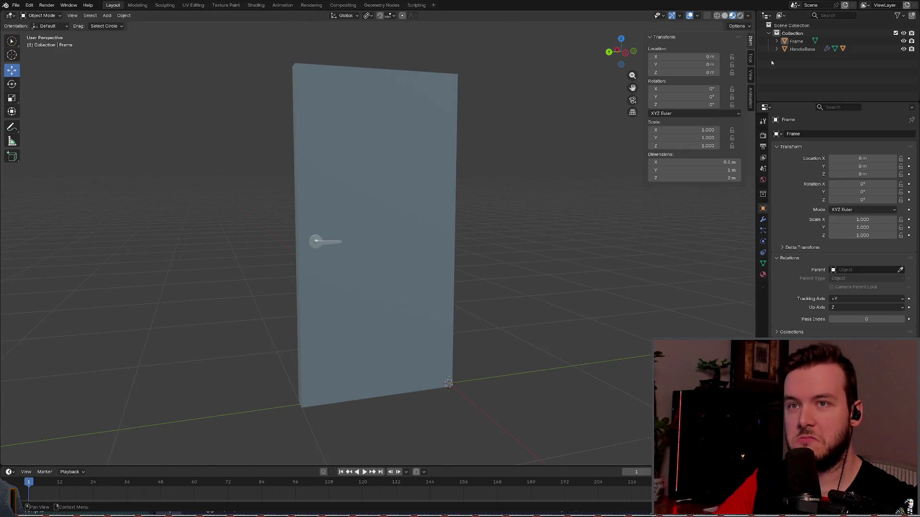
{"action": "left_click", "coordinate": [797, 42]}
{"action": "left_click", "coordinate": [797, 49]}
{"action": "left_click_drag", "start_coordinate": [797, 49], "coordinate": [795, 42]}
{"action": "key", "text": "ctrl+s"}
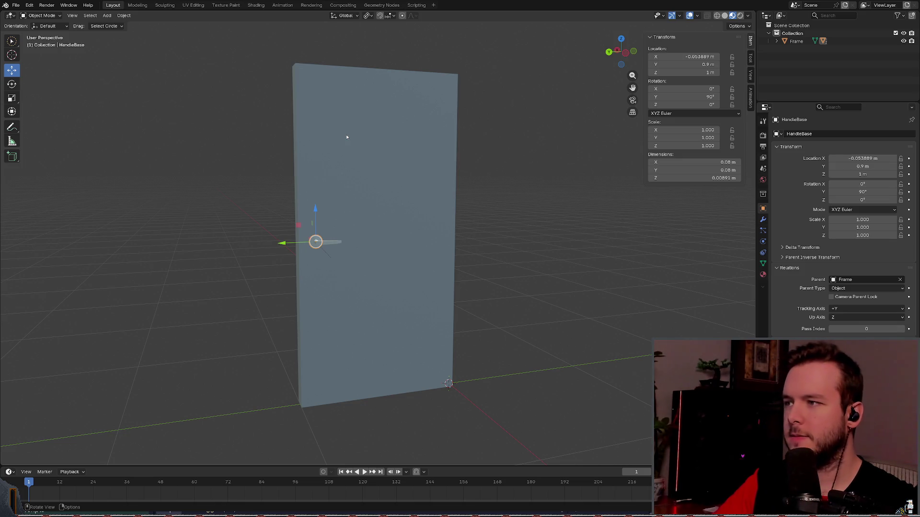
{"action": "key", "text": "alt+Tab"}
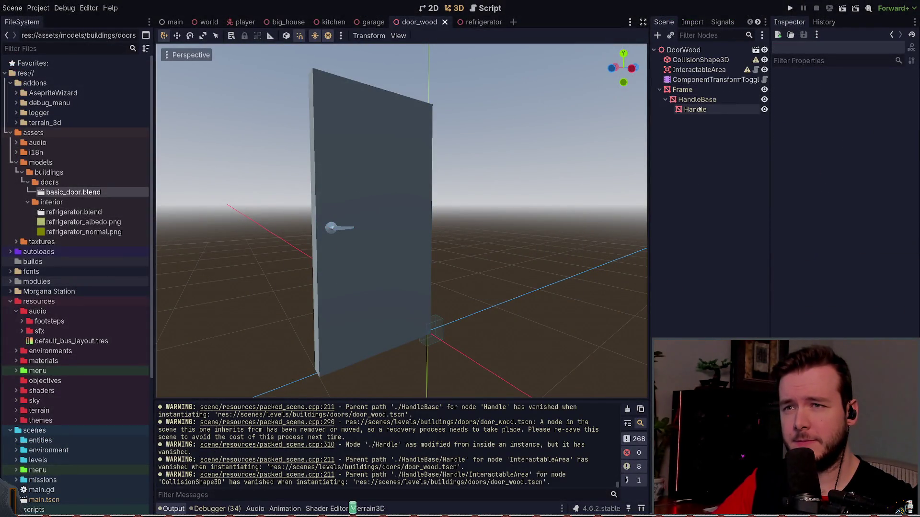
Step: Nest InteractableArea under Handle and CollisionShape3D under InteractableArea in the Scene dock
{"action": "left_click", "coordinate": [701, 70]}
{"action": "left_click_drag", "start_coordinate": [696, 69], "coordinate": [696, 110]}
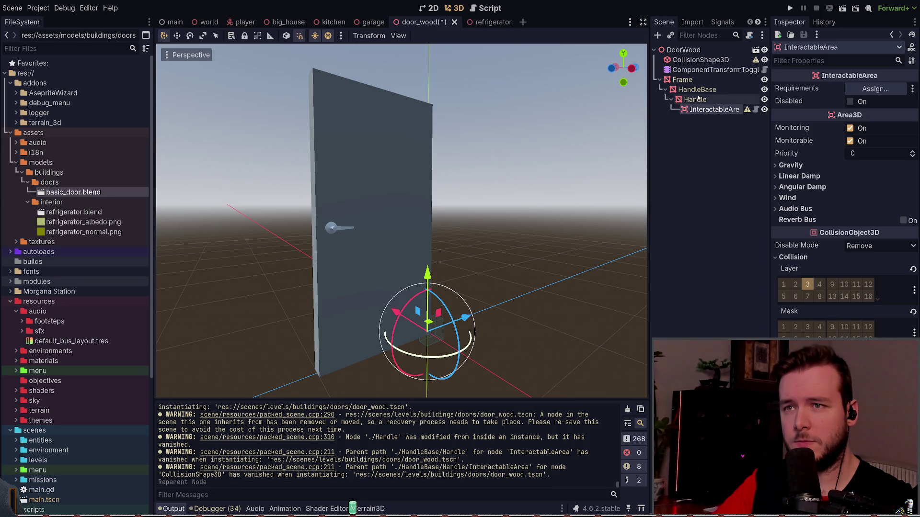
{"action": "left_click_drag", "start_coordinate": [699, 60], "coordinate": [714, 110]}
Step: Save the door scene and run the project to test the door
{"action": "key", "text": "ctrl+s"}
{"action": "left_click", "coordinate": [710, 60]}
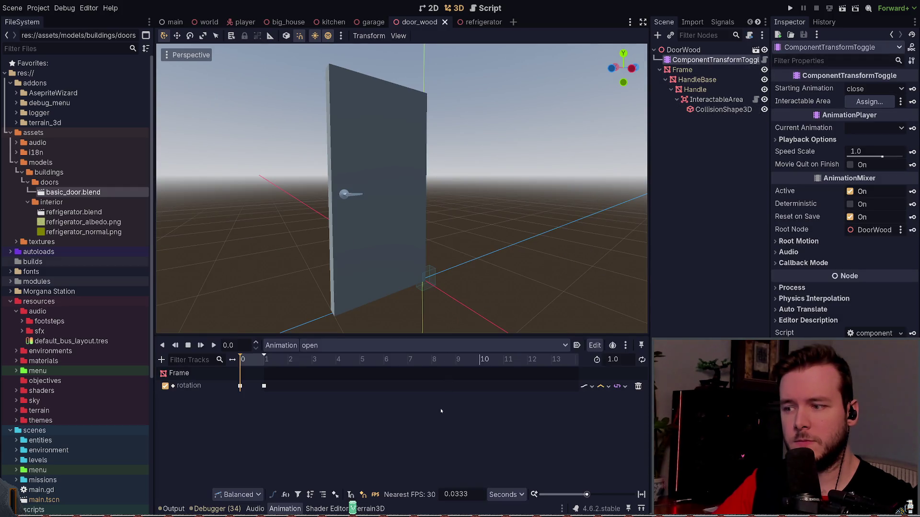
{"action": "key", "text": "ctrl+s"}
{"action": "left_click", "coordinate": [725, 138]}
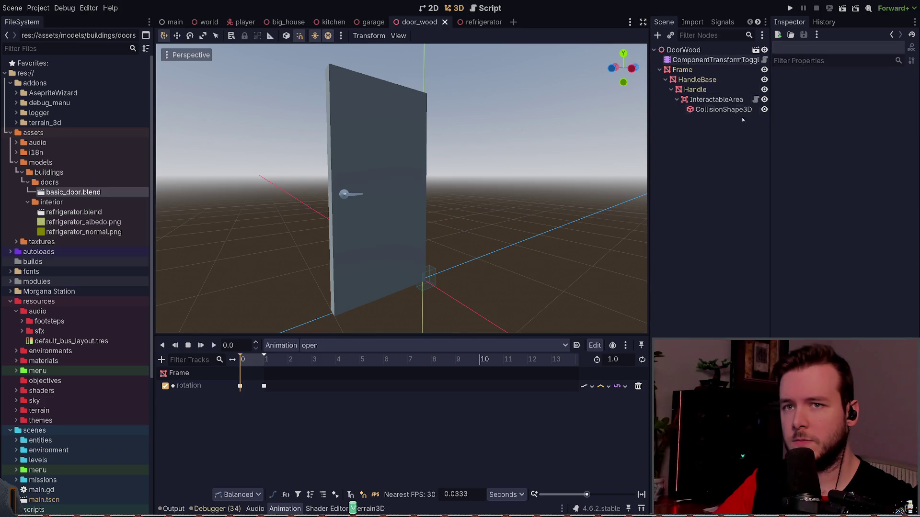
{"action": "left_click", "coordinate": [790, 8]}
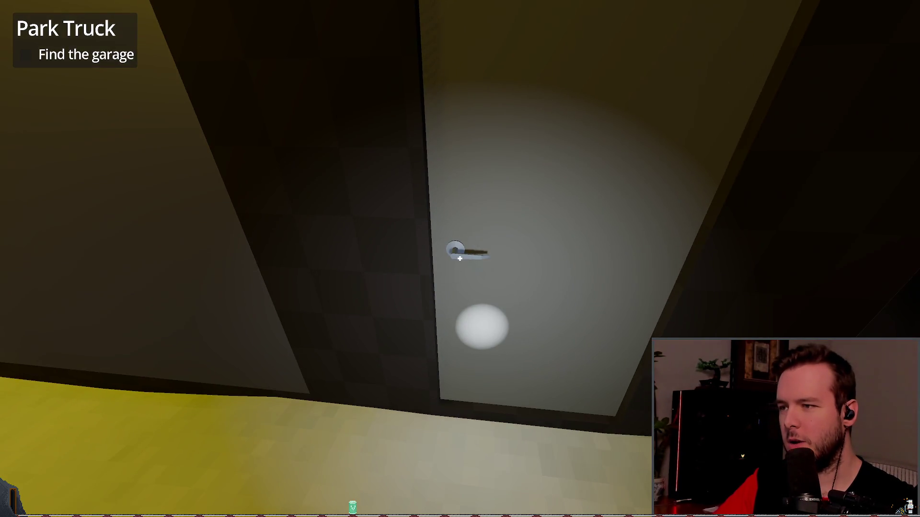
Step: Pause the running game and switch back to the editor, selecting InteractableArea
{"action": "key", "text": "Escape"}
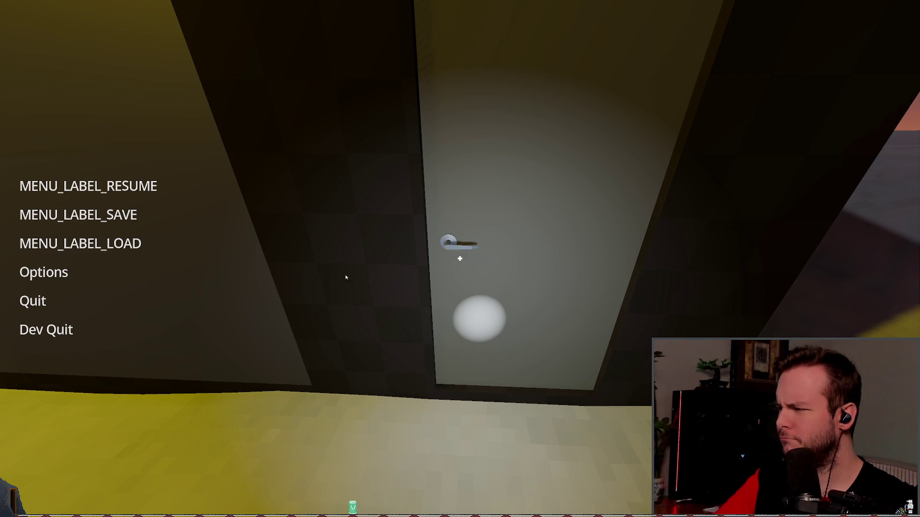
{"action": "key", "text": "Escape"}
{"action": "key", "text": "w"}
{"action": "key", "text": "alt+Tab"}
{"action": "left_click", "coordinate": [716, 113]}
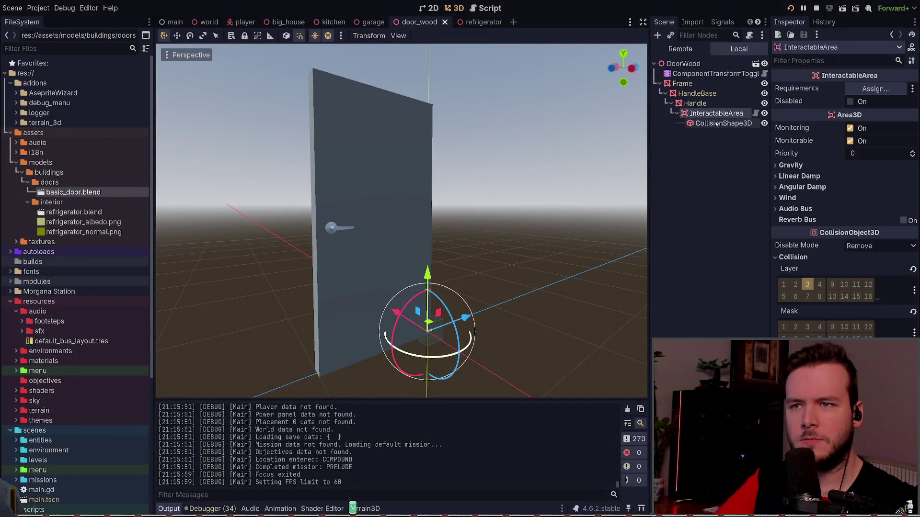
Step: Reset CollisionShape3D's Transform Position z to 0 and save the scene
{"action": "left_click", "coordinate": [716, 123]}
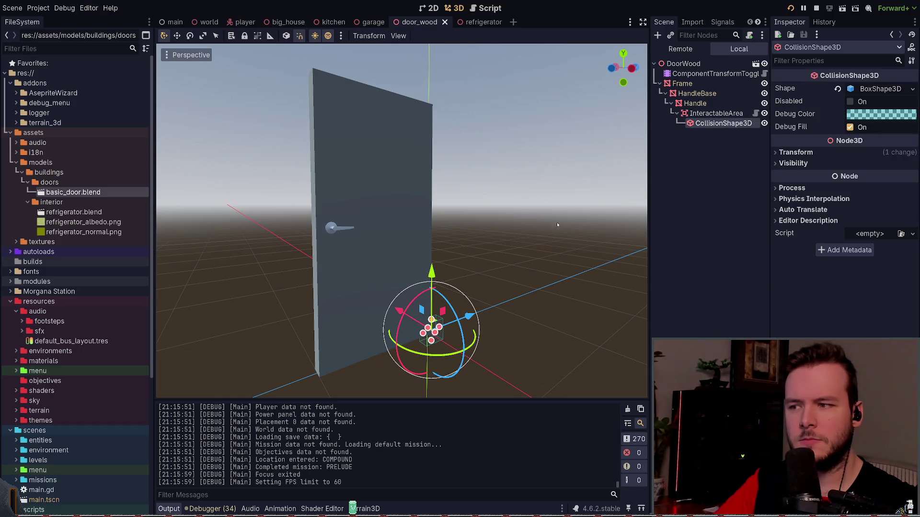
{"action": "left_click", "coordinate": [795, 153]}
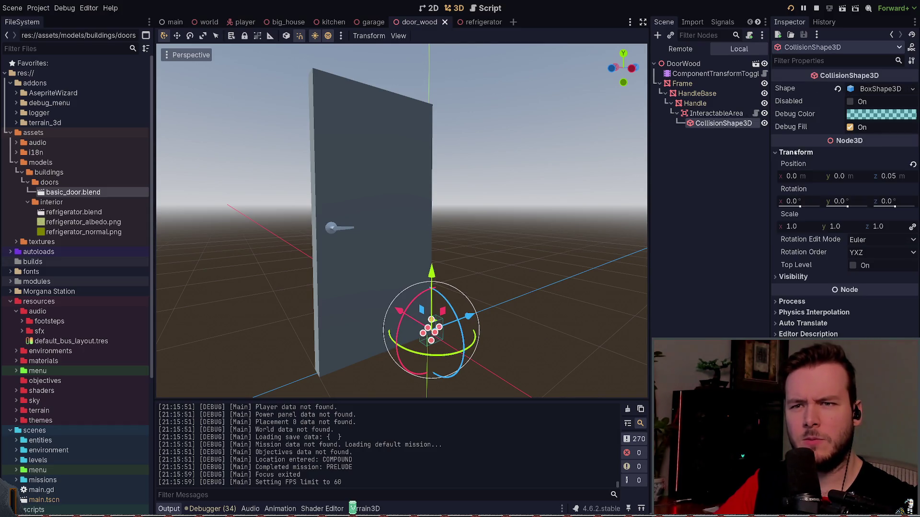
{"action": "left_click", "coordinate": [914, 164]}
{"action": "left_click", "coordinate": [716, 113]}
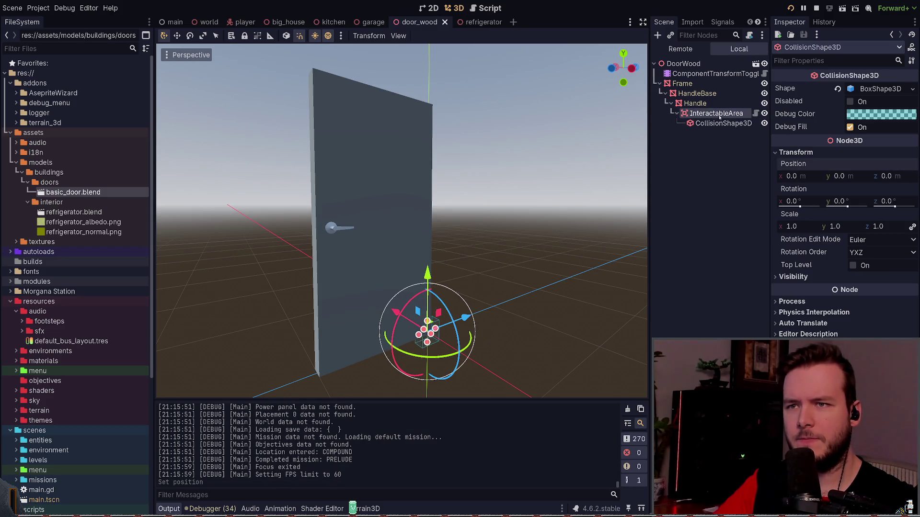
{"action": "key", "text": "ctrl+s"}
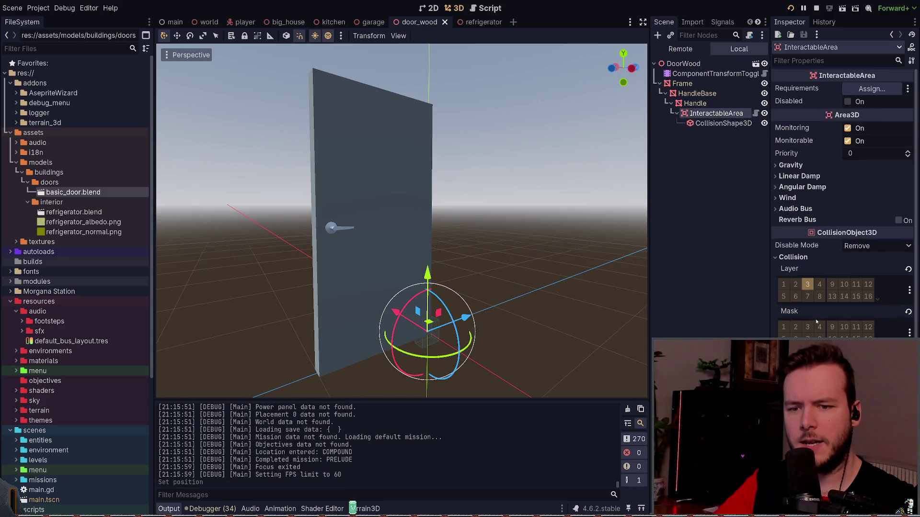
Step: Slide InteractableArea along X onto the door handle and save
{"action": "middle_click_drag", "start_coordinate": [407, 240], "coordinate": [470, 240]}
{"action": "scroll", "coordinate": [470, 241], "scroll_direction": "up", "scroll_amount": 5}
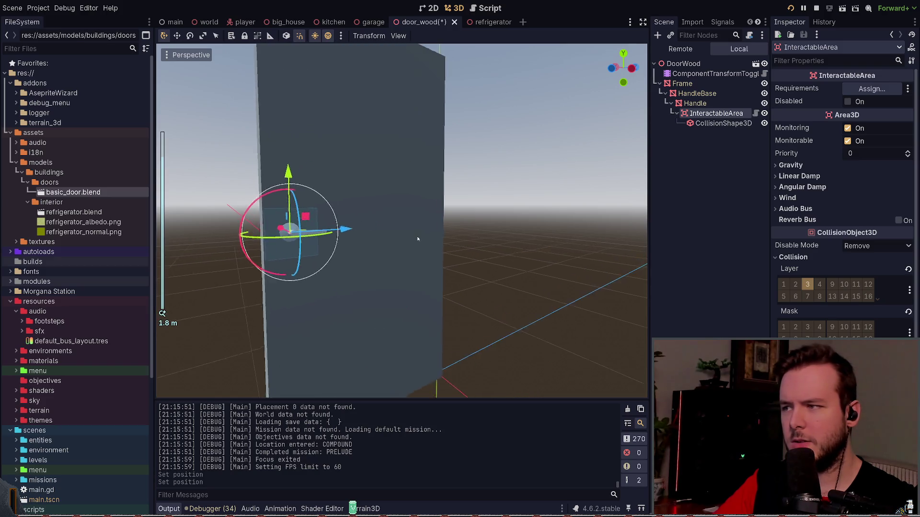
{"action": "left_click_drag", "start_coordinate": [390, 254], "coordinate": [398, 254]}
{"action": "key", "text": "ctrl+s"}
{"action": "mouse_move", "coordinate": [398, 254]}
{"action": "middle_mouse_down"}
{"action": "mouse_move", "coordinate": [456, 257]}
{"action": "mouse_move", "coordinate": [298, 246]}
{"action": "middle_mouse_up"}
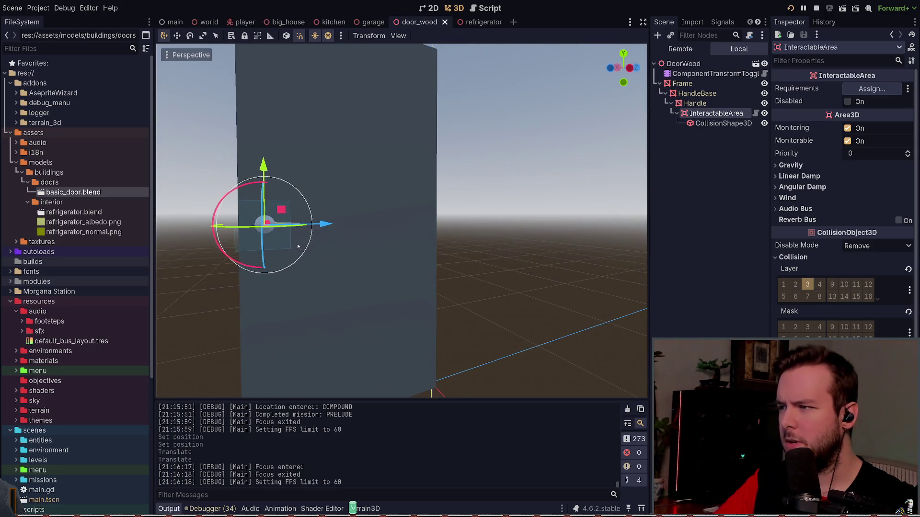
{"action": "mouse_move", "coordinate": [325, 231]}
{"action": "left_mouse_down"}
{"action": "mouse_move", "coordinate": [334, 226]}
{"action": "mouse_move", "coordinate": [316, 218]}
{"action": "left_mouse_up"}
{"action": "middle_click_drag", "start_coordinate": [294, 208], "coordinate": [460, 225]}
{"action": "scroll", "coordinate": [475, 223], "scroll_direction": "up", "scroll_amount": 2}
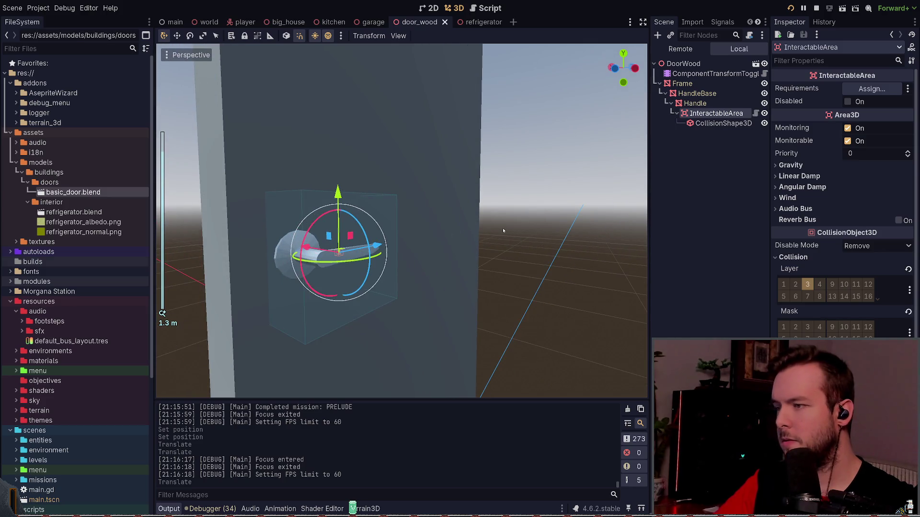
Step: Shrink the collision box height from 0.2 to 0.1 and save the scene
{"action": "left_click", "coordinate": [344, 208]}
{"action": "left_click", "coordinate": [593, 220]}
{"action": "left_click", "coordinate": [338, 216]}
{"action": "left_click", "coordinate": [338, 216]}
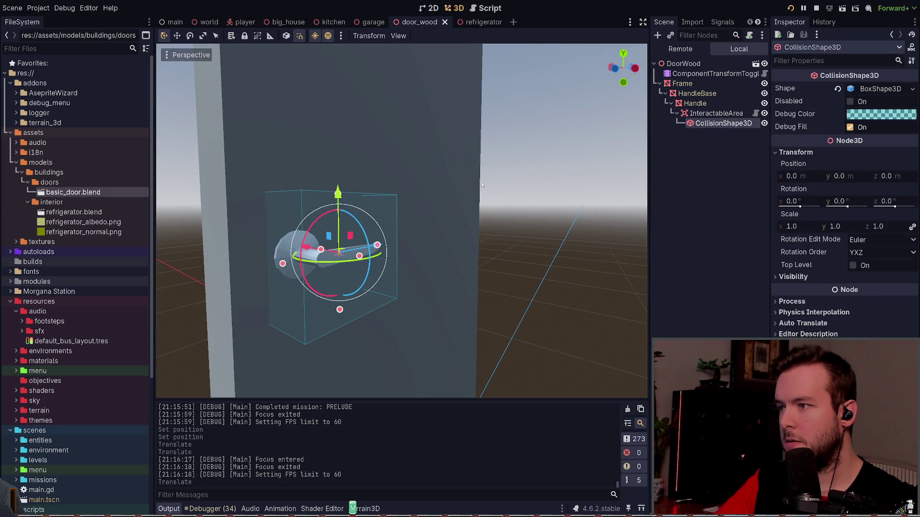
{"action": "left_click_drag", "start_coordinate": [341, 299], "coordinate": [341, 293]}
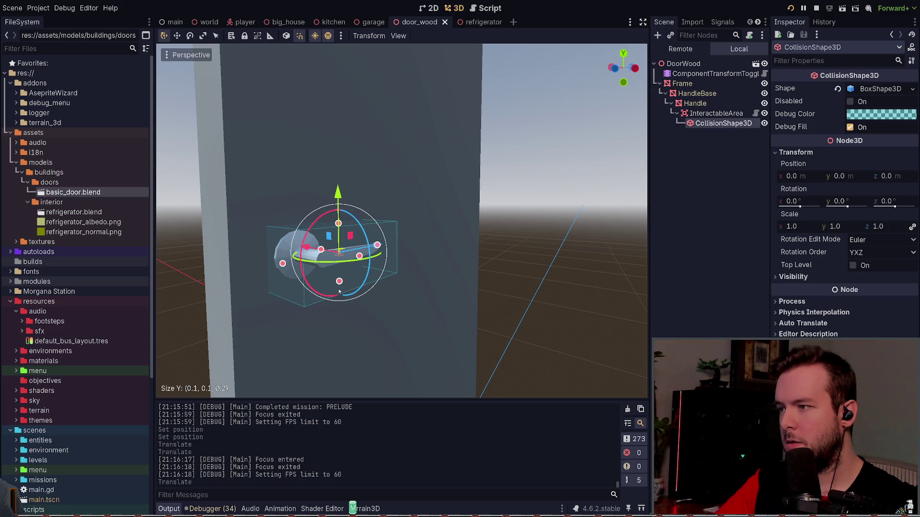
{"action": "middle_click_drag", "start_coordinate": [474, 264], "coordinate": [450, 261]}
{"action": "key", "text": "ctrl+s"}
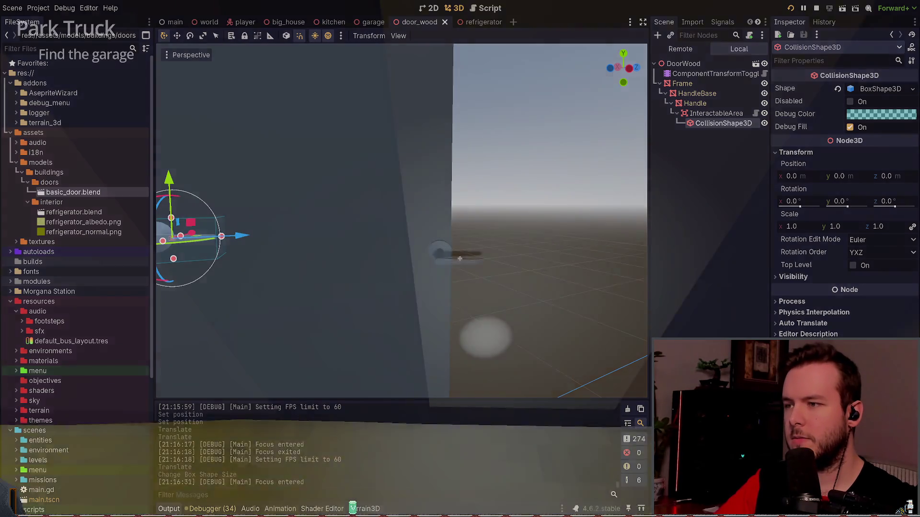
Step: Quit the running game with Dev Quit and relaunch it with F5
{"action": "key", "text": "Escape"}
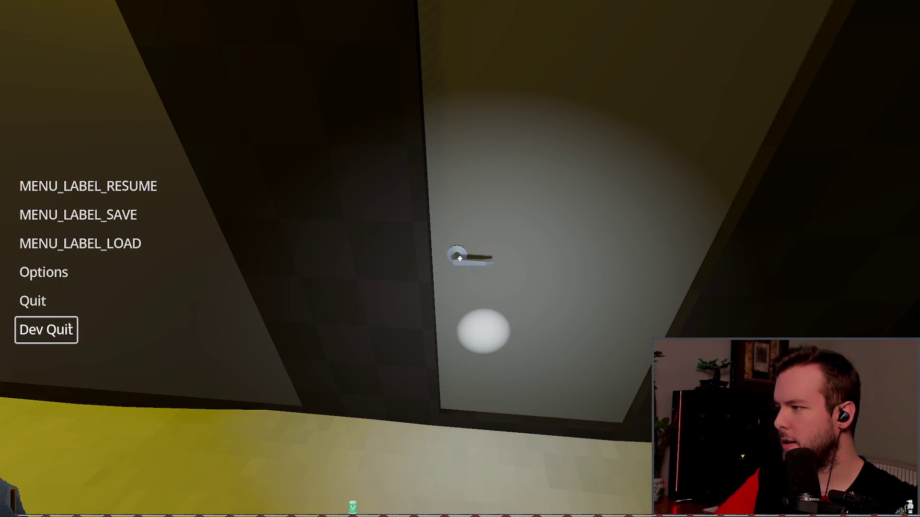
{"action": "left_click", "coordinate": [122, 185]}
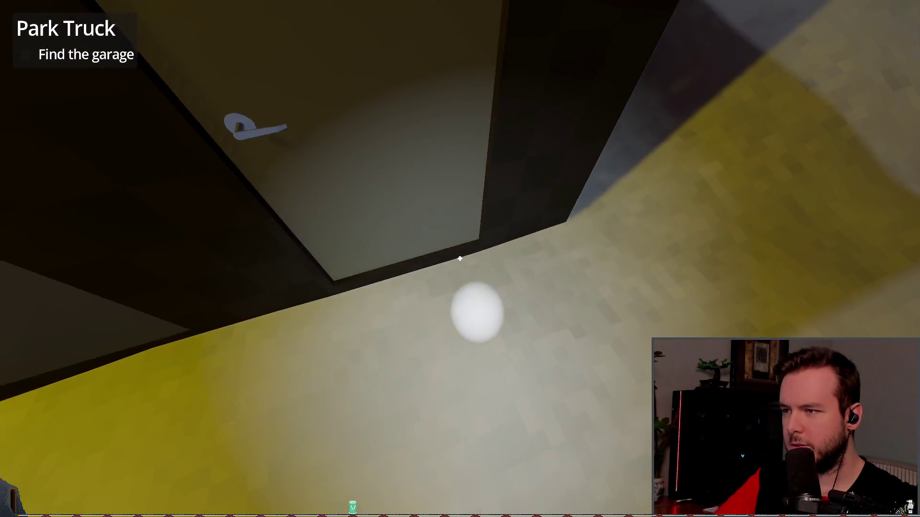
{"action": "key", "text": "Escape"}
{"action": "left_click", "coordinate": [46, 330]}
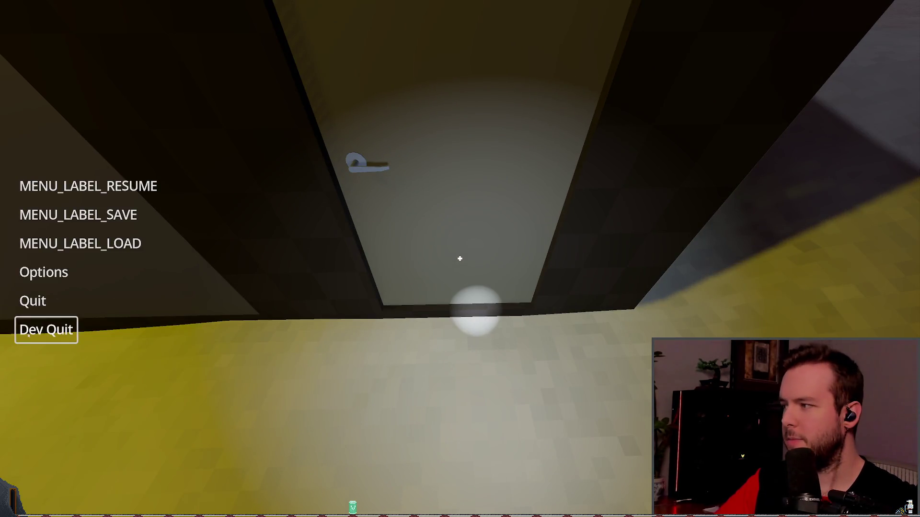
{"action": "key", "text": "F5"}
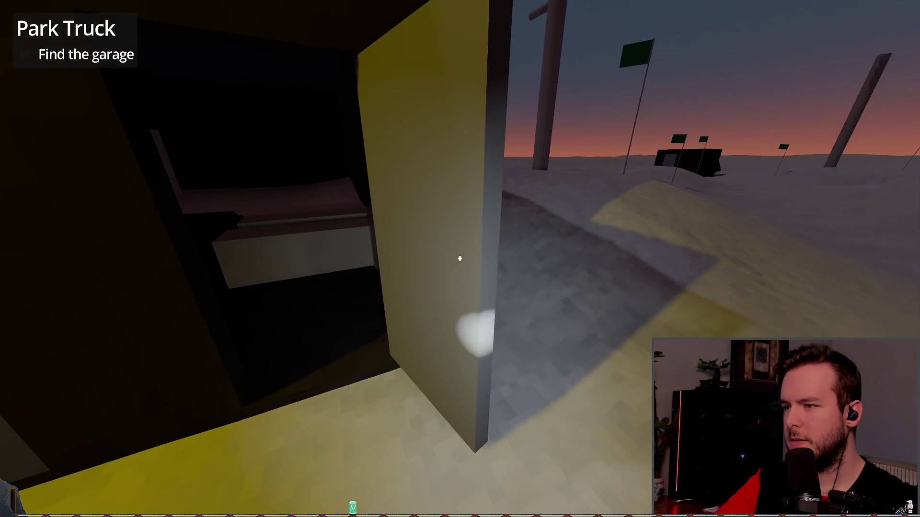
Step: Open and shut the door several times in-game, then quit back to the editor
{"action": "left_click", "coordinate": [460, 259]}
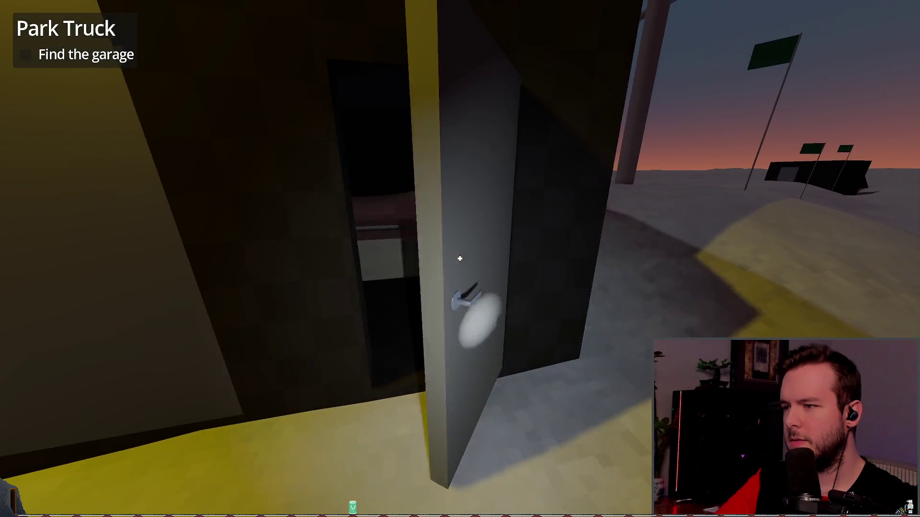
{"action": "left_click", "coordinate": [460, 258]}
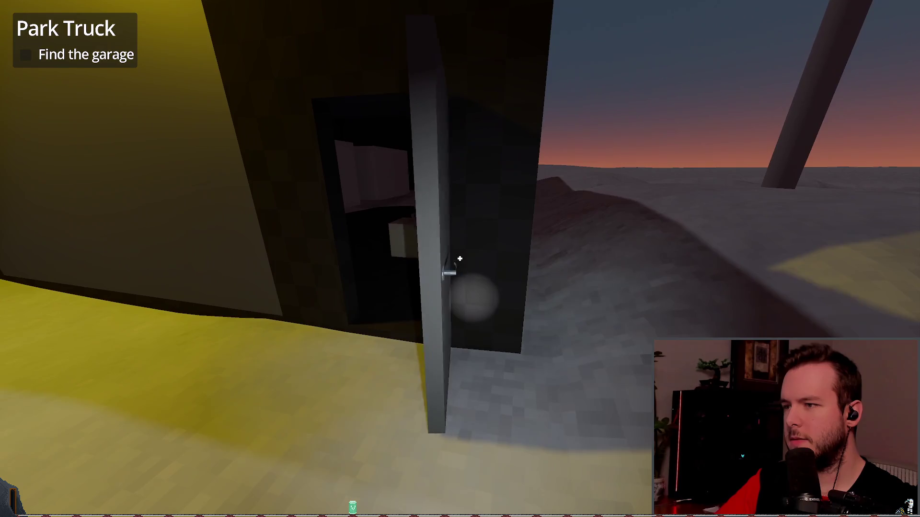
{"action": "left_click", "coordinate": [460, 259]}
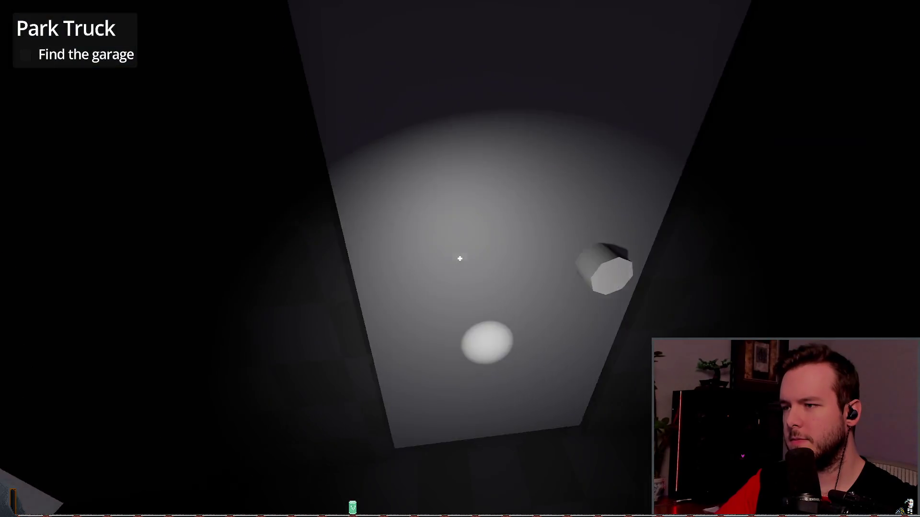
{"action": "left_click", "coordinate": [460, 258]}
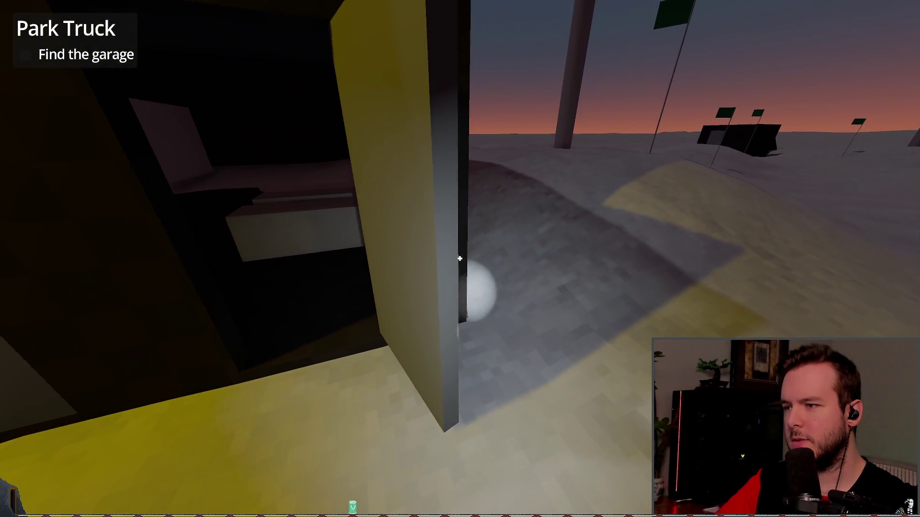
{"action": "left_click", "coordinate": [460, 259]}
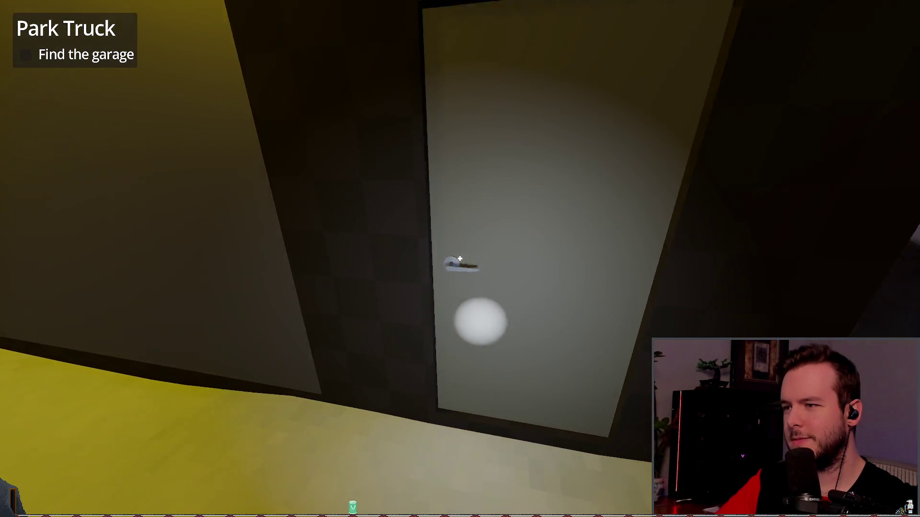
{"action": "left_click", "coordinate": [460, 259]}
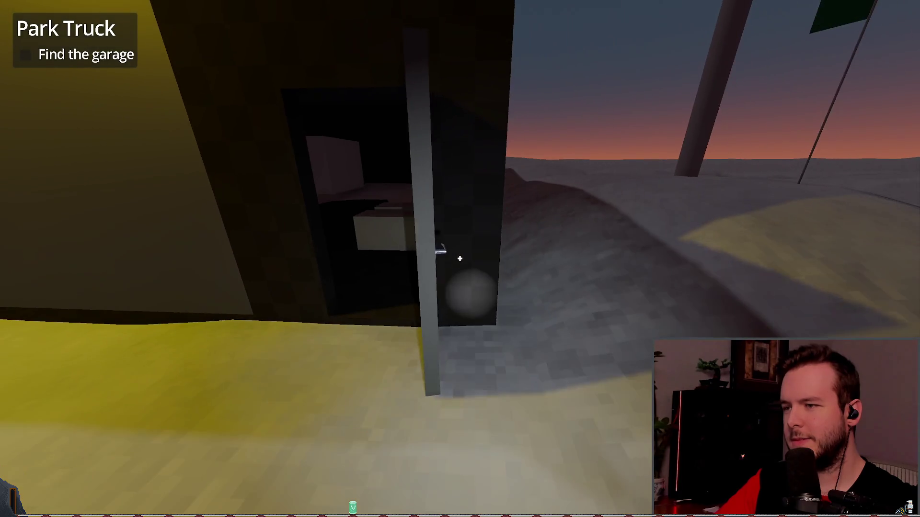
{"action": "key", "text": "Escape"}
{"action": "left_click", "coordinate": [45, 329]}
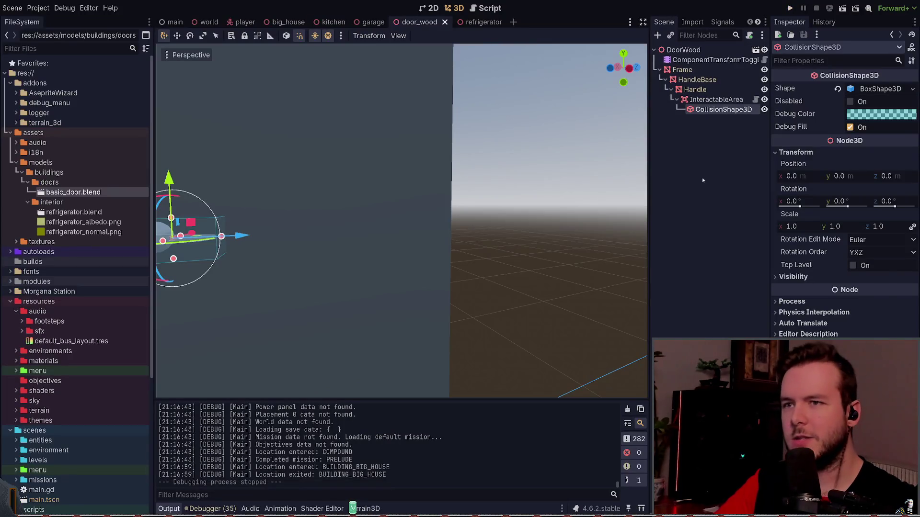
Step: Select the Handle node and save the door scene
{"action": "left_click", "coordinate": [658, 168]}
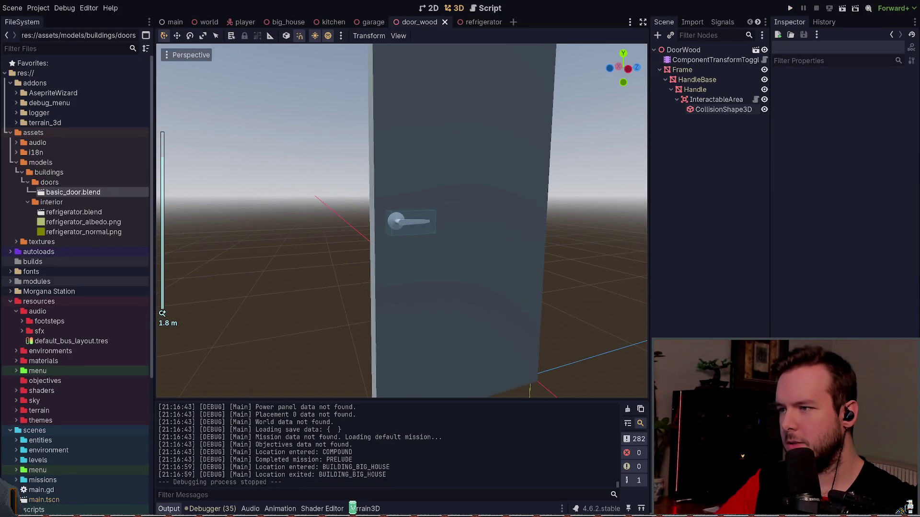
{"action": "left_click", "coordinate": [716, 100]}
{"action": "left_click", "coordinate": [695, 90]}
{"action": "key", "text": "ctrl+s"}
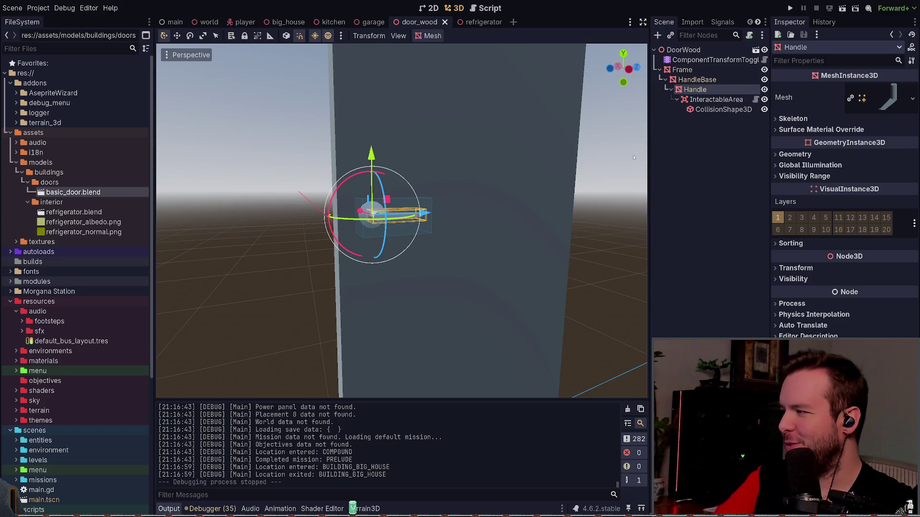
Step: Duplicate ComponentTransformToggle, compare both toggles' animations, and save
{"action": "left_click", "coordinate": [714, 60]}
{"action": "key", "text": "ctrl+d"}
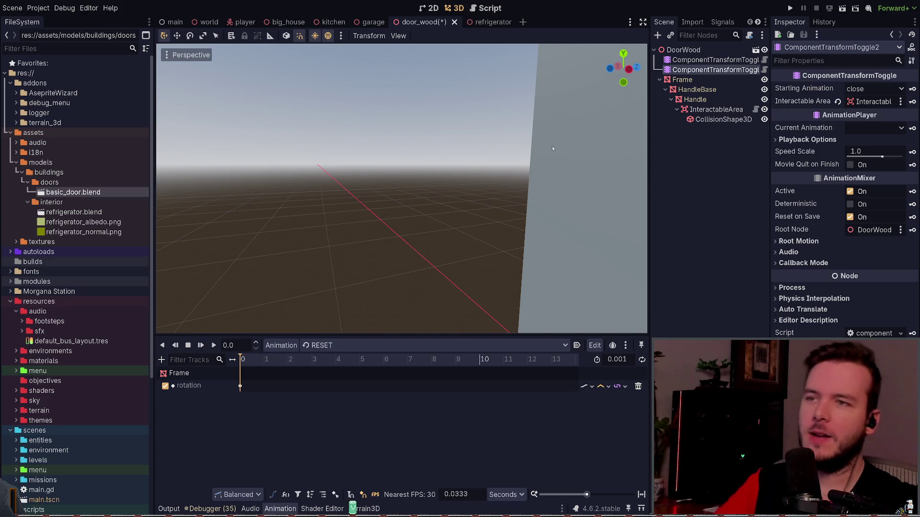
{"action": "scroll", "coordinate": [574, 144], "scroll_direction": "down", "scroll_amount": 6}
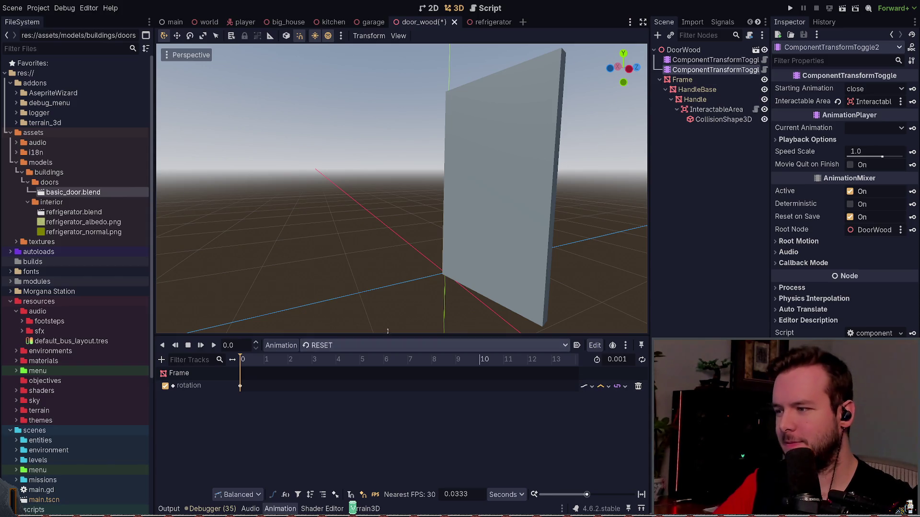
{"action": "left_click", "coordinate": [719, 60]}
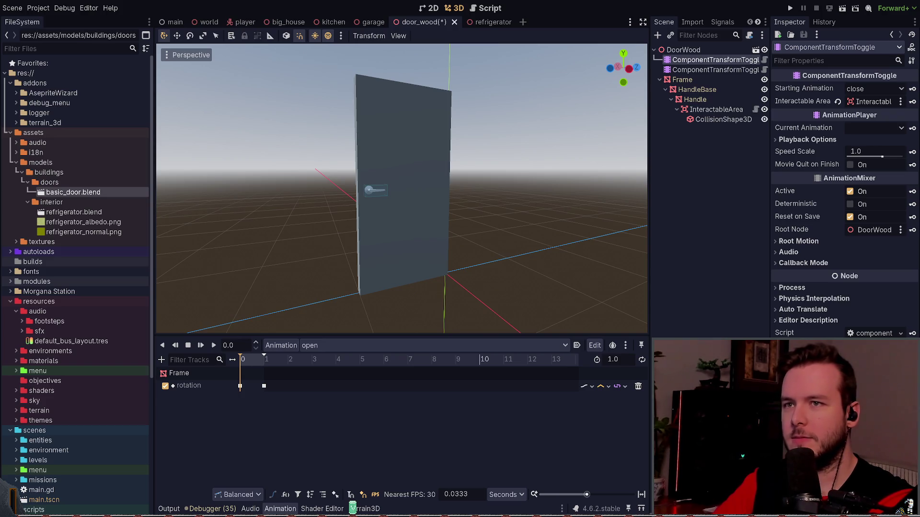
{"action": "left_click", "coordinate": [704, 70]}
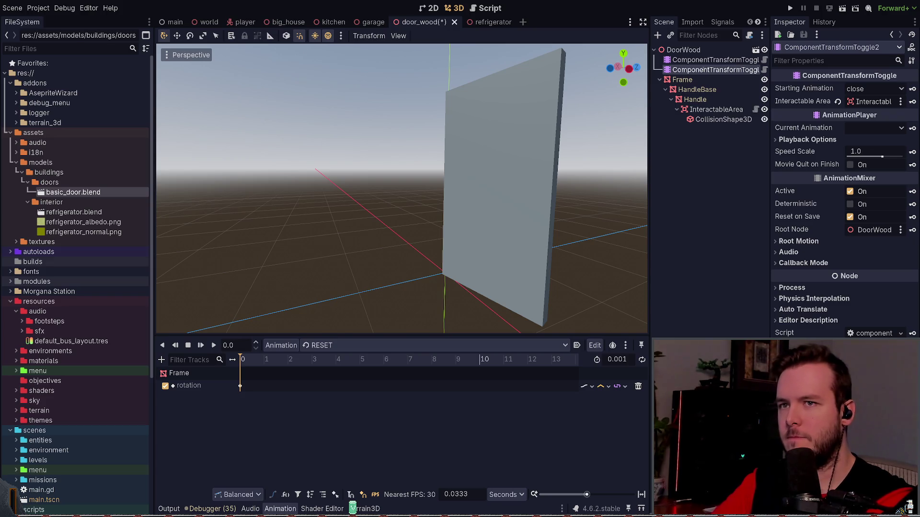
{"action": "key", "text": "ctrl+s"}
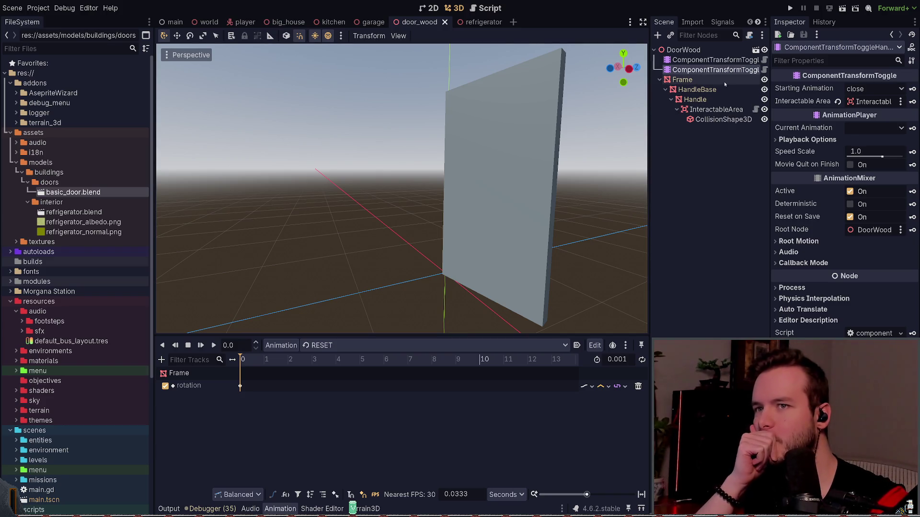
Step: Delete the second ComponentTransformToggle node
{"action": "left_click", "coordinate": [715, 79]}
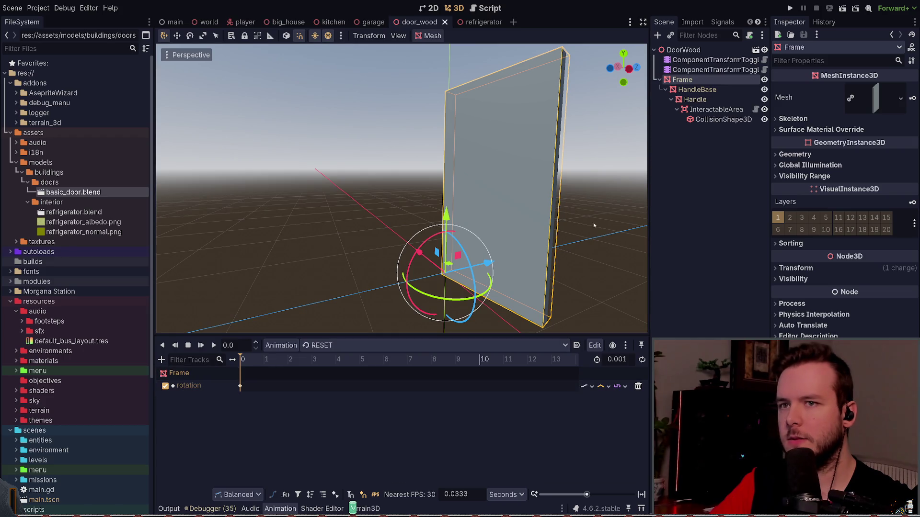
{"action": "left_click", "coordinate": [714, 70]}
{"action": "left_click", "coordinate": [714, 60]}
{"action": "left_click", "coordinate": [713, 70]}
{"action": "left_click", "coordinate": [711, 165]}
{"action": "left_click", "coordinate": [714, 70]}
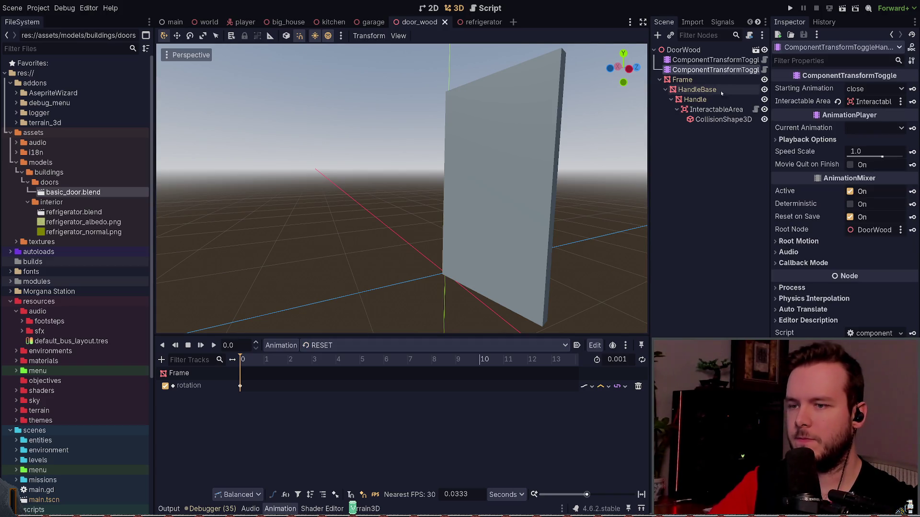
{"action": "key", "text": "Delete"}
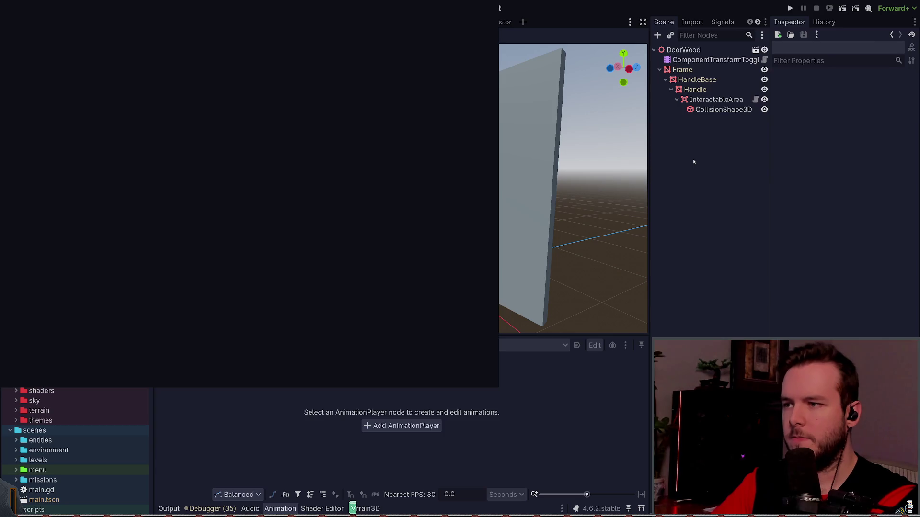
Step: Undo the deletion, move the toggle back above Frame, and save
{"action": "key", "text": "ctrl+z"}
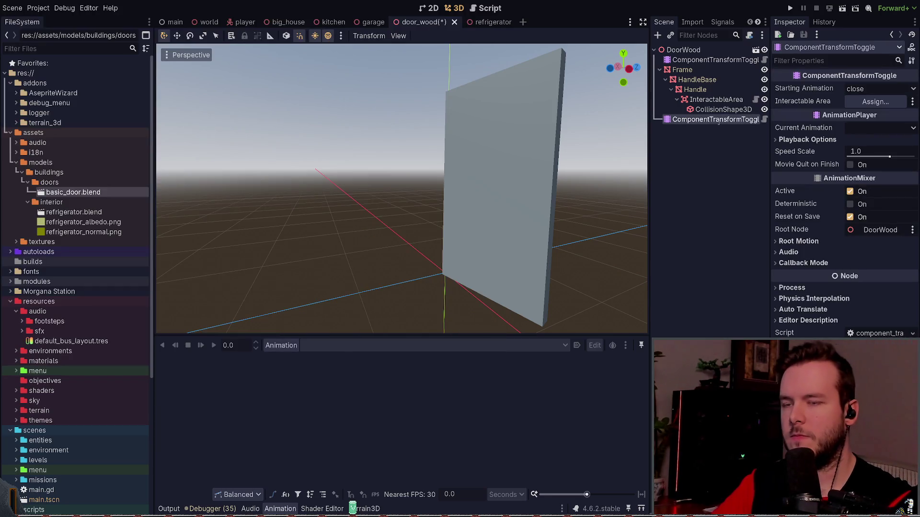
{"action": "key", "text": "ctrl+Up"}
{"action": "key", "text": "ctrl+s"}
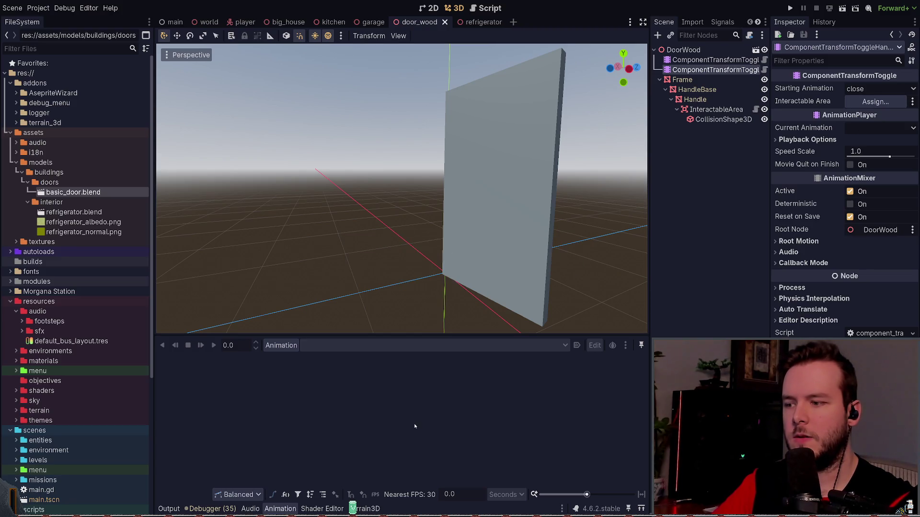
{"action": "left_click", "coordinate": [712, 187]}
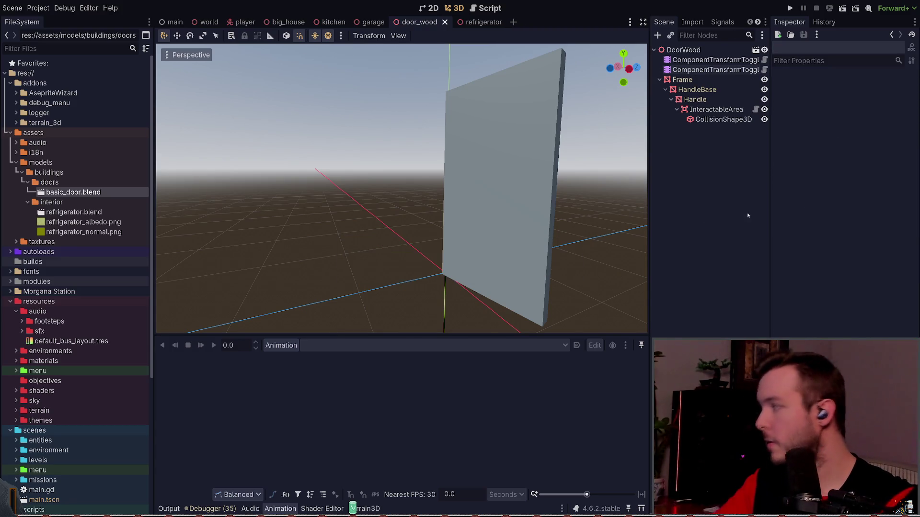
{"action": "left_click", "coordinate": [721, 70]}
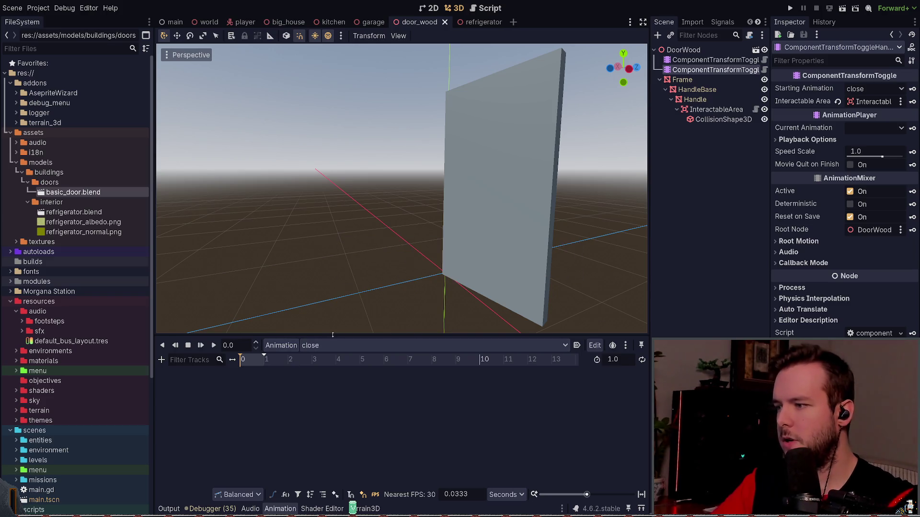
Step: Browse Frame, the handle's child nodes, and the first toggle's open animation
{"action": "scroll", "coordinate": [326, 345], "scroll_direction": "up", "scroll_amount": 1}
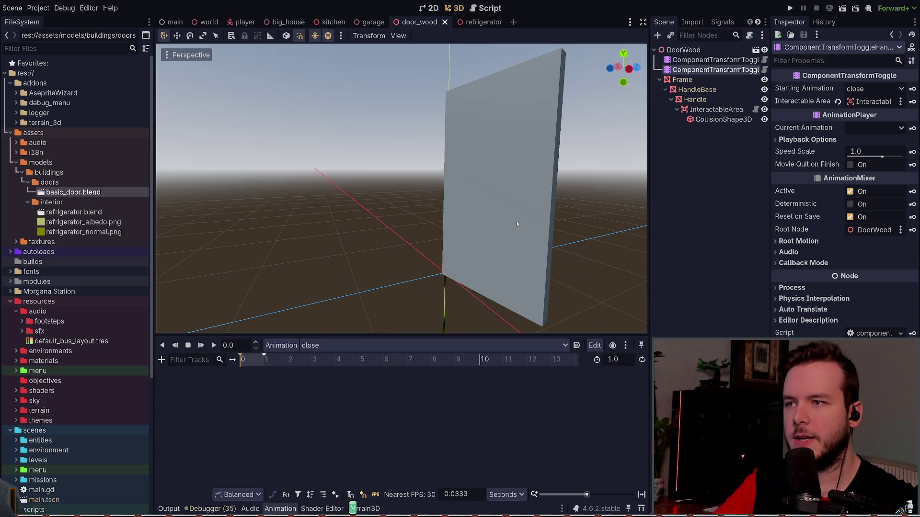
{"action": "left_click", "coordinate": [682, 79]}
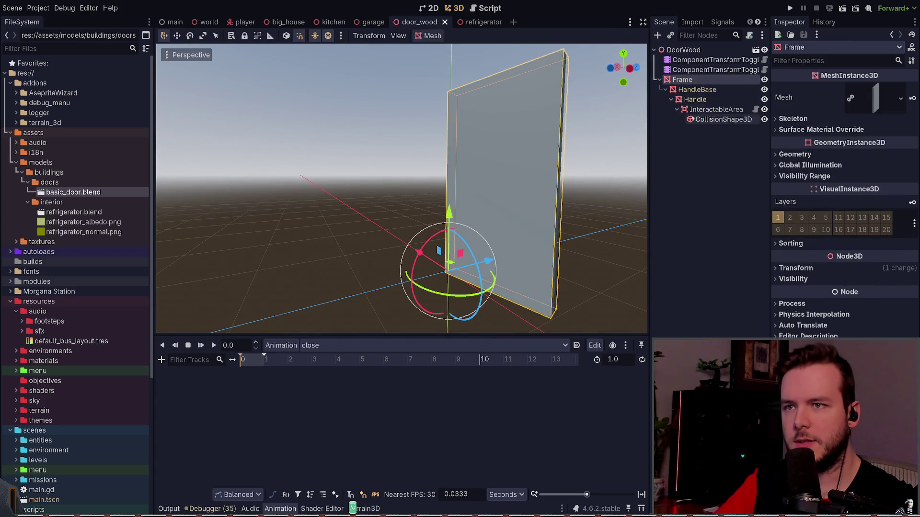
{"action": "left_click", "coordinate": [694, 120]}
{"action": "left_click", "coordinate": [700, 109]}
{"action": "left_click", "coordinate": [697, 89]}
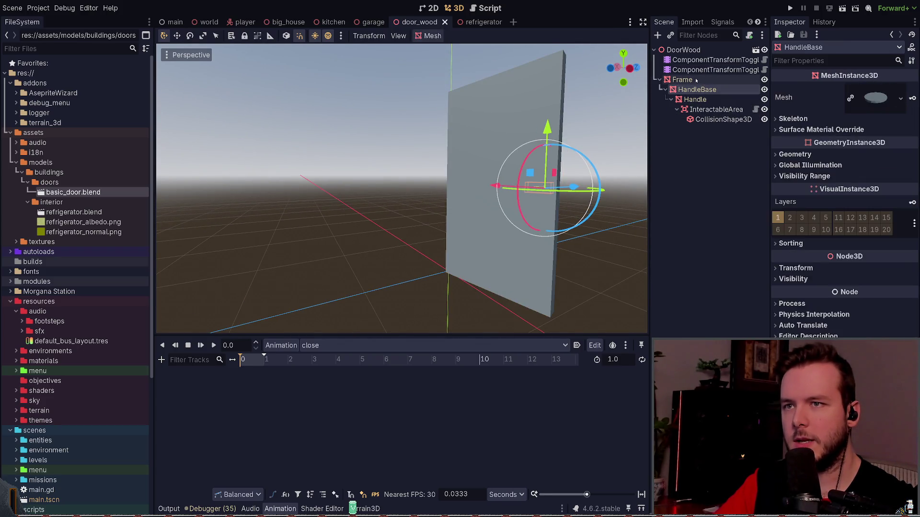
{"action": "left_click", "coordinate": [694, 79]}
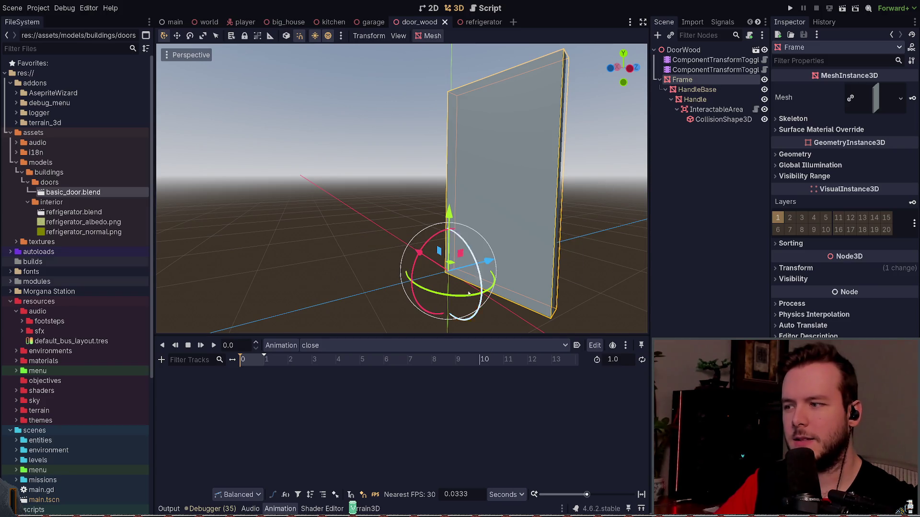
{"action": "left_click", "coordinate": [714, 59]}
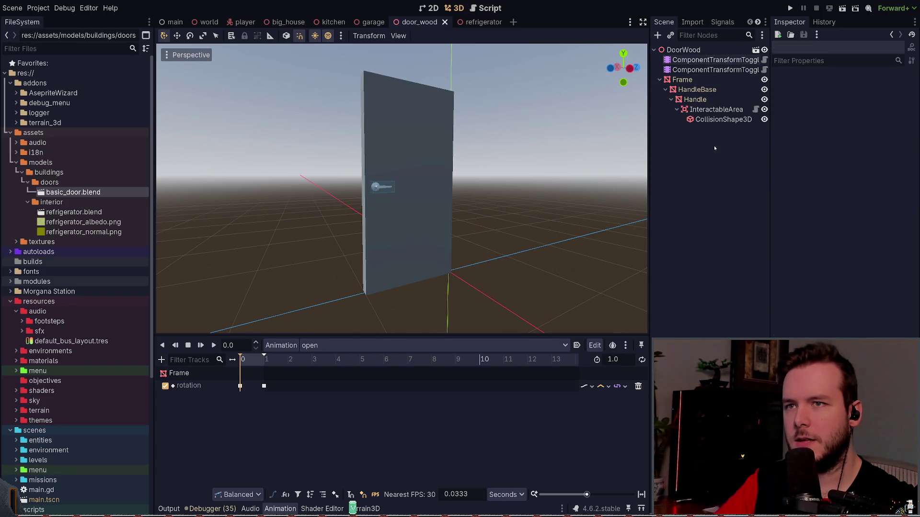
{"action": "left_click", "coordinate": [694, 99]}
Step: Preview the second toggle's close animation, then select the Handle mesh
{"action": "scroll", "coordinate": [488, 206], "scroll_direction": "up", "scroll_amount": 5}
{"action": "scroll", "coordinate": [493, 206], "scroll_direction": "up", "scroll_amount": 2}
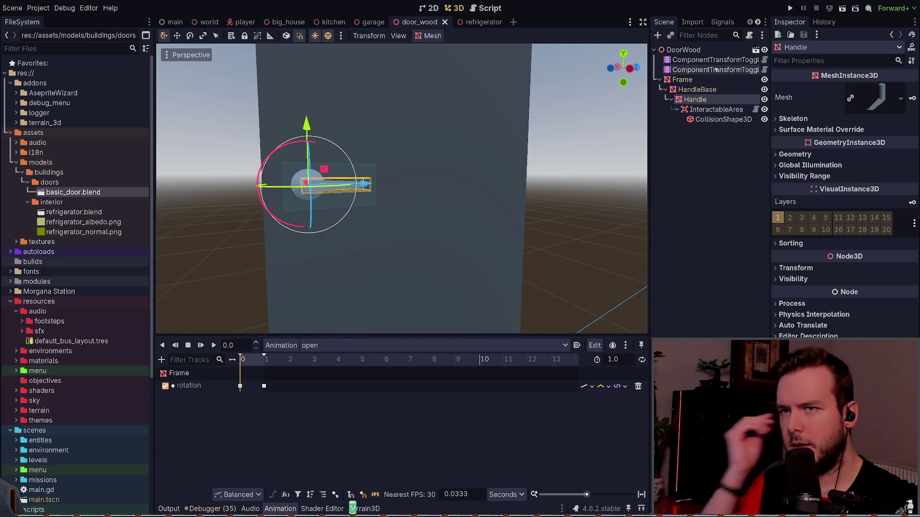
{"action": "left_click", "coordinate": [715, 70]}
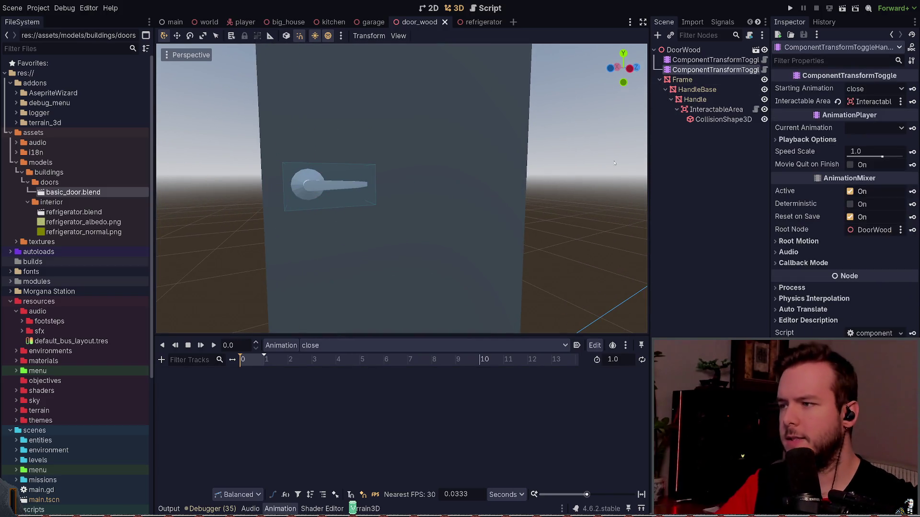
{"action": "left_click", "coordinate": [328, 369]}
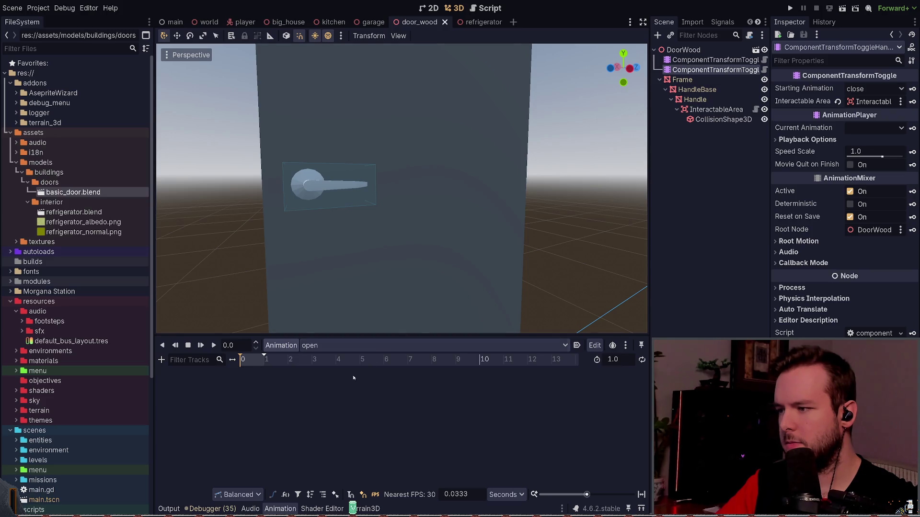
{"action": "key", "text": "ctrl+z"}
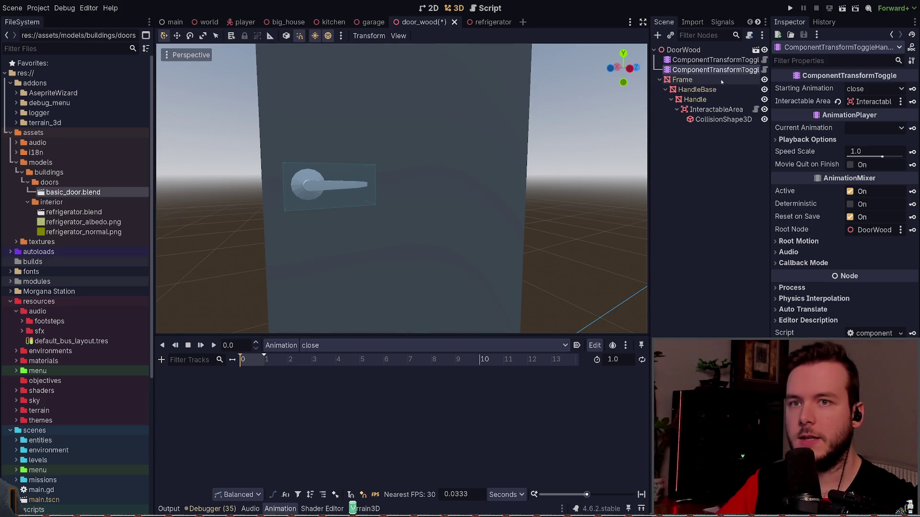
{"action": "left_click", "coordinate": [319, 192]}
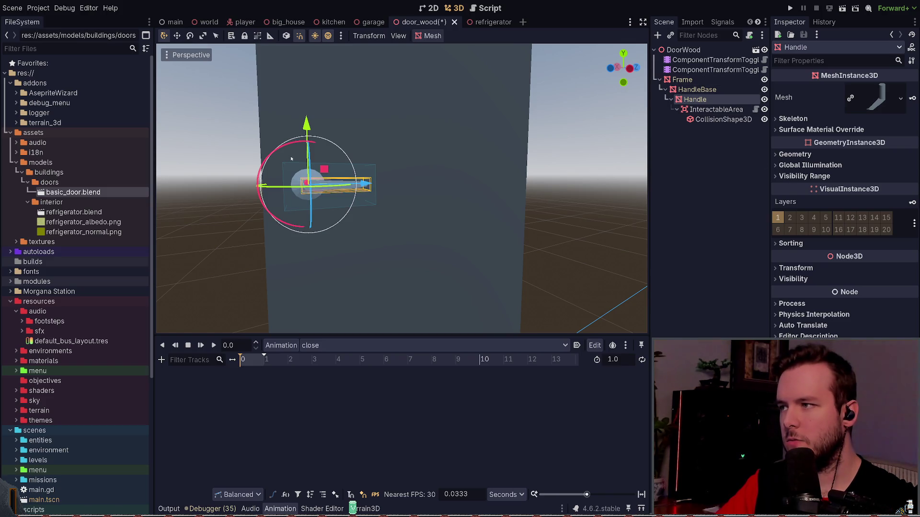
Step: Inspect the Handle's mesh, Surface 0 and Geometry settings, then show its Transform
{"action": "middle_click_drag", "start_coordinate": [497, 153], "coordinate": [536, 148]}
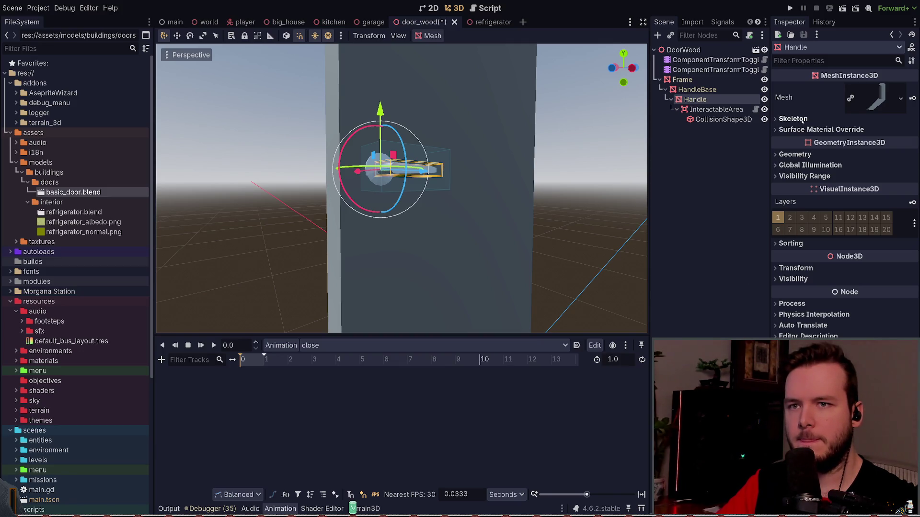
{"action": "left_click", "coordinate": [877, 99]}
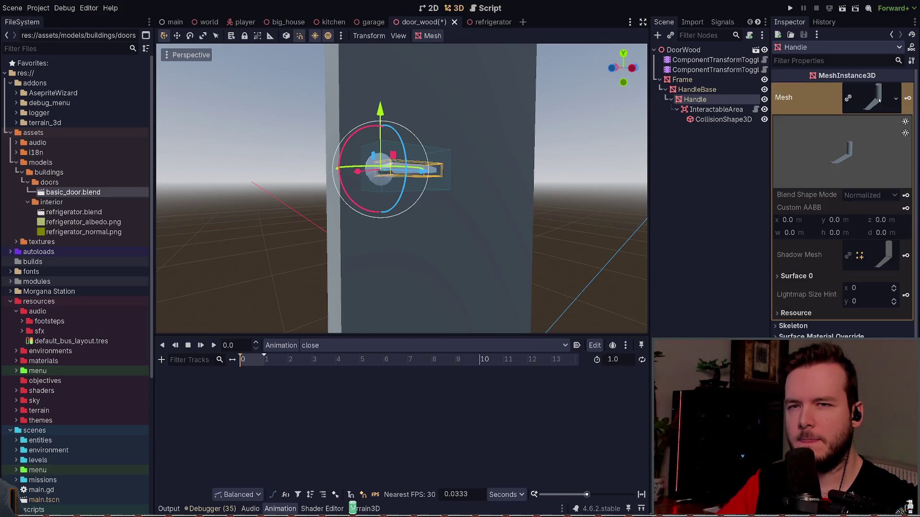
{"action": "left_click", "coordinate": [807, 275]}
{"action": "left_click", "coordinate": [804, 278]}
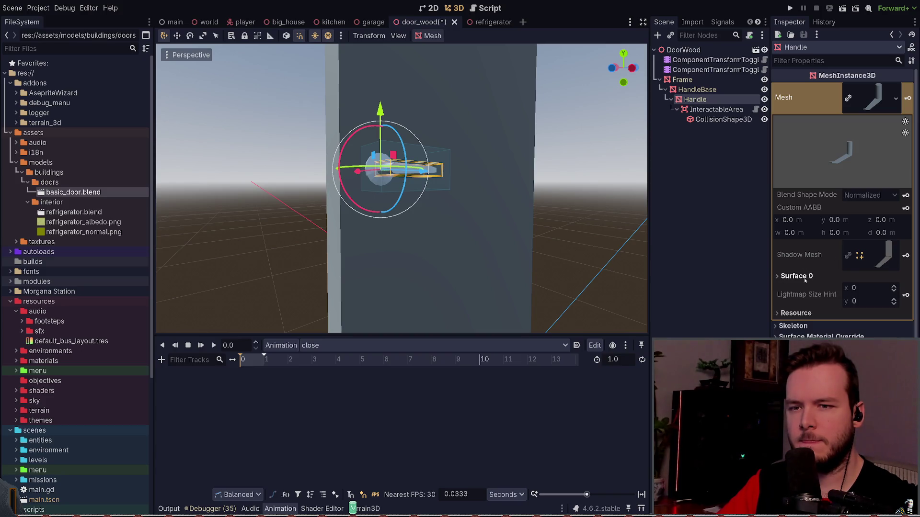
{"action": "left_click", "coordinate": [807, 275]}
{"action": "left_click", "coordinate": [805, 276]}
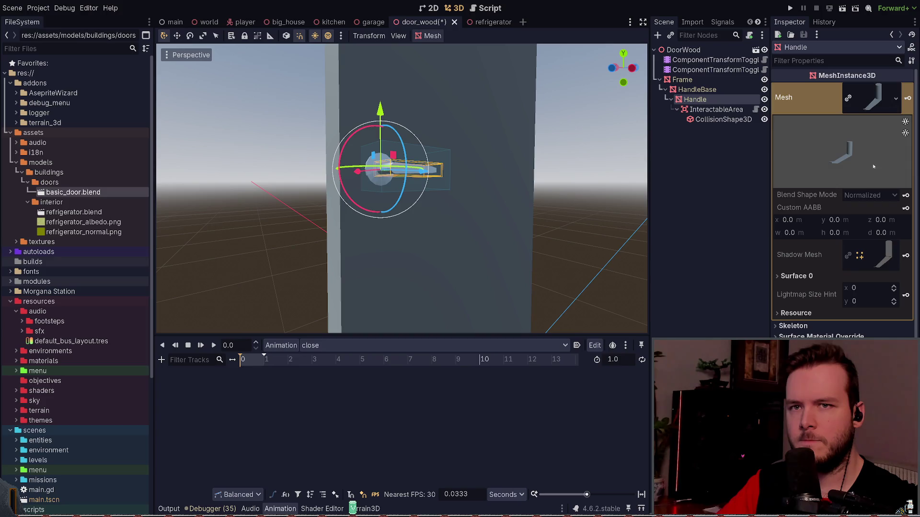
{"action": "left_click", "coordinate": [877, 94]}
{"action": "left_click", "coordinate": [799, 155]}
{"action": "left_click", "coordinate": [799, 154]}
{"action": "left_click", "coordinate": [801, 154]}
{"action": "left_click", "coordinate": [788, 155]}
{"action": "left_click", "coordinate": [804, 268]}
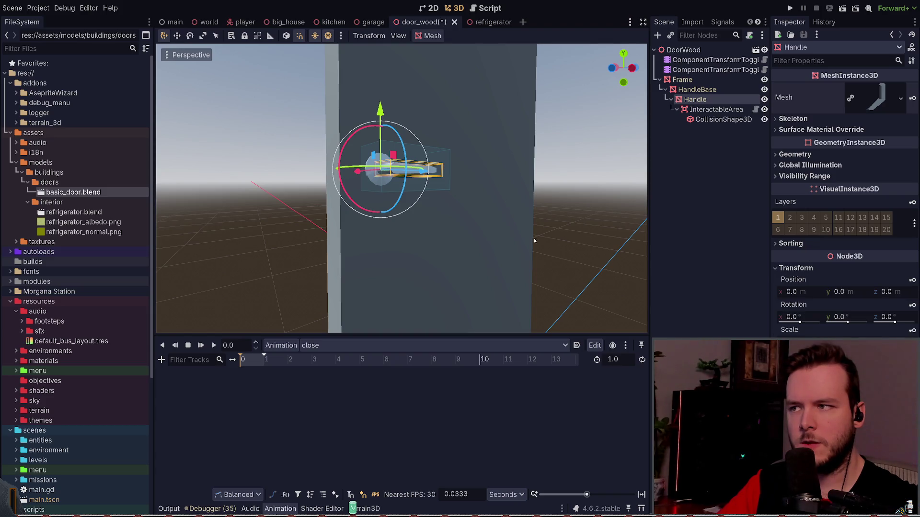
Step: Reset the handle rotation to zero and key it at frame 0 in close
{"action": "middle_click_drag", "start_coordinate": [533, 237], "coordinate": [521, 243]}
{"action": "mouse_move", "coordinate": [312, 147]}
{"action": "left_mouse_down"}
{"action": "mouse_move", "coordinate": [383, 197]}
{"action": "mouse_move", "coordinate": [495, 199]}
{"action": "left_mouse_up"}
{"action": "left_click", "coordinate": [905, 305]}
{"action": "left_click", "coordinate": [912, 305]}
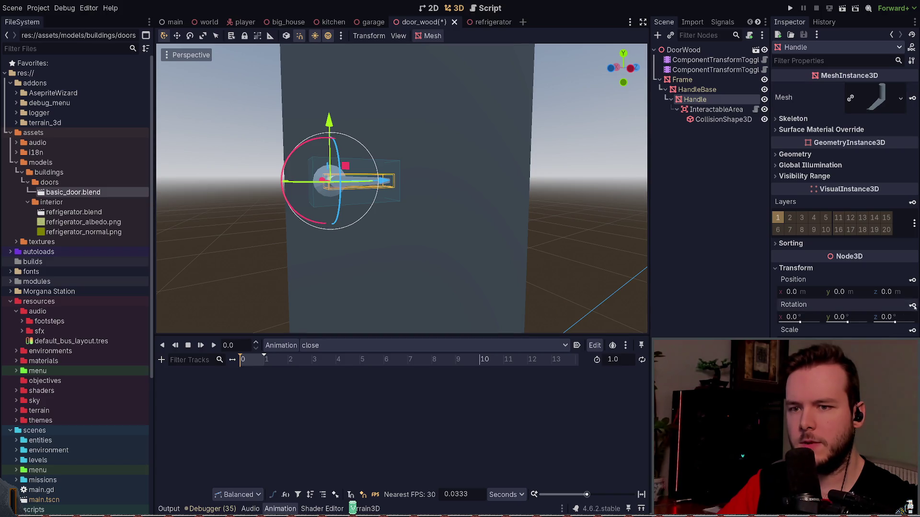
Step: Turn the door handle 45° around Y
{"action": "middle_click_drag", "start_coordinate": [457, 248], "coordinate": [438, 228]}
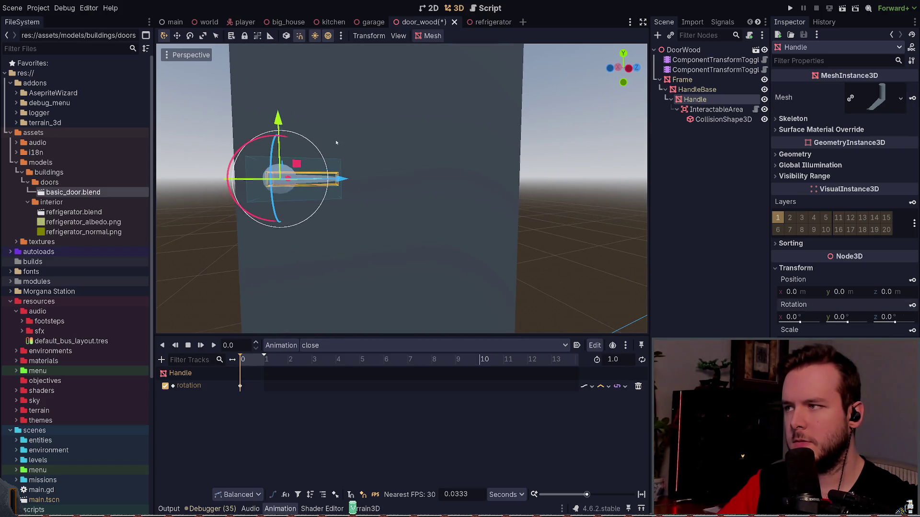
{"action": "middle_click_drag", "start_coordinate": [335, 141], "coordinate": [284, 154]}
{"action": "left_click_drag", "start_coordinate": [278, 155], "coordinate": [285, 152]}
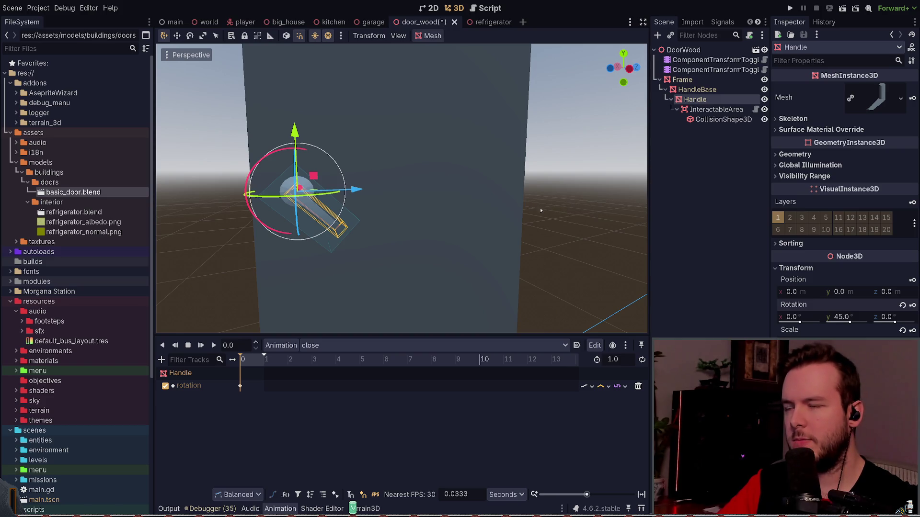
Step: At 0.5 s, rotate the handle down and key its rotation
{"action": "key", "text": "ctrl+z"}
{"action": "key", "text": "ctrl+z"}
{"action": "key", "text": "ctrl+z"}
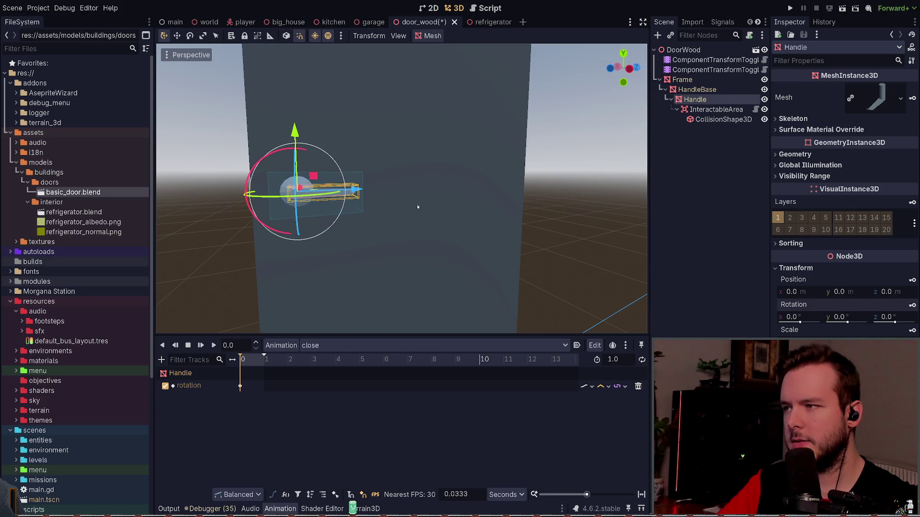
{"action": "left_click", "coordinate": [242, 358]}
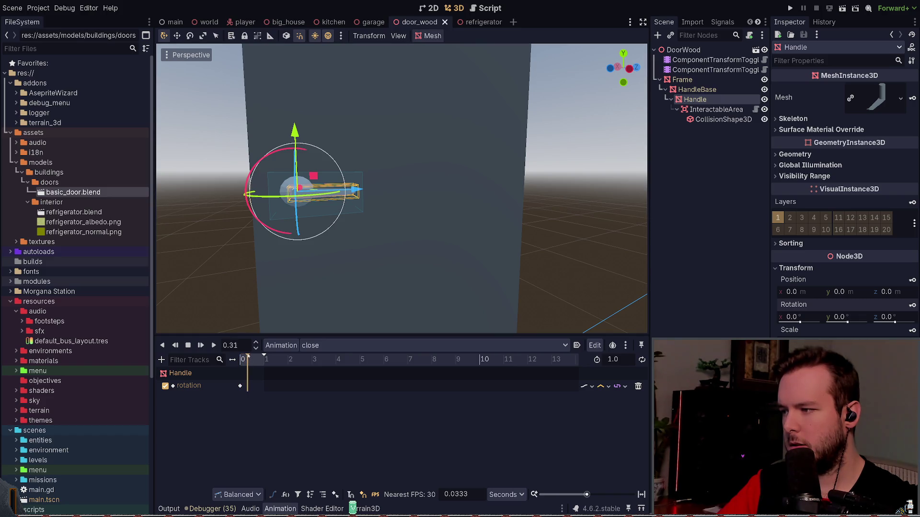
{"action": "type", "text": "0.5"}
{"action": "key", "text": "Return"}
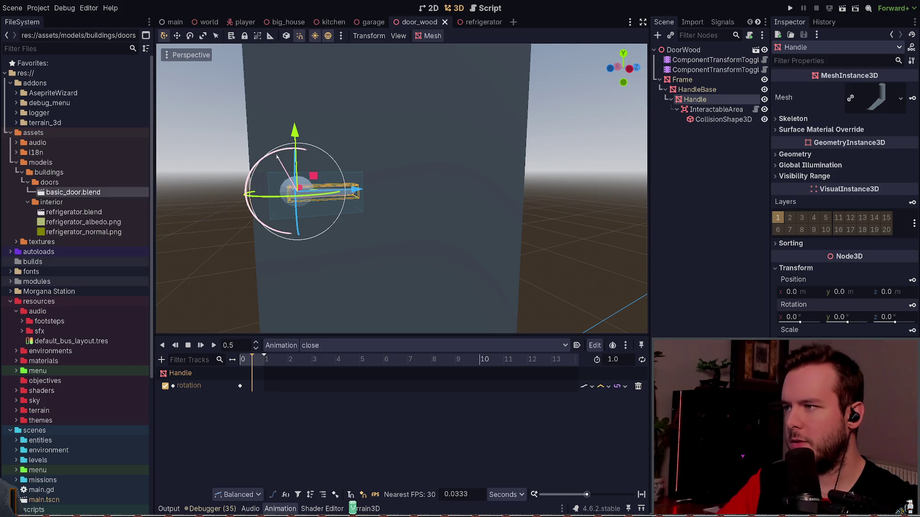
{"action": "left_click_drag", "start_coordinate": [277, 156], "coordinate": [310, 154]}
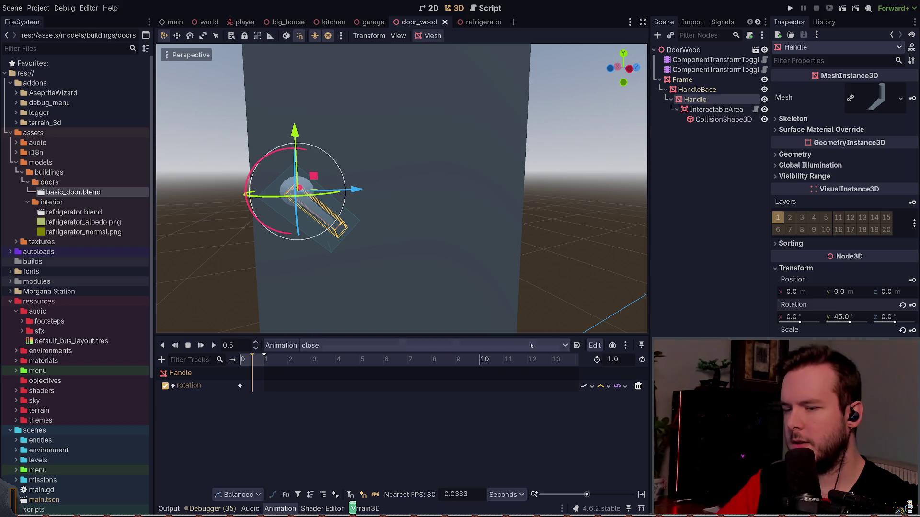
{"action": "key", "text": "k"}
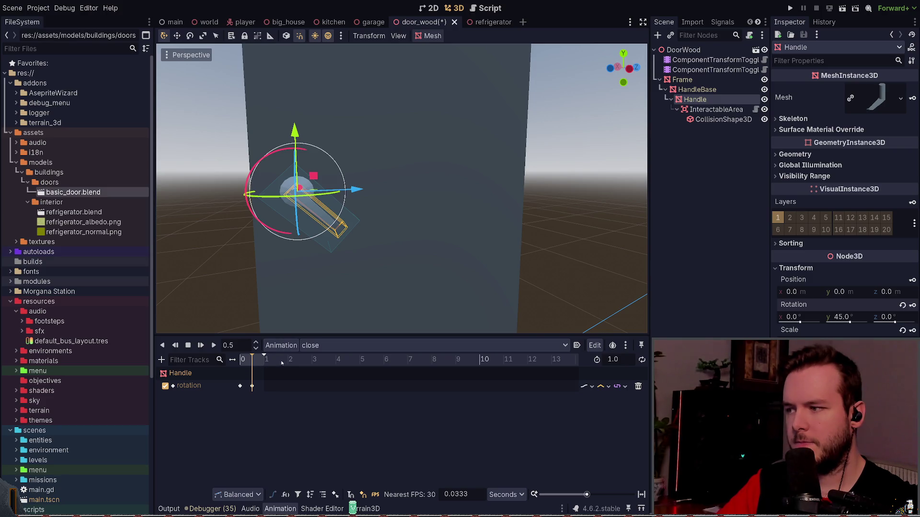
Step: Keep length 1.0 and key the handle's Y rotation at 0 at 1.0 s
{"action": "left_click", "coordinate": [626, 357]}
{"action": "left_click", "coordinate": [321, 208]}
{"action": "left_click_drag", "start_coordinate": [250, 359], "coordinate": [258, 362]}
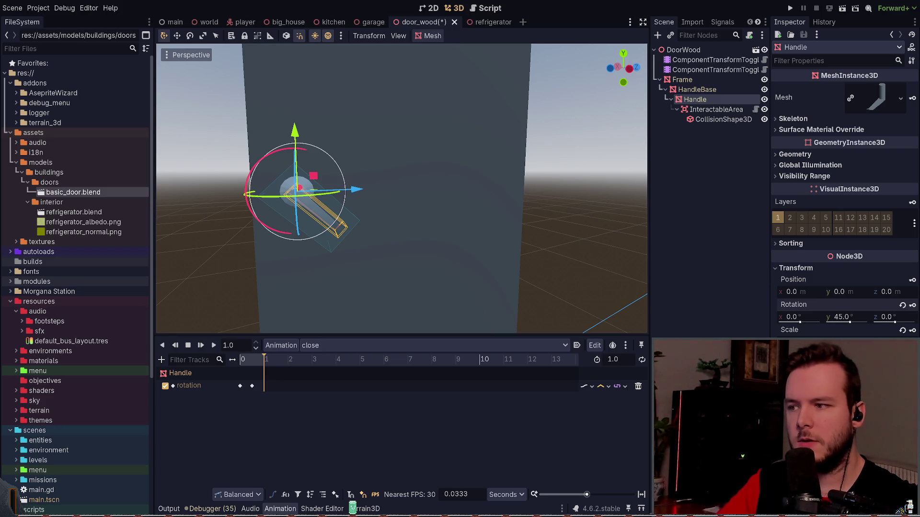
{"action": "left_click", "coordinate": [867, 317]}
{"action": "type", "text": "0"}
{"action": "key", "text": "Return"}
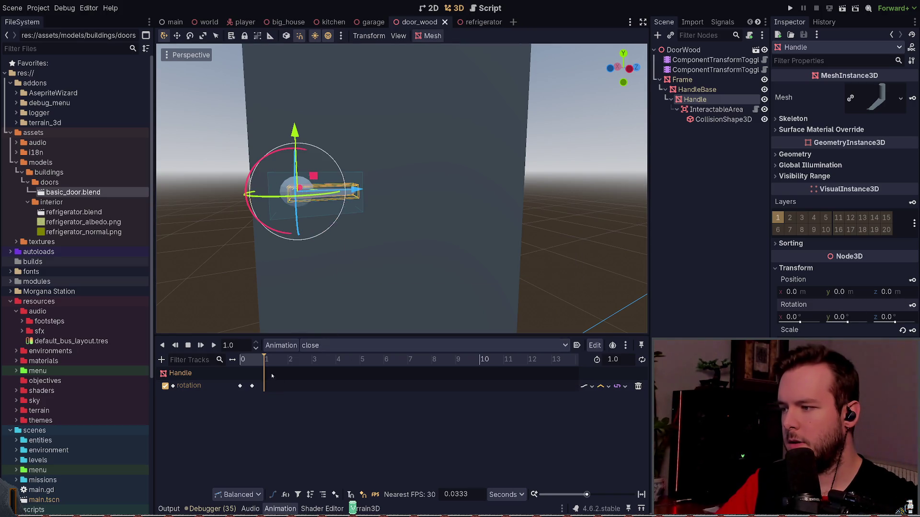
{"action": "left_click", "coordinate": [912, 305]}
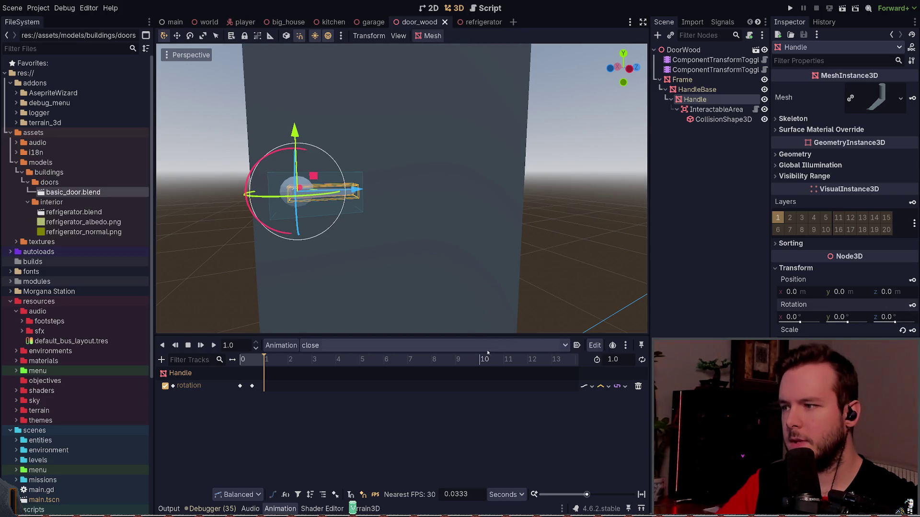
Step: Play the close animation to preview it and select its rotation keyframes
{"action": "left_click", "coordinate": [214, 345]}
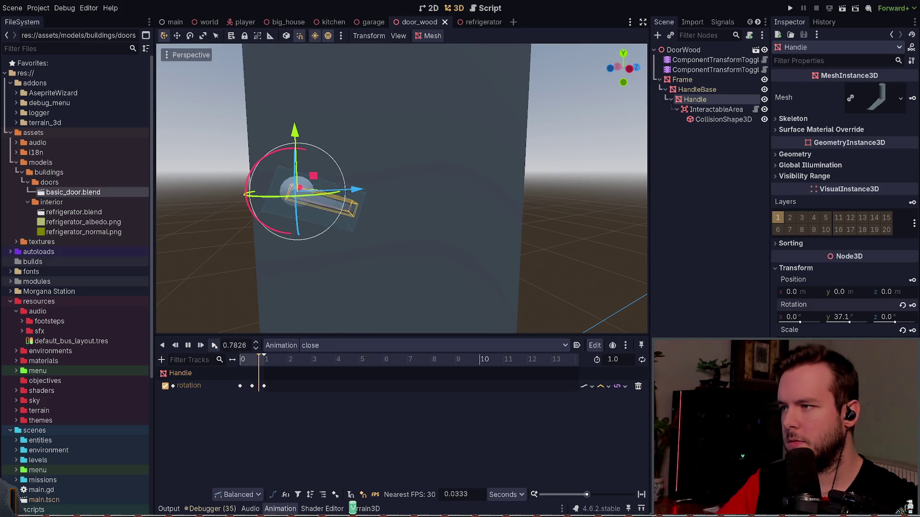
{"action": "left_click_drag", "start_coordinate": [201, 411], "coordinate": [327, 366]}
{"action": "left_click_drag", "start_coordinate": [212, 425], "coordinate": [310, 369]}
Step: Zoom the timeline, move the handle's 0.5 s rotation key earlier, and save
{"action": "scroll", "coordinate": [261, 378], "scroll_direction": "up", "scroll_amount": 5, "text": "ctrl"}
{"action": "scroll", "coordinate": [269, 384], "scroll_direction": "up", "scroll_amount": 1, "text": "ctrl"}
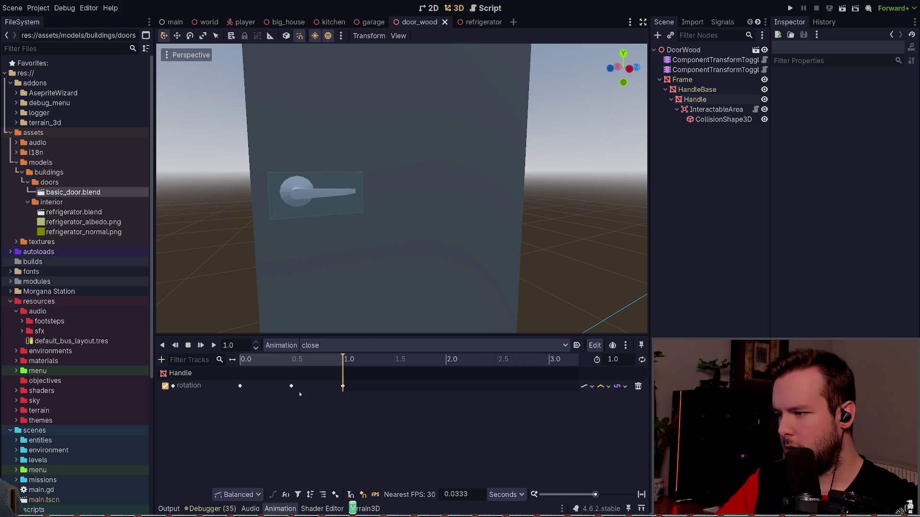
{"action": "left_click", "coordinate": [292, 386]}
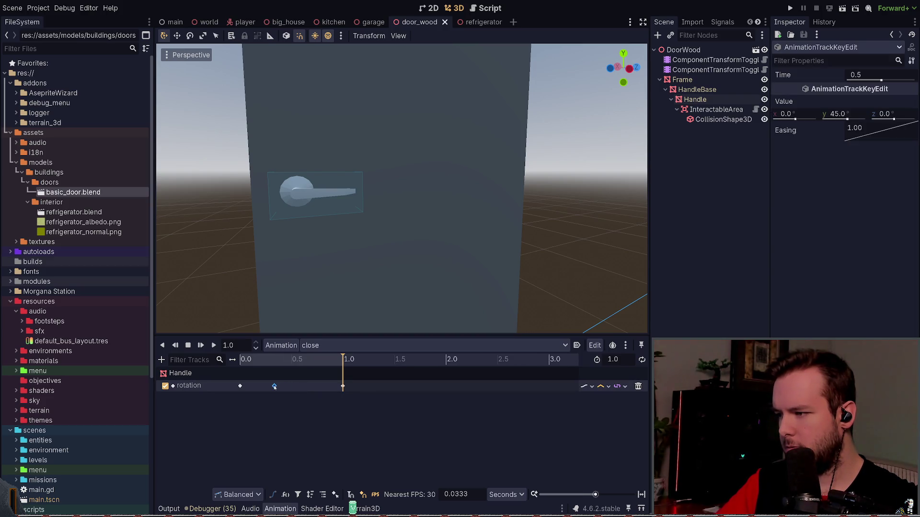
{"action": "left_click_drag", "start_coordinate": [275, 387], "coordinate": [267, 386]}
{"action": "left_click", "coordinate": [343, 387]}
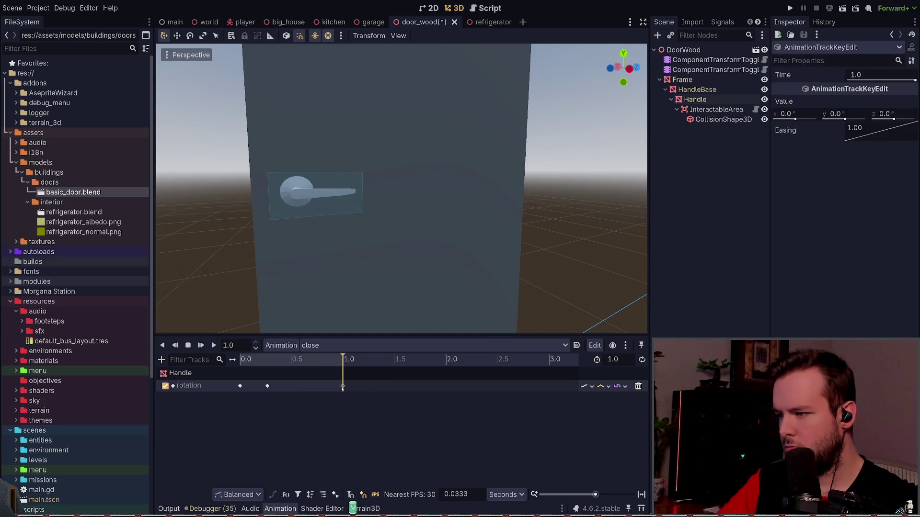
{"action": "key", "text": "ctrl+s"}
Step: Pull the early rotation key back to about 0.167 s and preview the close animation
{"action": "left_click", "coordinate": [263, 387]}
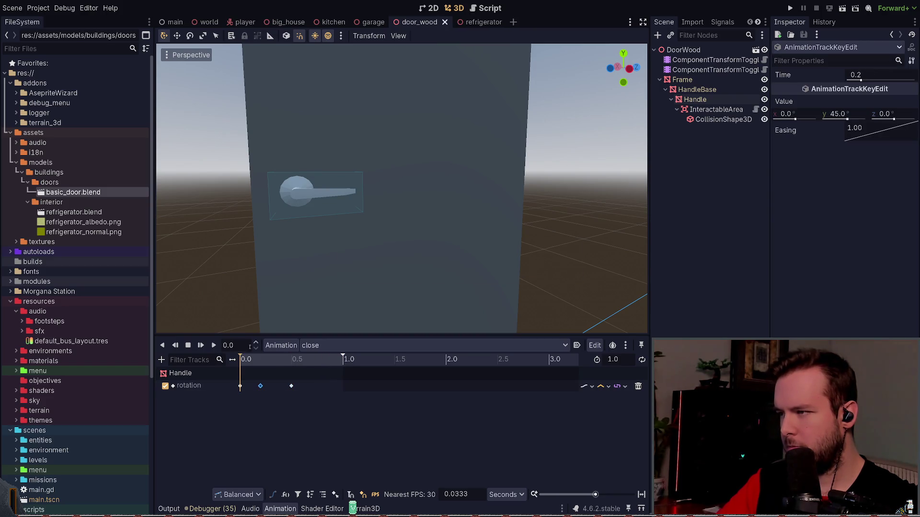
{"action": "left_click", "coordinate": [213, 346]}
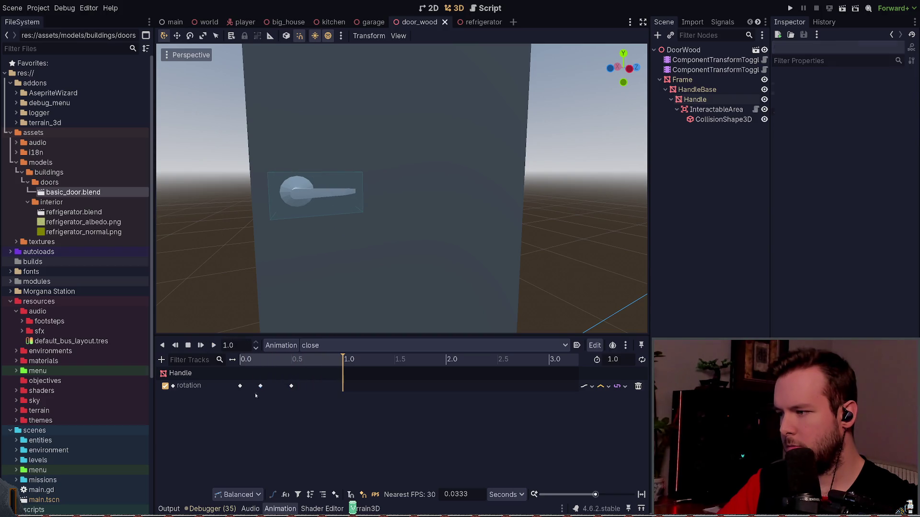
{"action": "left_click_drag", "start_coordinate": [260, 386], "coordinate": [257, 386]}
{"action": "left_click", "coordinate": [291, 386]}
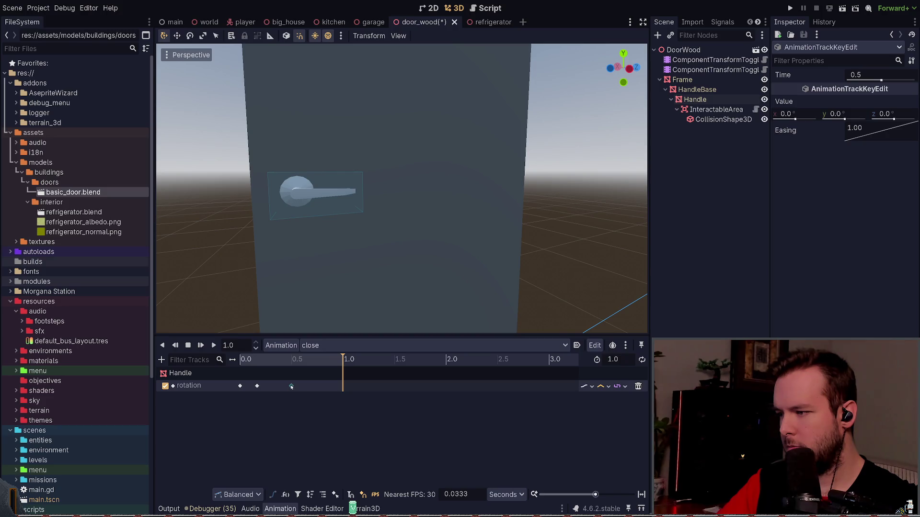
{"action": "left_click", "coordinate": [213, 345]}
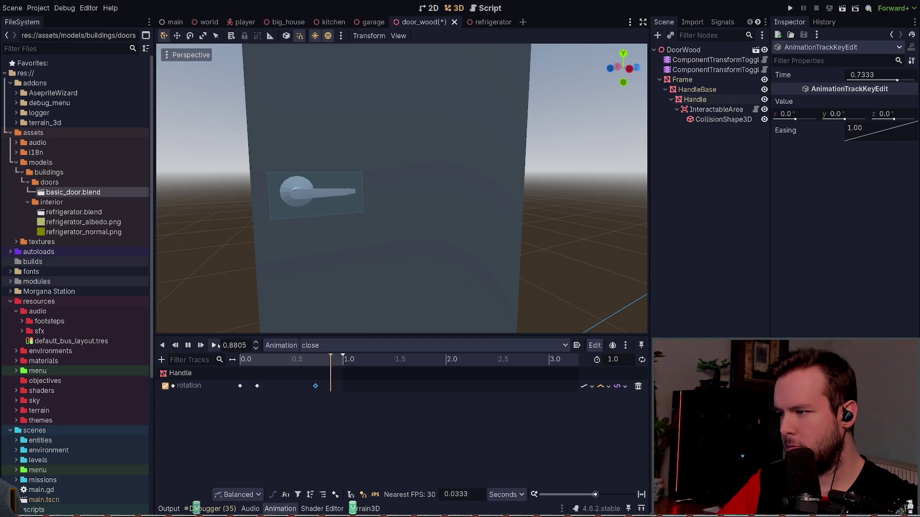
Step: Move the key near 0.13 s later to 0.3 s and replay the animation
{"action": "left_click_drag", "start_coordinate": [261, 399], "coordinate": [269, 391]}
{"action": "left_click", "coordinate": [257, 386]}
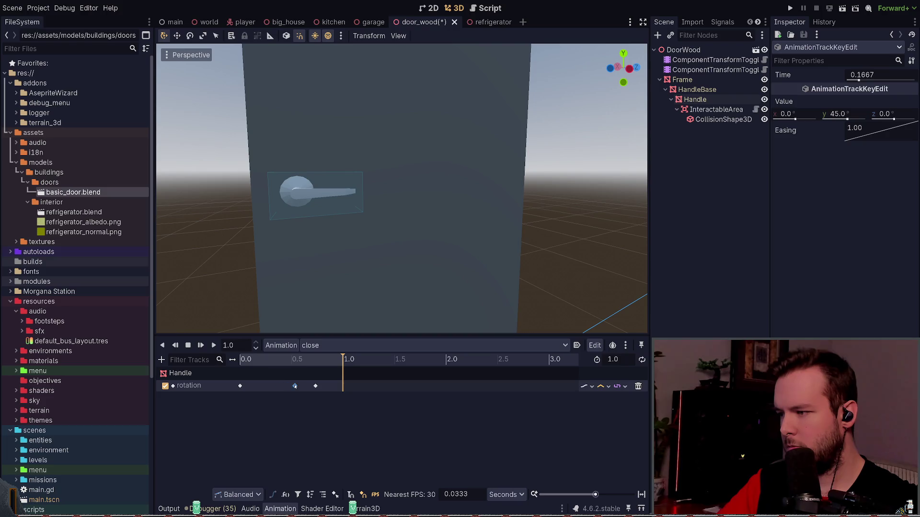
{"action": "left_click", "coordinate": [295, 386]}
{"action": "left_click", "coordinate": [214, 345]}
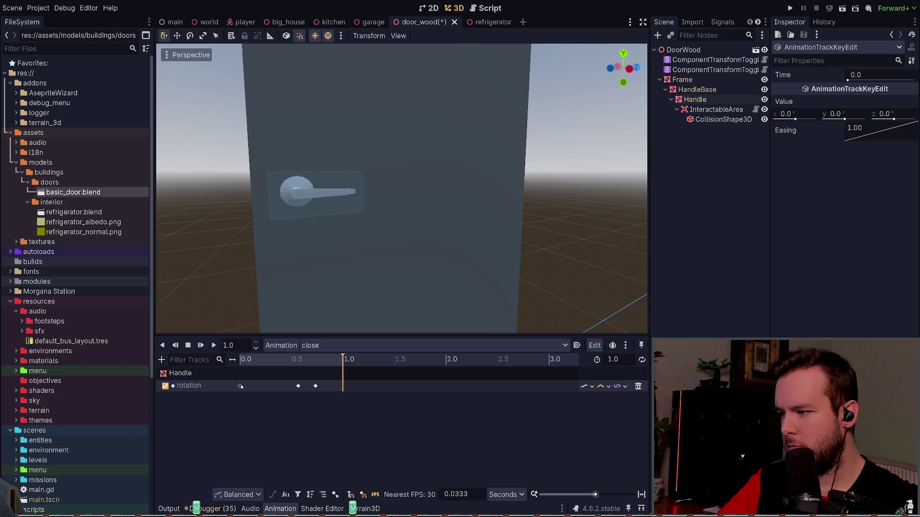
{"action": "left_click", "coordinate": [343, 386]}
{"action": "left_click", "coordinate": [254, 386]}
{"action": "key", "text": "shift+d"}
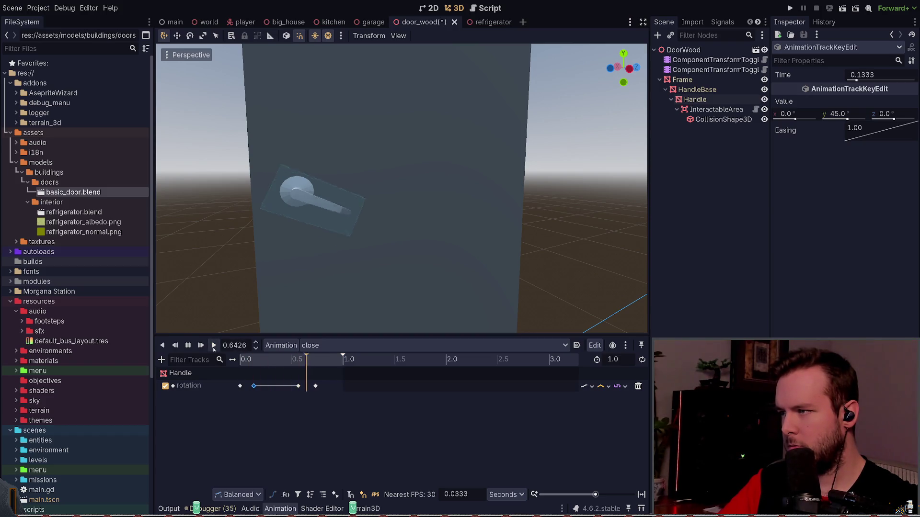
{"action": "left_click_drag", "start_coordinate": [265, 388], "coordinate": [269, 388]}
{"action": "left_click", "coordinate": [214, 347]}
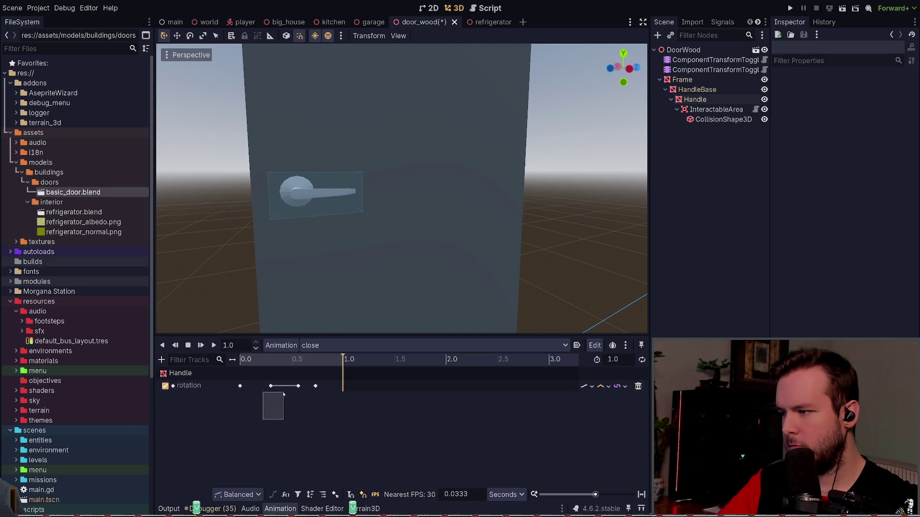
Step: Shift the later rotation keys one frame earlier, recheck the timing, and save
{"action": "left_click", "coordinate": [214, 345]}
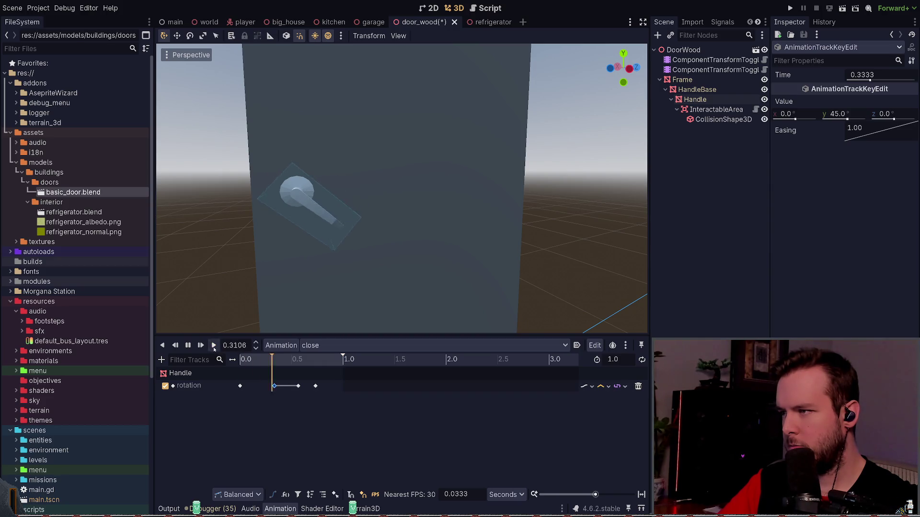
{"action": "left_click_drag", "start_coordinate": [272, 408], "coordinate": [324, 385]}
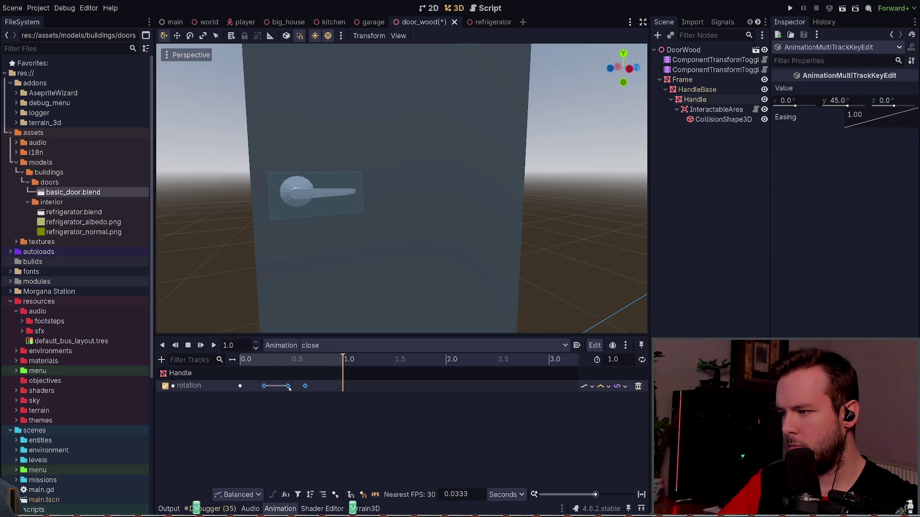
{"action": "left_click", "coordinate": [214, 345]}
{"action": "left_click_drag", "start_coordinate": [284, 387], "coordinate": [281, 387]}
{"action": "left_click", "coordinate": [214, 346]}
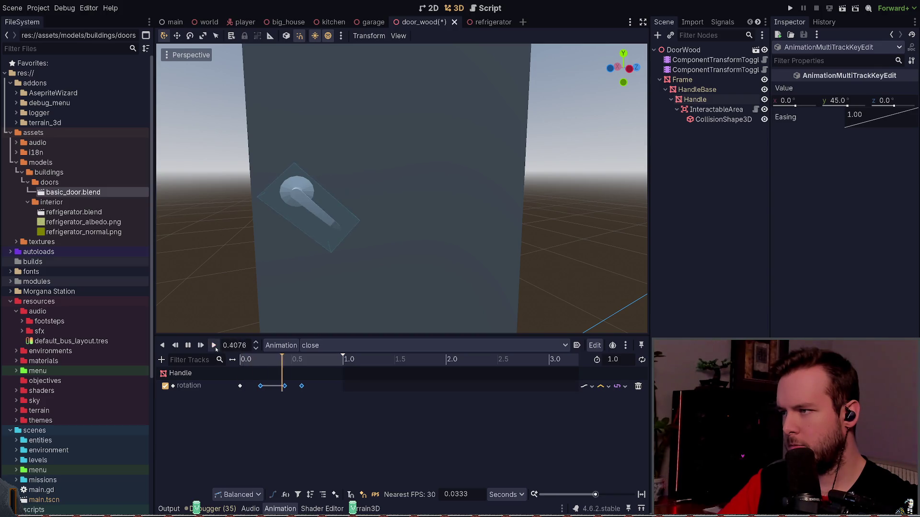
{"action": "left_click", "coordinate": [214, 345]}
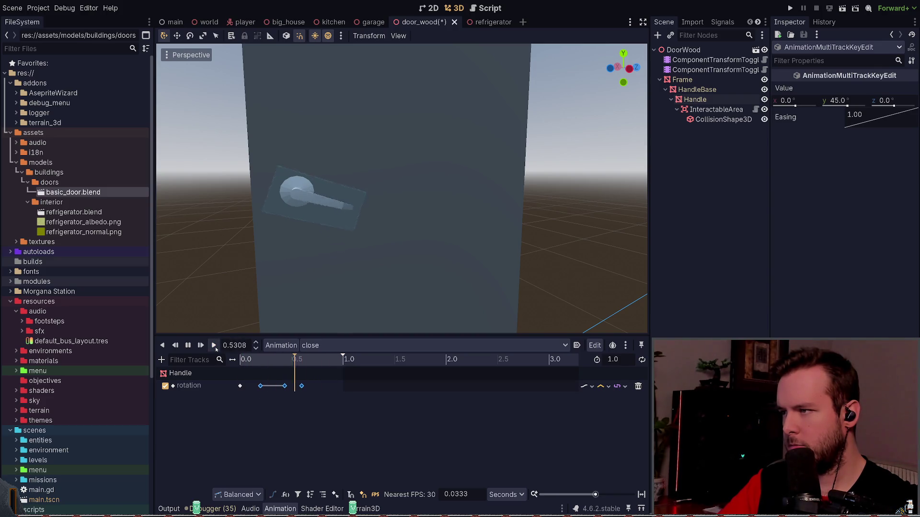
{"action": "key", "text": "ctrl+s"}
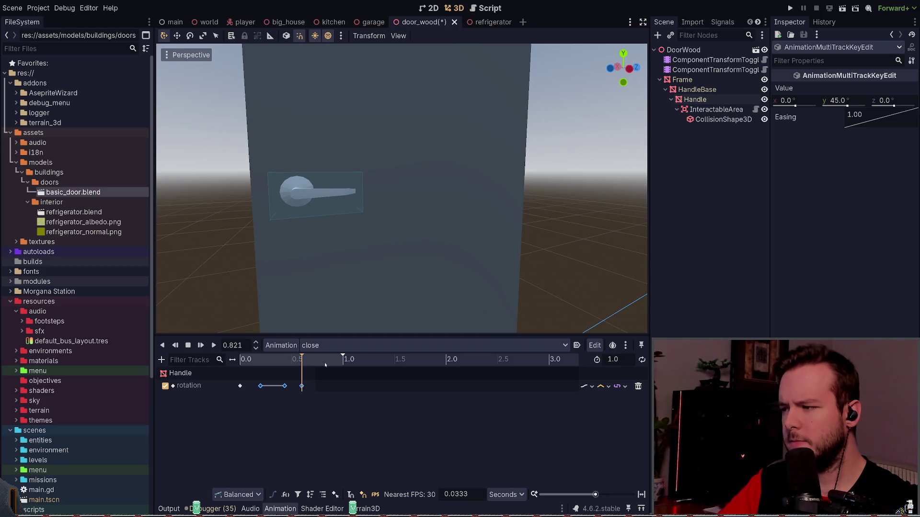
{"action": "type", "text": "08"}
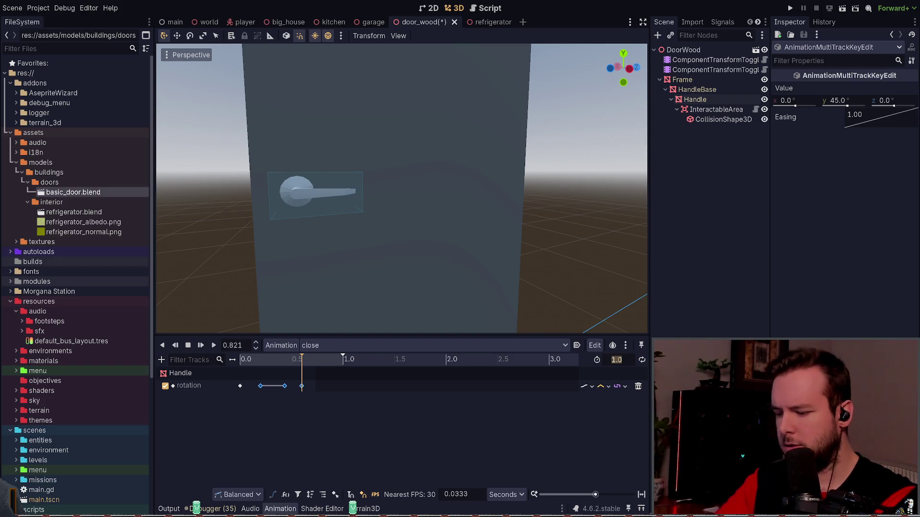
{"action": "type", "text": "8"}
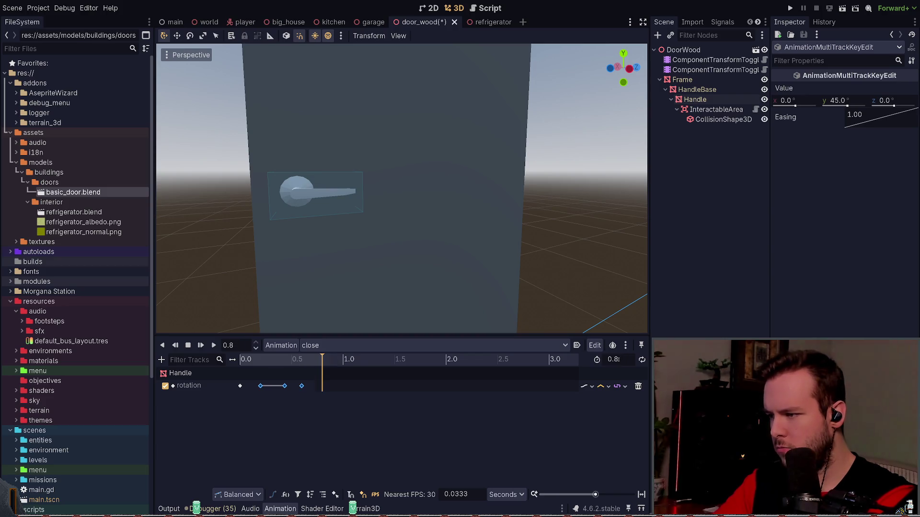
Step: Trim the close animation length to 0.6 s and save the scene
{"action": "left_click", "coordinate": [364, 421]}
{"action": "key", "text": "ctrl+s"}
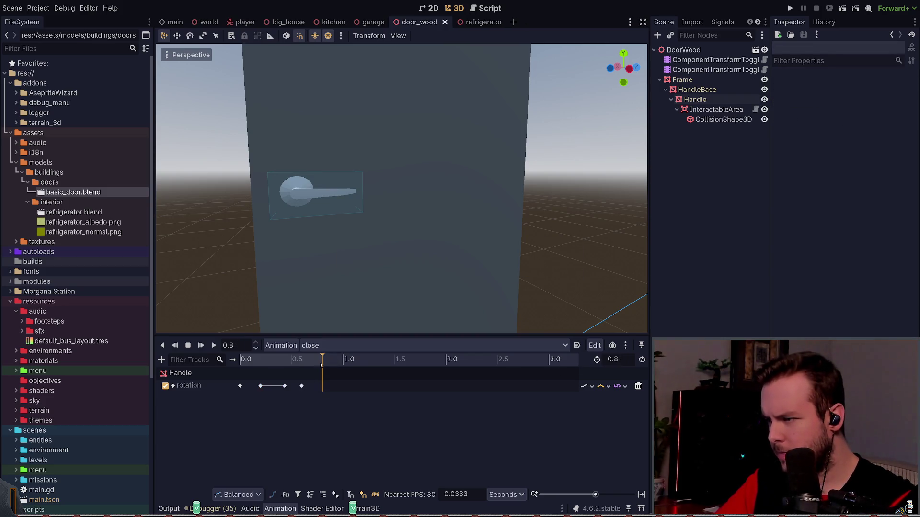
{"action": "type", "text": "0.6"}
{"action": "key", "text": "Return"}
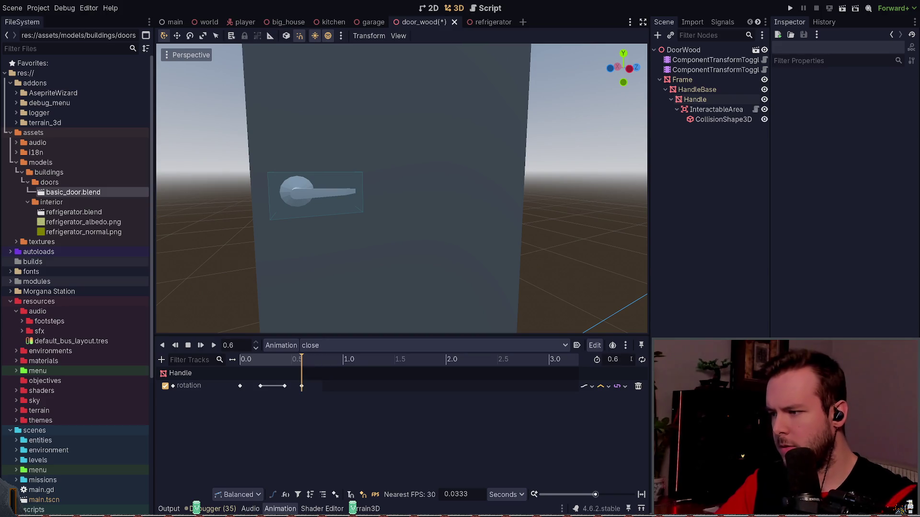
{"action": "key", "text": "ctrl+s"}
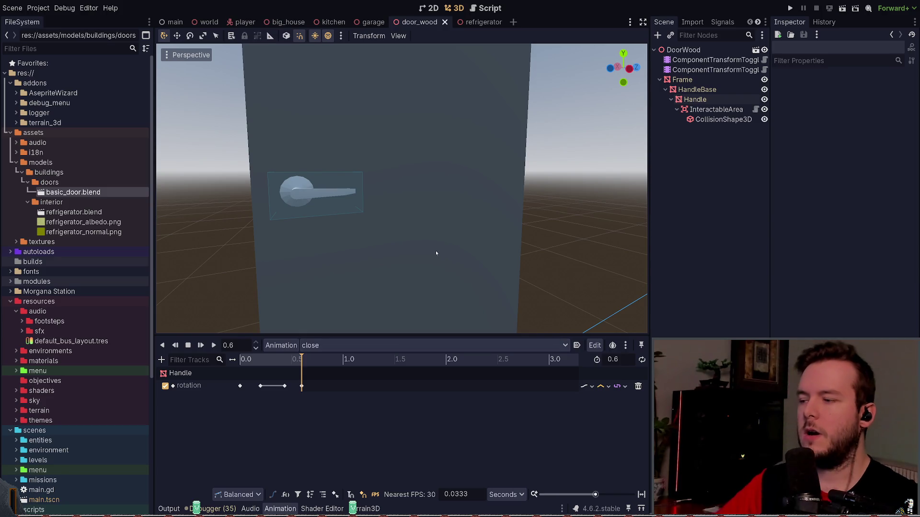
Step: Select all handle rotation keys, lower their easing, and preview the close animation
{"action": "left_click_drag", "start_coordinate": [319, 422], "coordinate": [175, 368]}
{"action": "left_click_drag", "start_coordinate": [882, 118], "coordinate": [881, 116]}
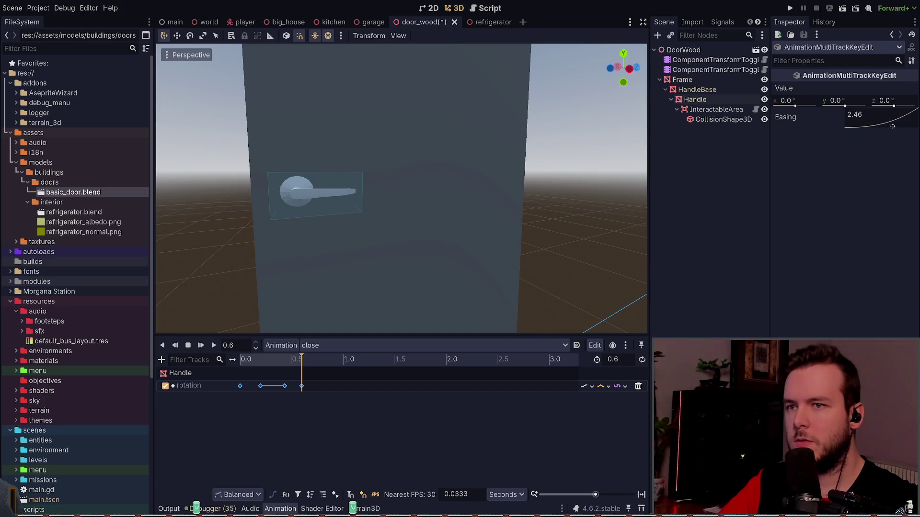
{"action": "key", "text": "ctrl+s"}
{"action": "left_click", "coordinate": [213, 344]}
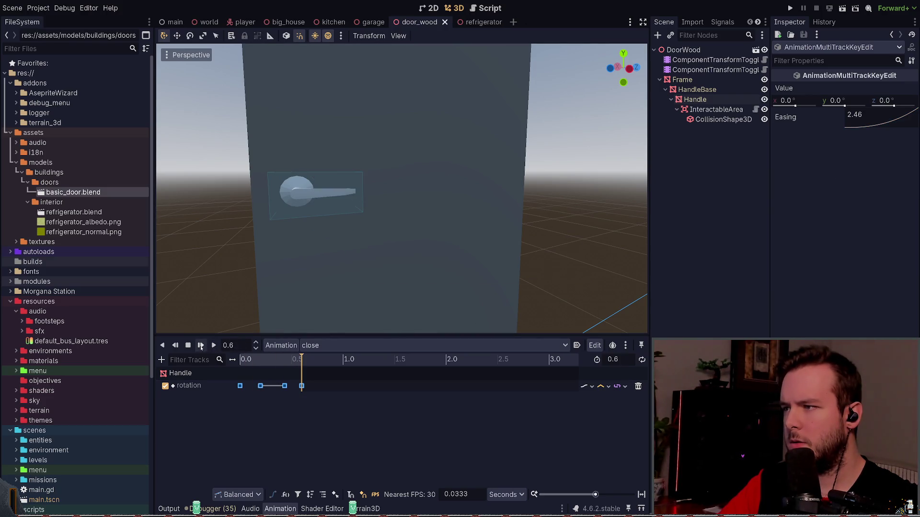
{"action": "left_click_drag", "start_coordinate": [883, 122], "coordinate": [882, 103]}
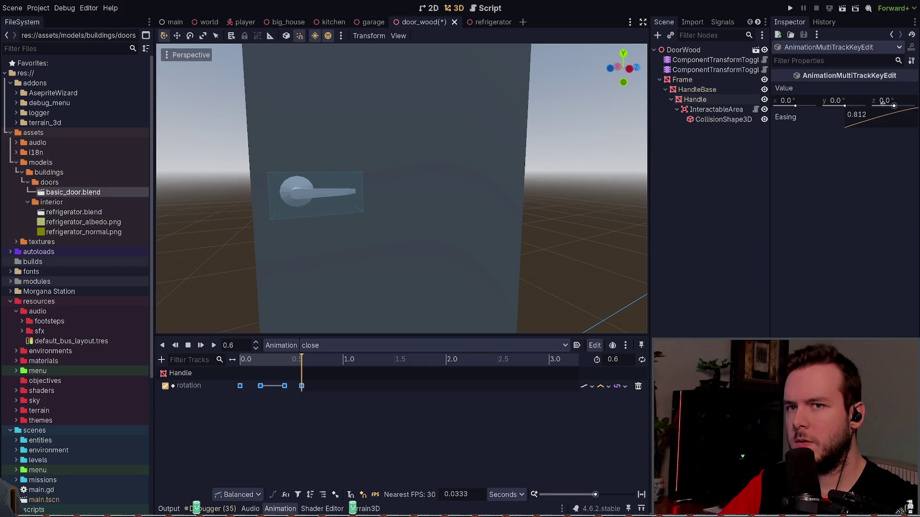
{"action": "left_click", "coordinate": [213, 344]}
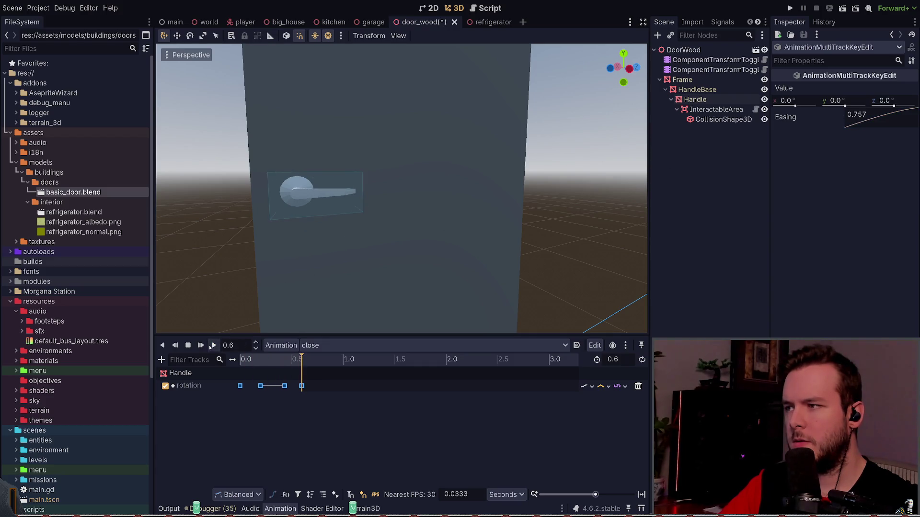
Step: Reduce the easing further, replay the close animation several times, and save door_wood
{"action": "left_click_drag", "start_coordinate": [864, 114], "coordinate": [859, 103]}
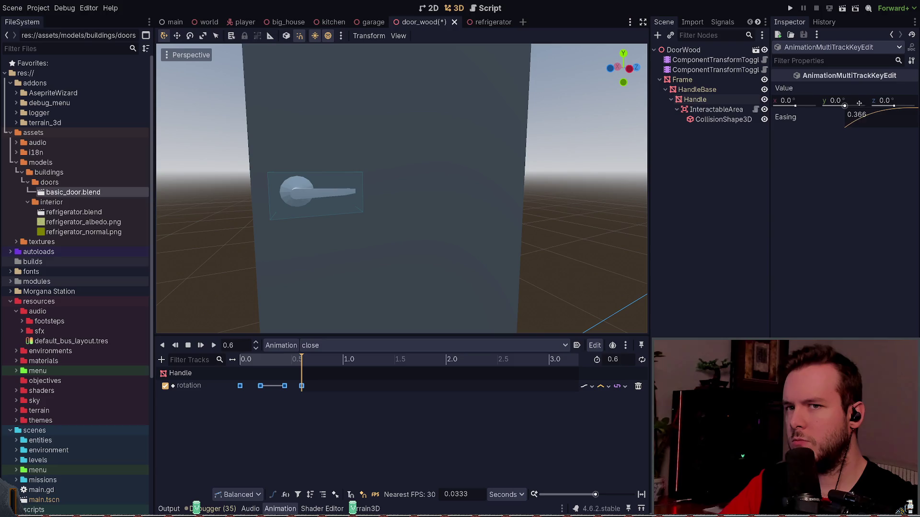
{"action": "left_click", "coordinate": [213, 344]}
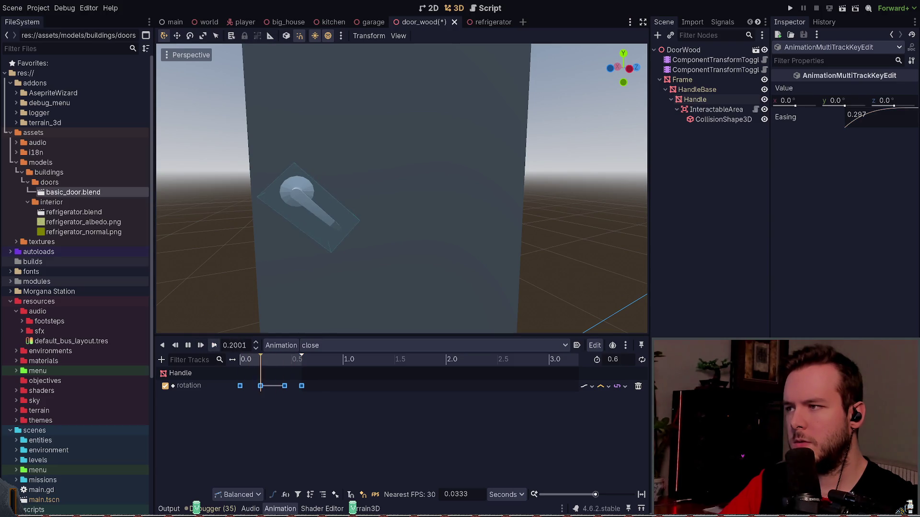
{"action": "left_click", "coordinate": [214, 344]}
{"action": "left_click", "coordinate": [214, 344]}
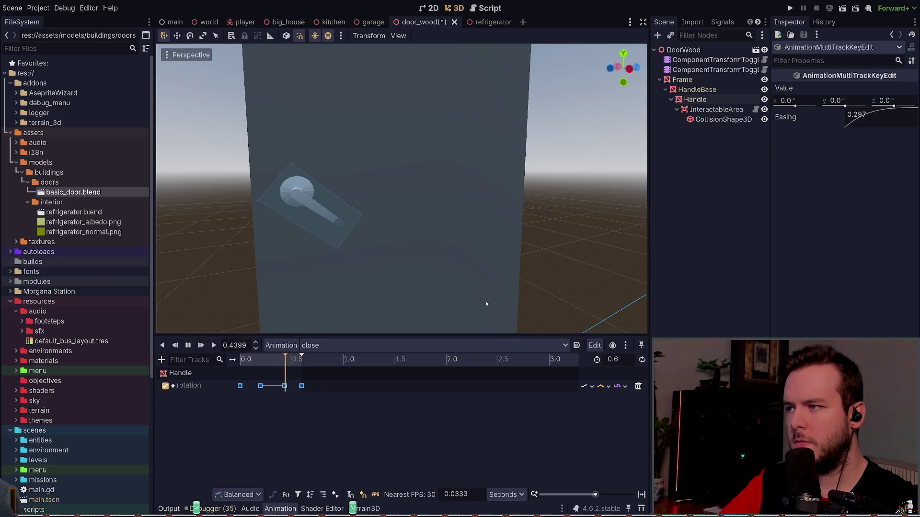
{"action": "left_click", "coordinate": [213, 349]}
{"action": "key", "text": "ctrl+s"}
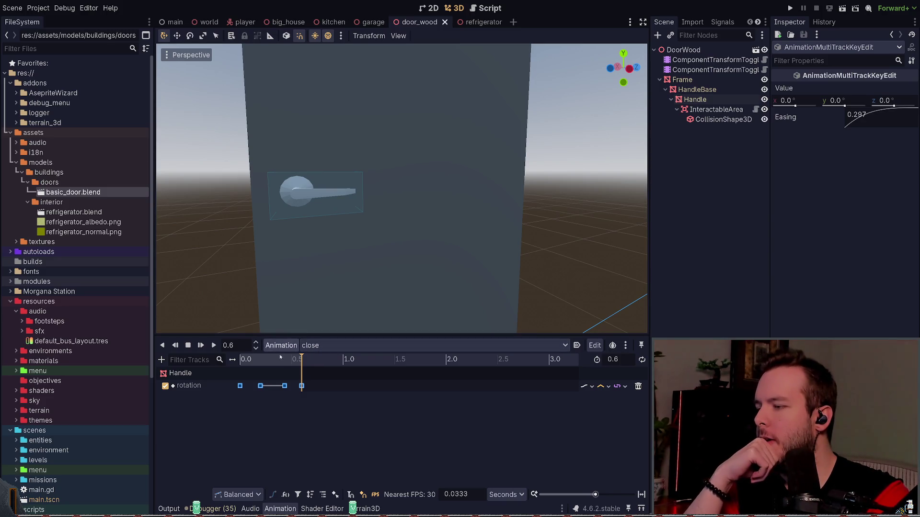
{"action": "key", "text": "ctrl+s"}
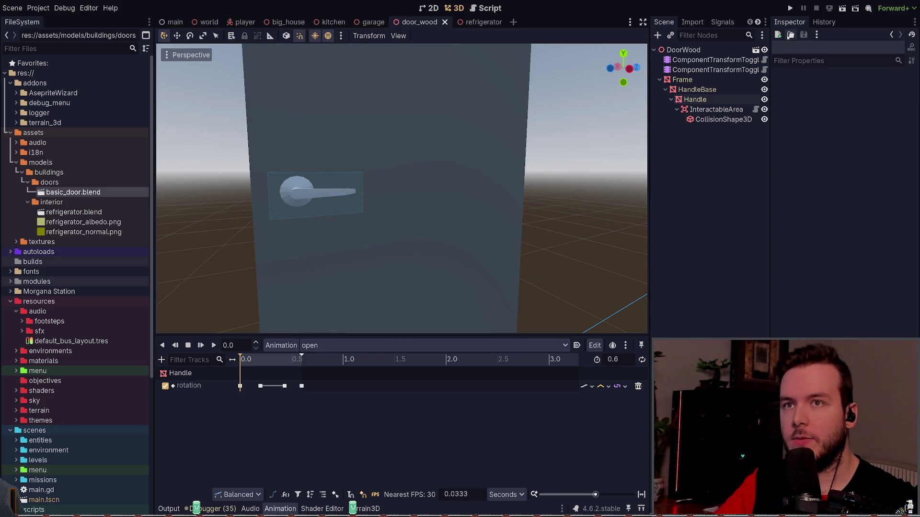
Step: Run the game, restart it, walk up and open the door, then switch back to the editor
{"action": "left_click", "coordinate": [790, 8]}
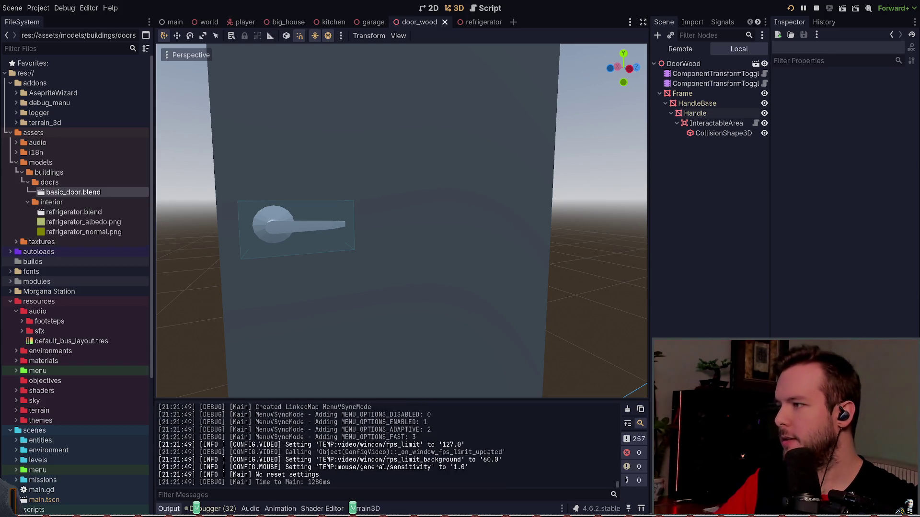
{"action": "left_click", "coordinate": [728, 70]}
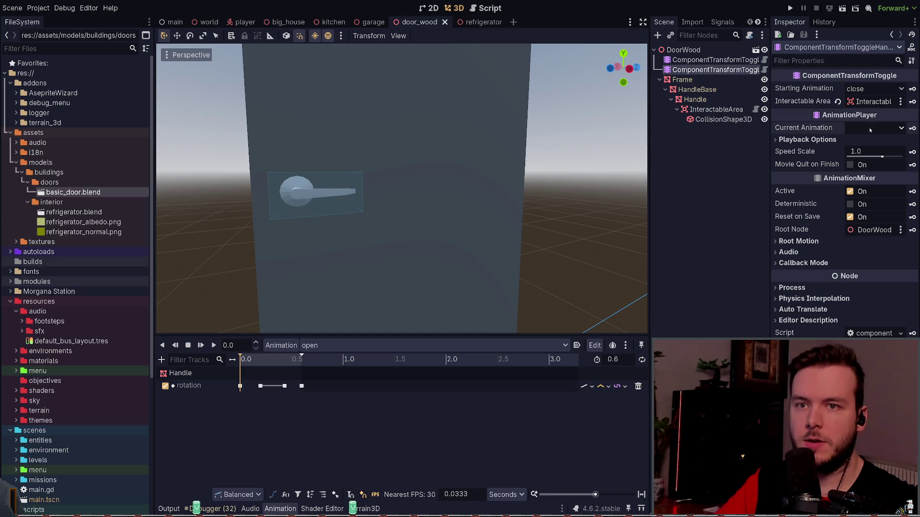
{"action": "left_click", "coordinate": [790, 8]}
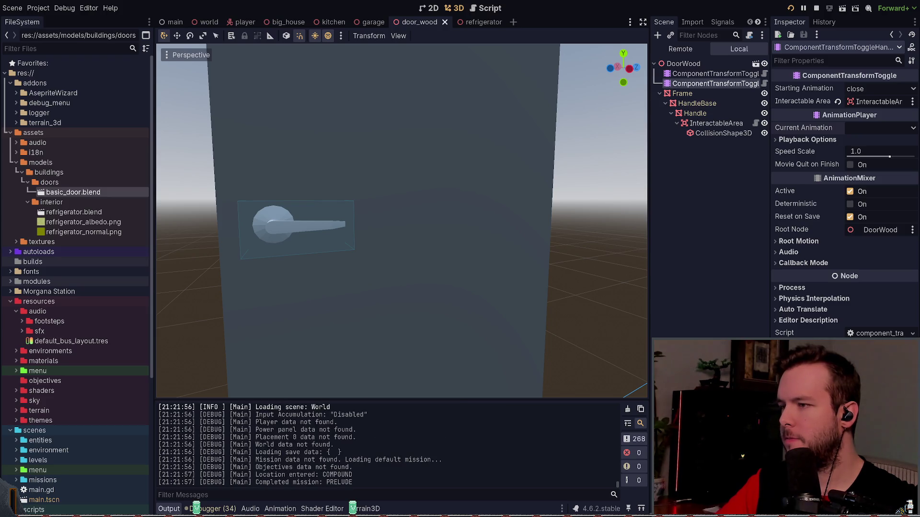
{"action": "key", "text": "w"}
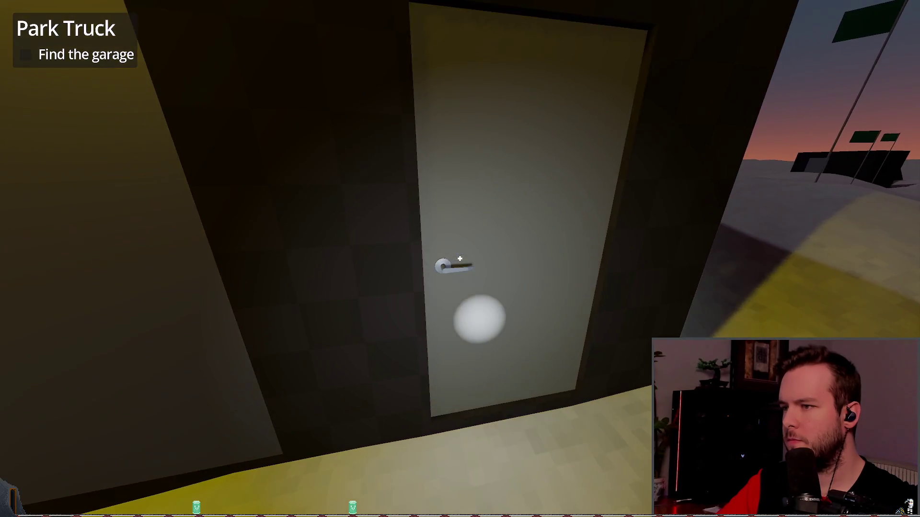
{"action": "key", "text": "e"}
{"action": "key", "text": "e"}
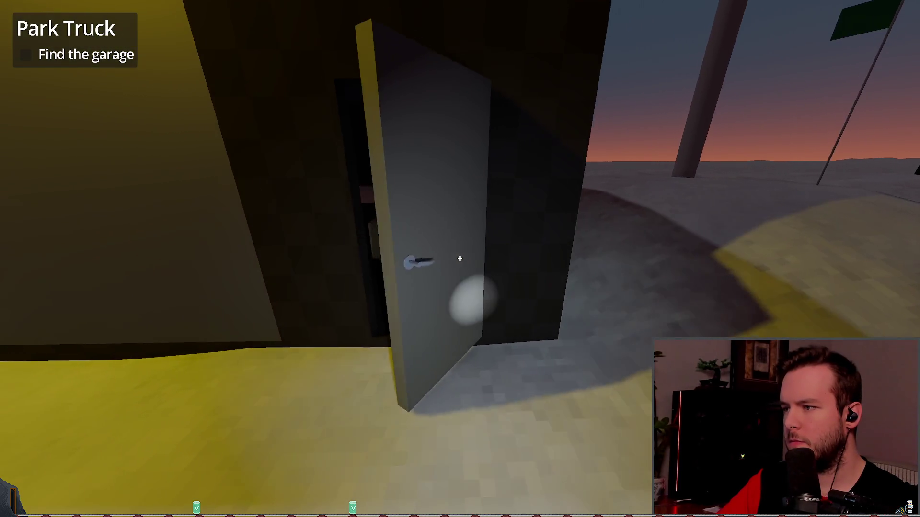
{"action": "key", "text": "w"}
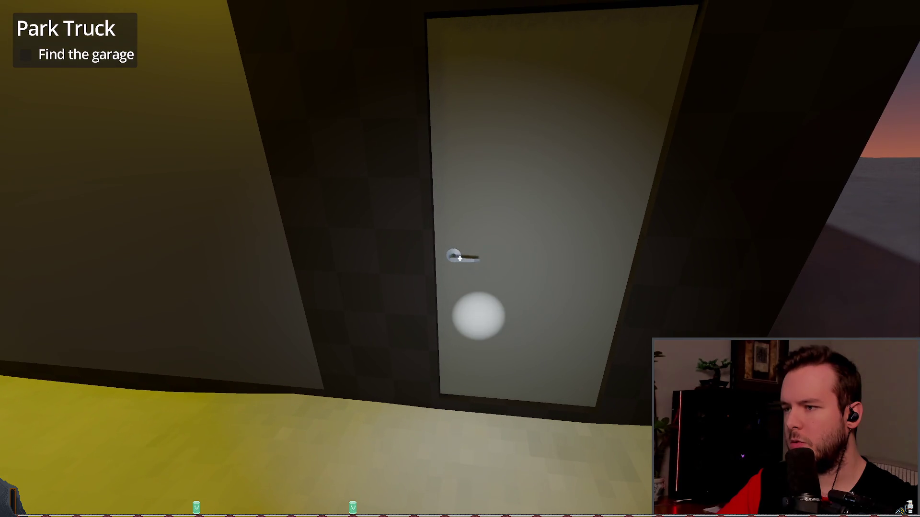
{"action": "key", "text": "alt+Tab"}
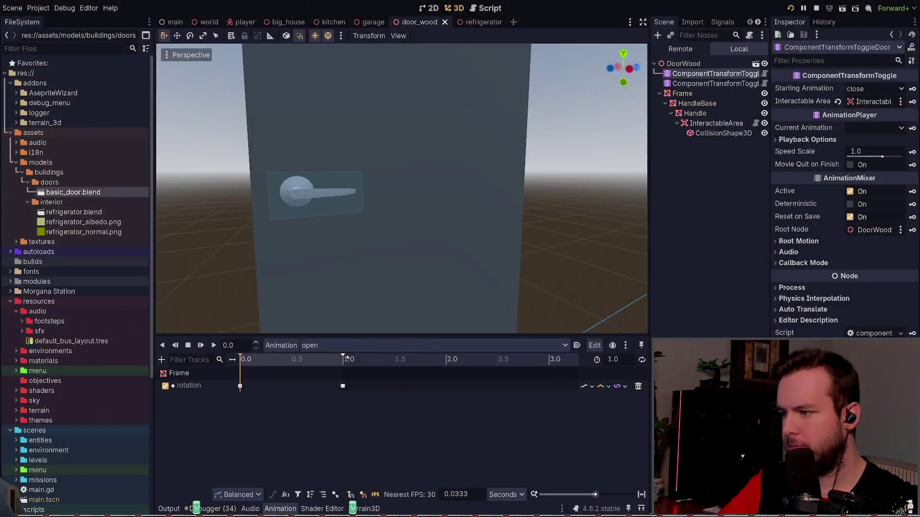
Step: Move the first rotation key of 'open' to ~0.1 s and of 'close' to ~0.13 s, then save
{"action": "left_click", "coordinate": [240, 386]}
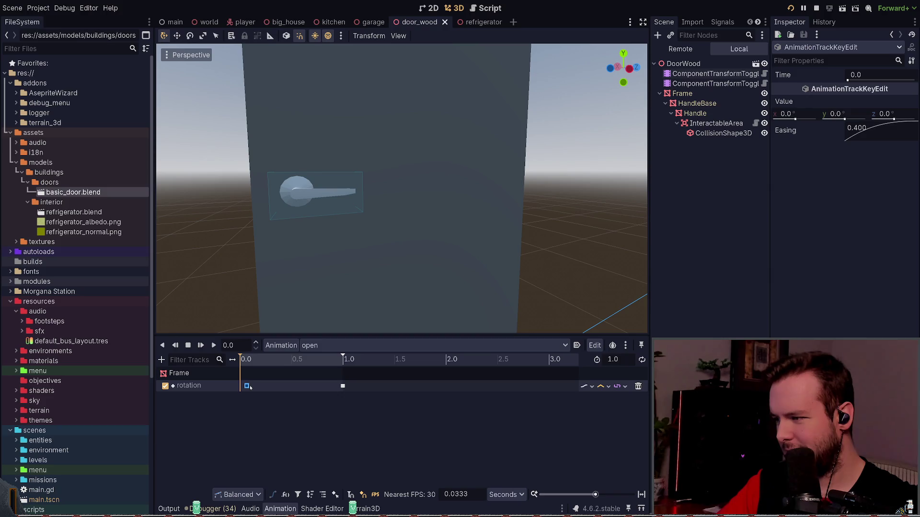
{"action": "left_click_drag", "start_coordinate": [252, 388], "coordinate": [251, 387]}
{"action": "key", "text": "ctrl+z"}
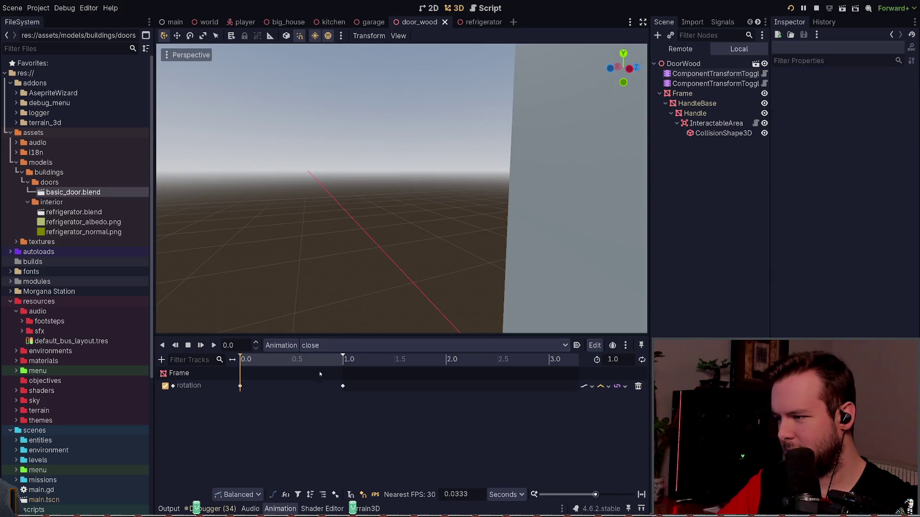
{"action": "left_click", "coordinate": [247, 386]}
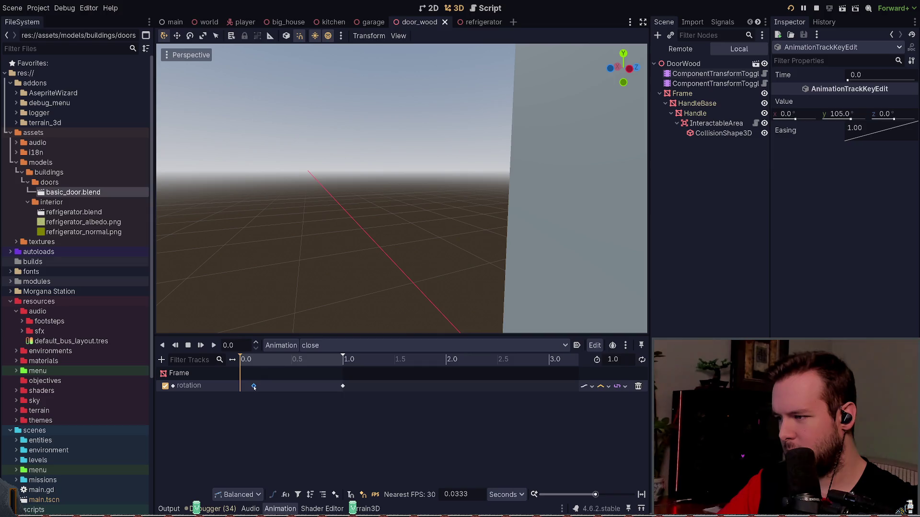
{"action": "left_click_drag", "start_coordinate": [254, 388], "coordinate": [254, 387]}
{"action": "key", "text": "ctrl+s"}
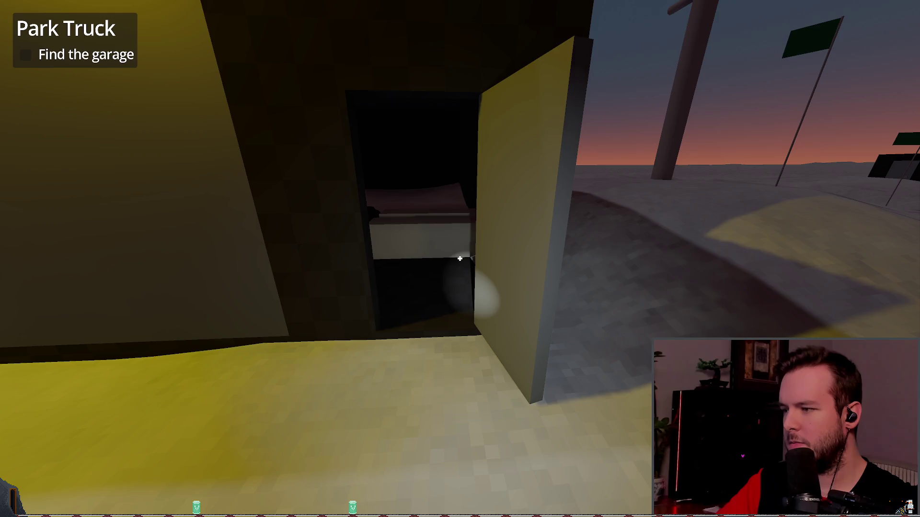
Step: Test the door in-game, select the first ComponentTransformToggle node, and rerun with F5
{"action": "left_click", "coordinate": [460, 258]}
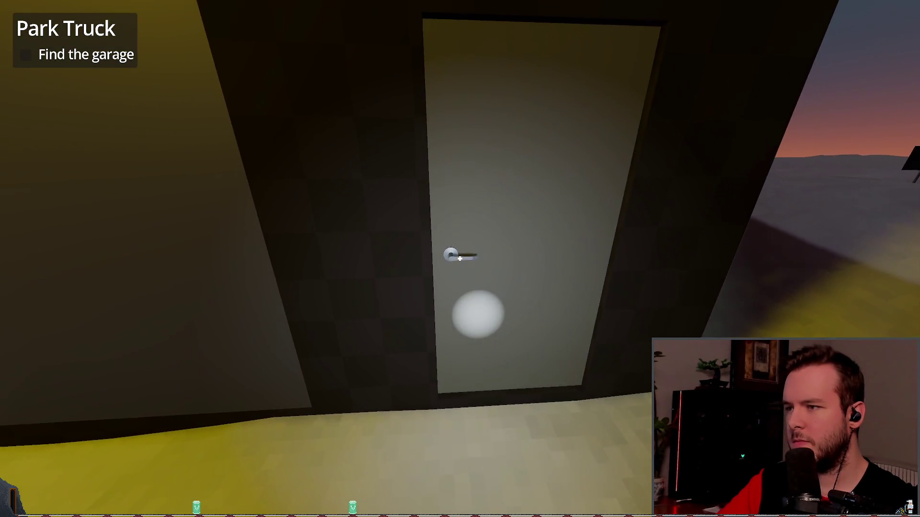
{"action": "left_click", "coordinate": [460, 258]}
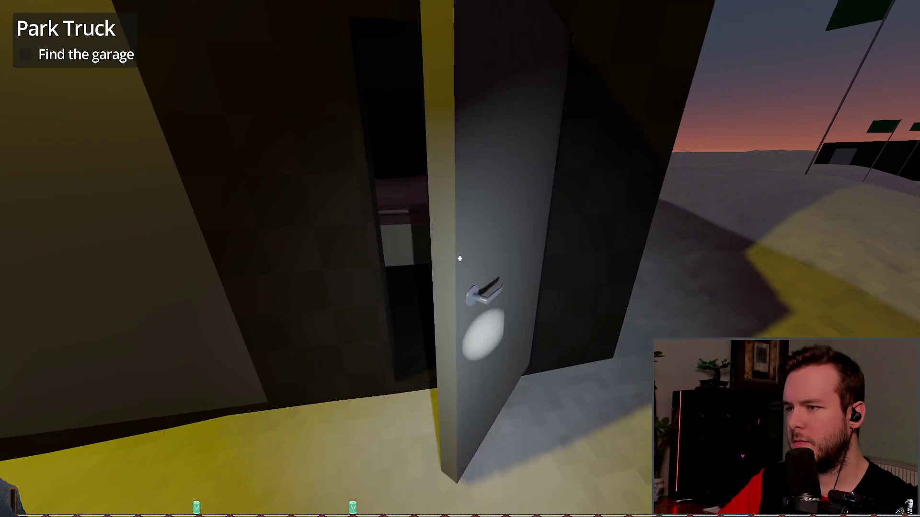
{"action": "key", "text": "F8"}
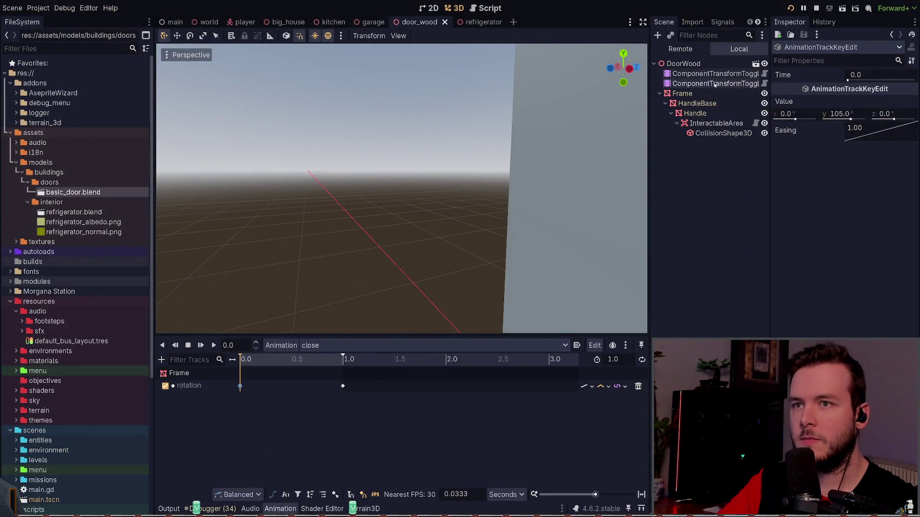
{"action": "left_click", "coordinate": [715, 74]}
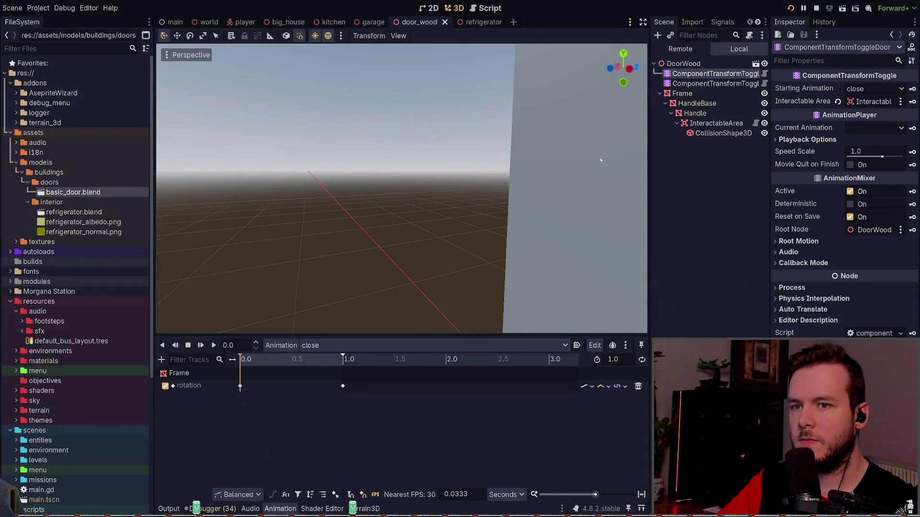
{"action": "key", "text": "F5"}
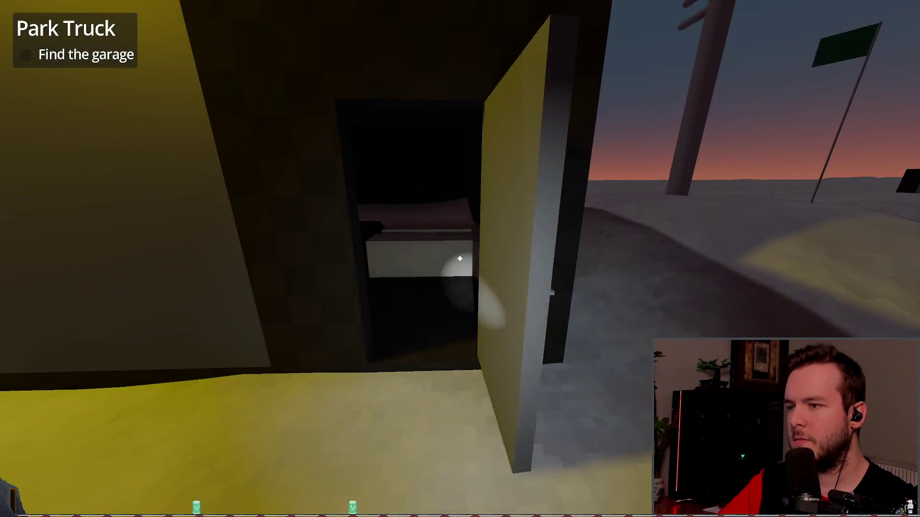
Step: Walk to the door, open and close it several times, then back away
{"action": "key", "text": "w"}
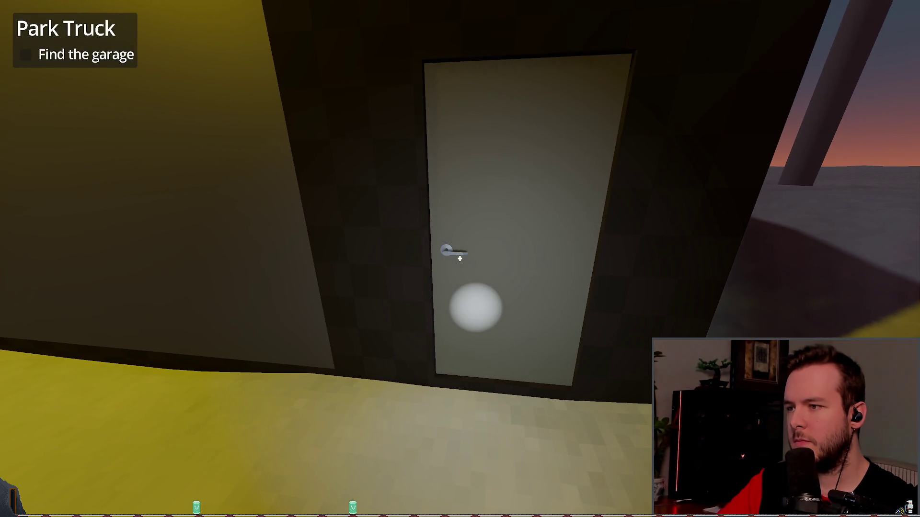
{"action": "key", "text": "e"}
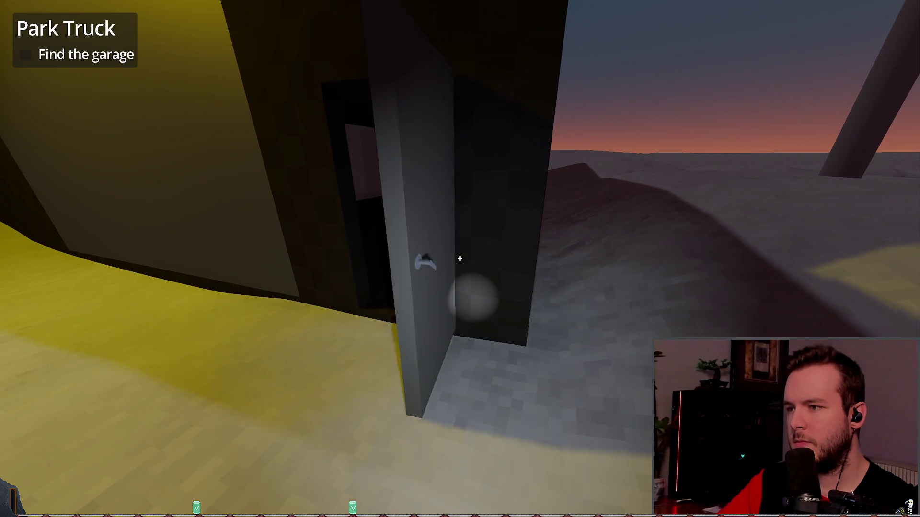
{"action": "key", "text": "e"}
{"action": "key", "text": "e"}
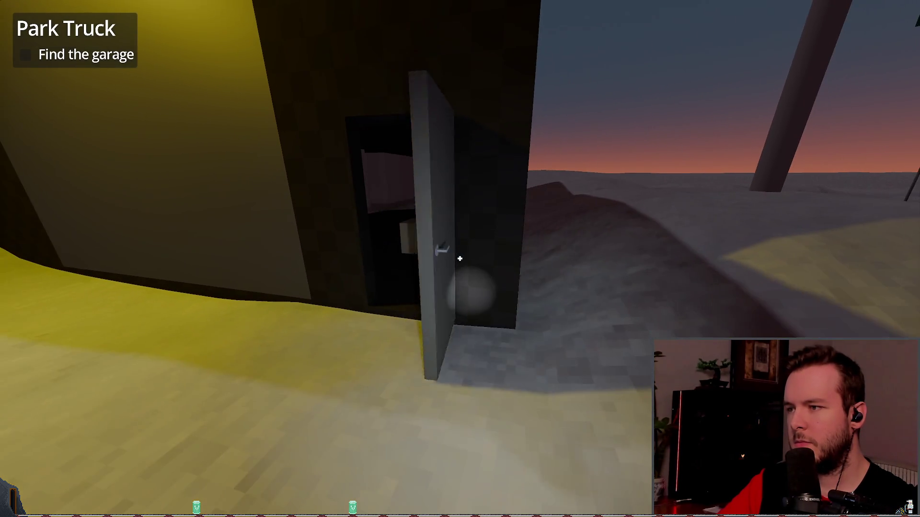
{"action": "key", "text": "e"}
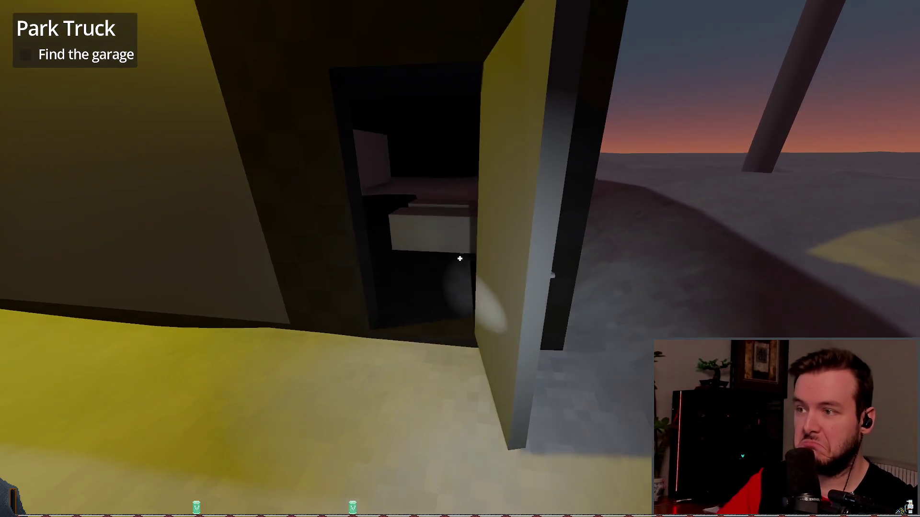
{"action": "key", "text": "e"}
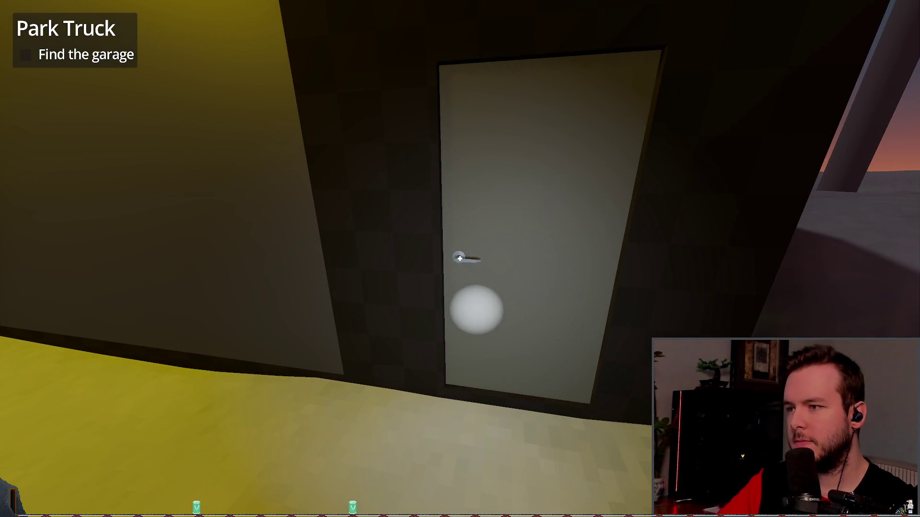
{"action": "key", "text": "e"}
{"action": "key", "text": "e"}
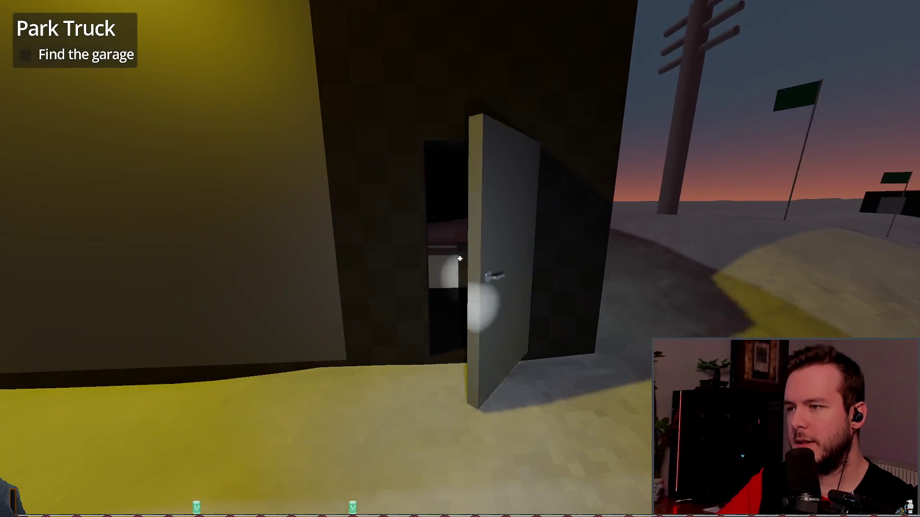
{"action": "key", "text": "w"}
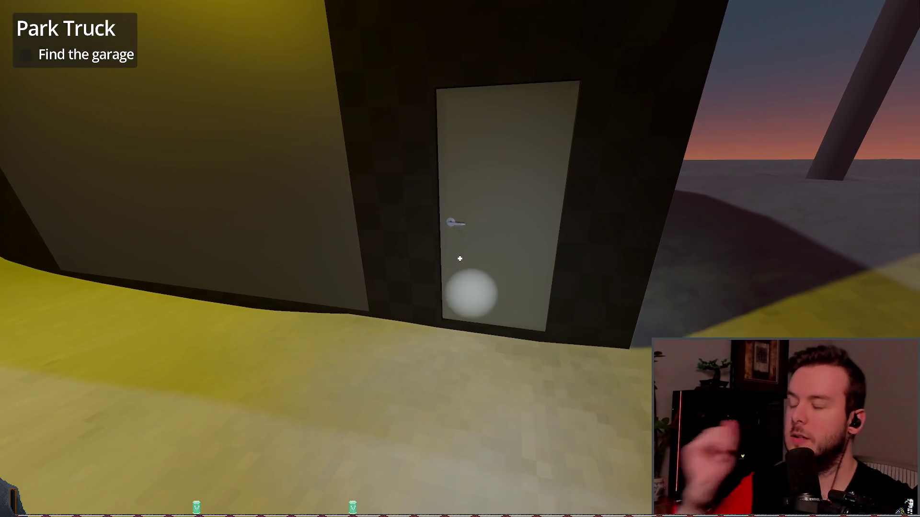
{"action": "key", "text": "e"}
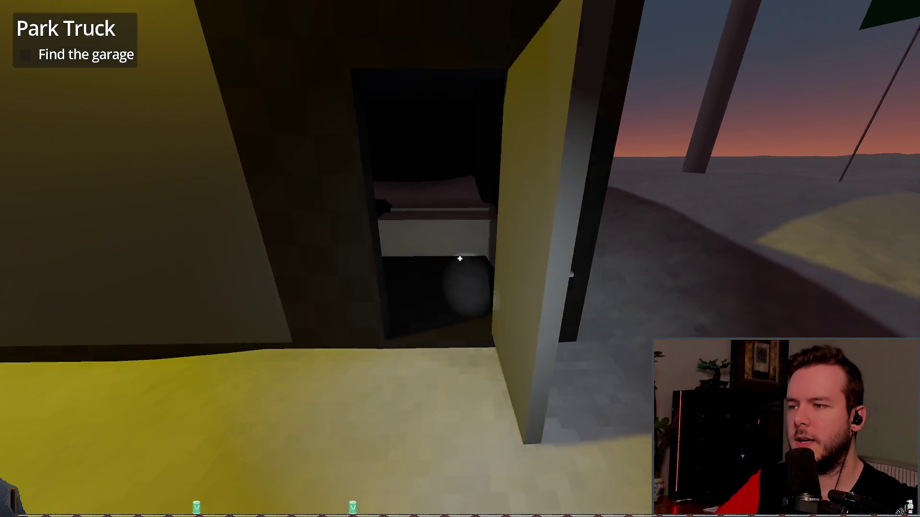
{"action": "key", "text": "e"}
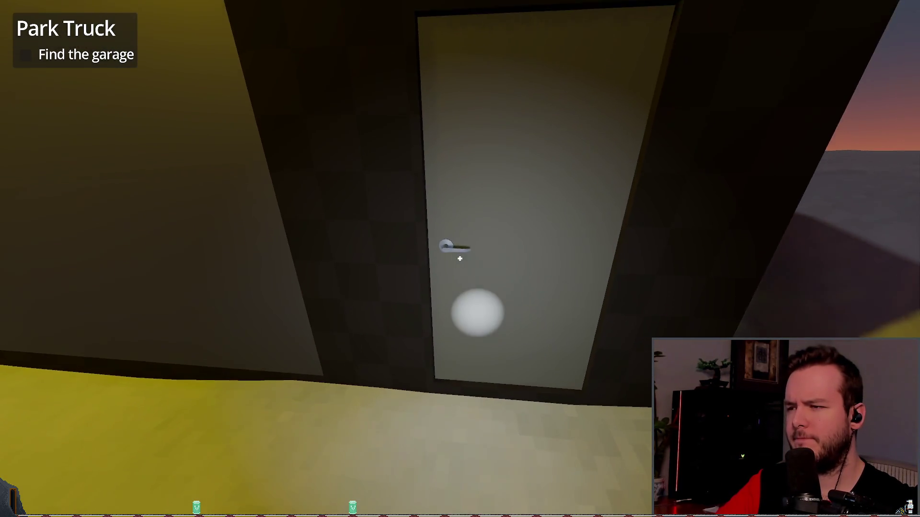
{"action": "key", "text": "s"}
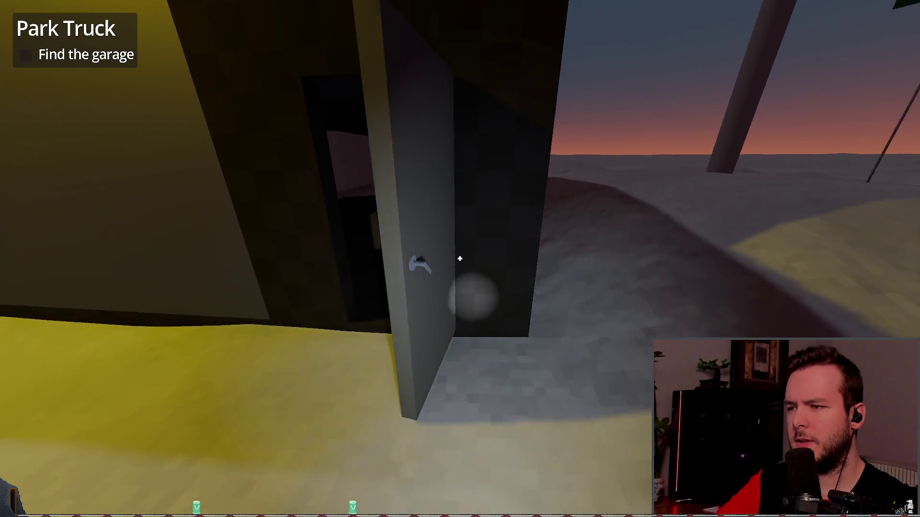
Step: Pause and resume, toggle the door a couple more times, then exit through Dev Quit
{"action": "key", "text": "Escape"}
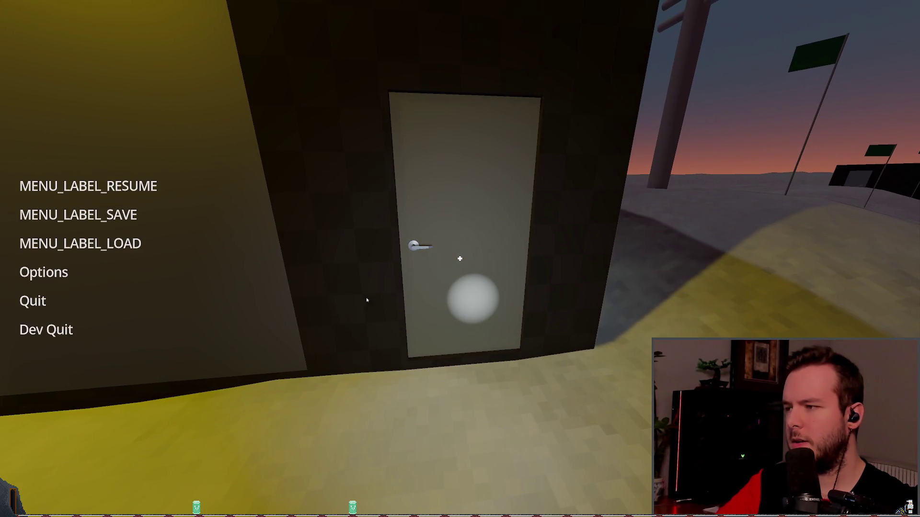
{"action": "left_click", "coordinate": [86, 186]}
{"action": "key", "text": "e"}
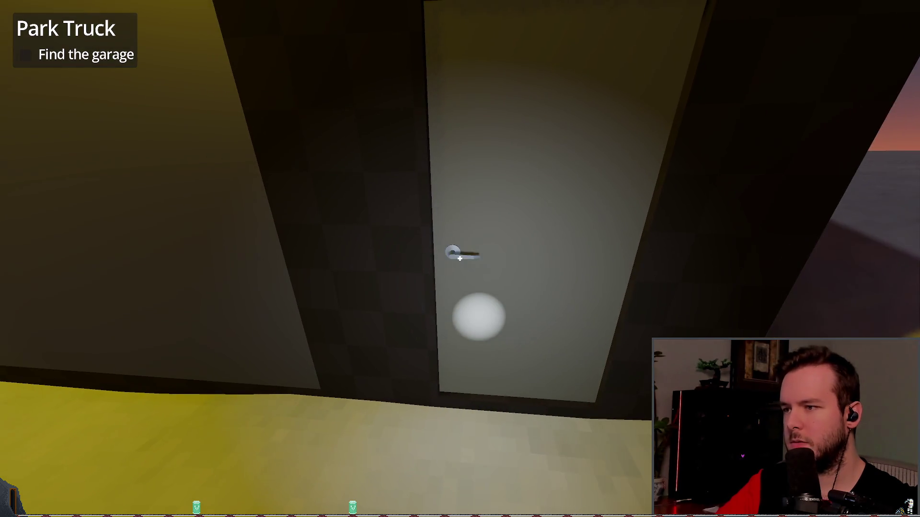
{"action": "key", "text": "s"}
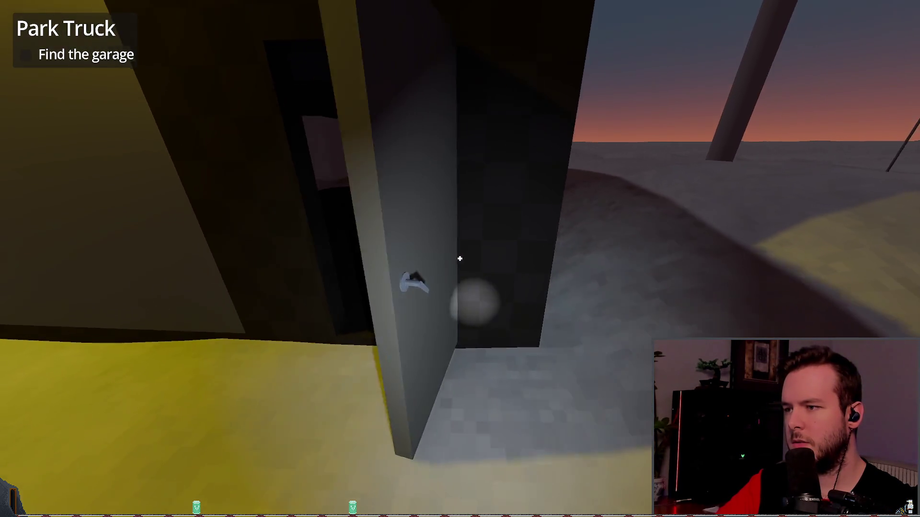
{"action": "key", "text": "e"}
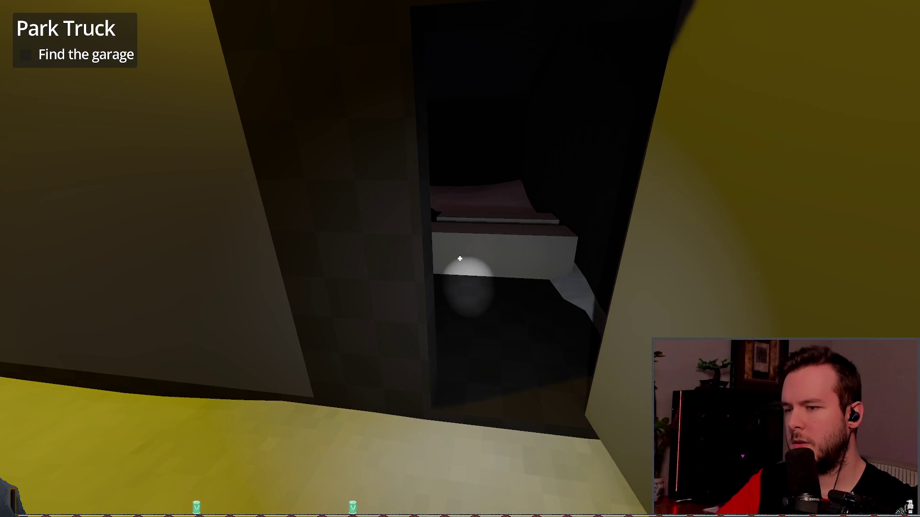
{"action": "key", "text": "e"}
{"action": "key", "text": "Escape"}
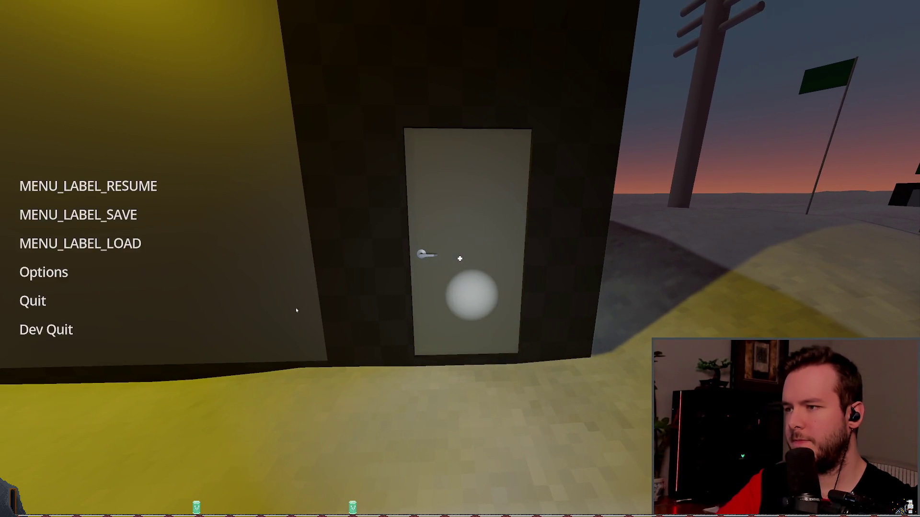
{"action": "left_click", "coordinate": [46, 330]}
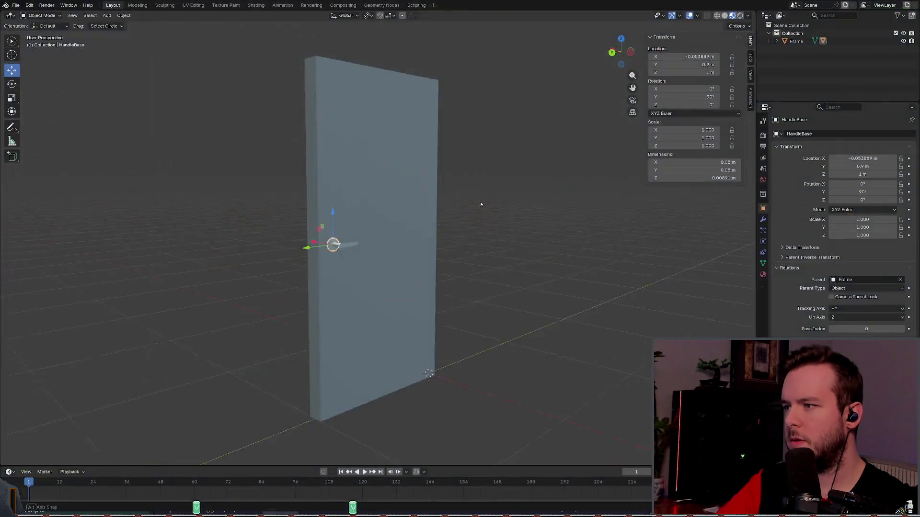
Step: Inspect the Frame mesh in Edit Mode from several angles, then return to Object Mode
{"action": "middle_click_drag", "start_coordinate": [481, 203], "coordinate": [373, 164]}
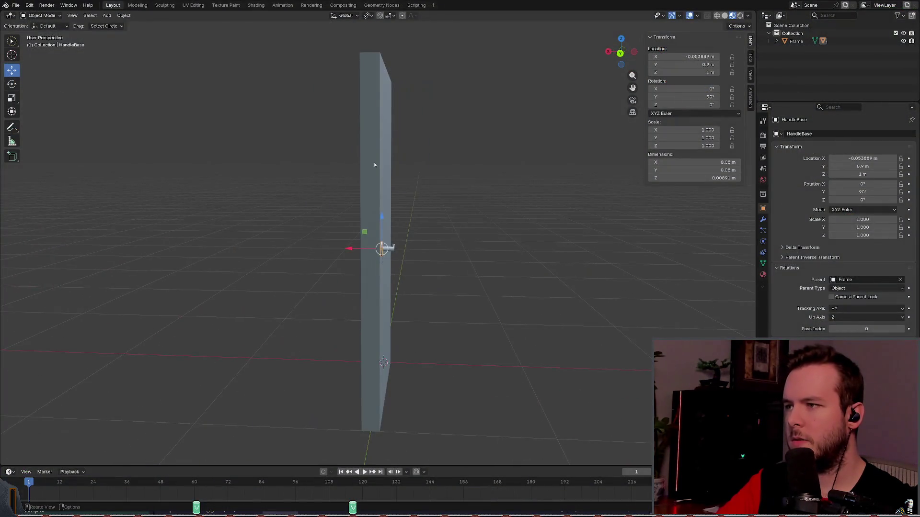
{"action": "middle_click_drag", "start_coordinate": [446, 152], "coordinate": [352, 98]}
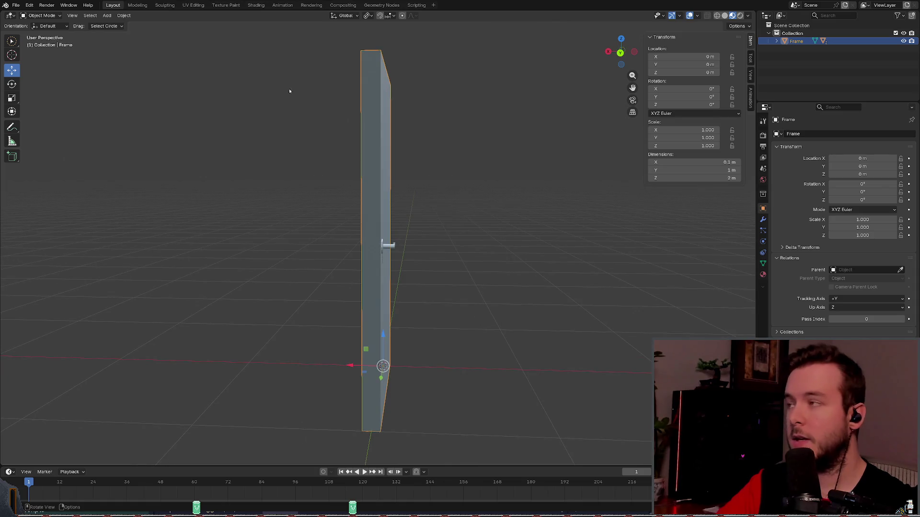
{"action": "left_click", "coordinate": [41, 15]}
{"action": "left_click", "coordinate": [38, 34]}
{"action": "left_click", "coordinate": [379, 167]}
{"action": "left_click", "coordinate": [465, 177]}
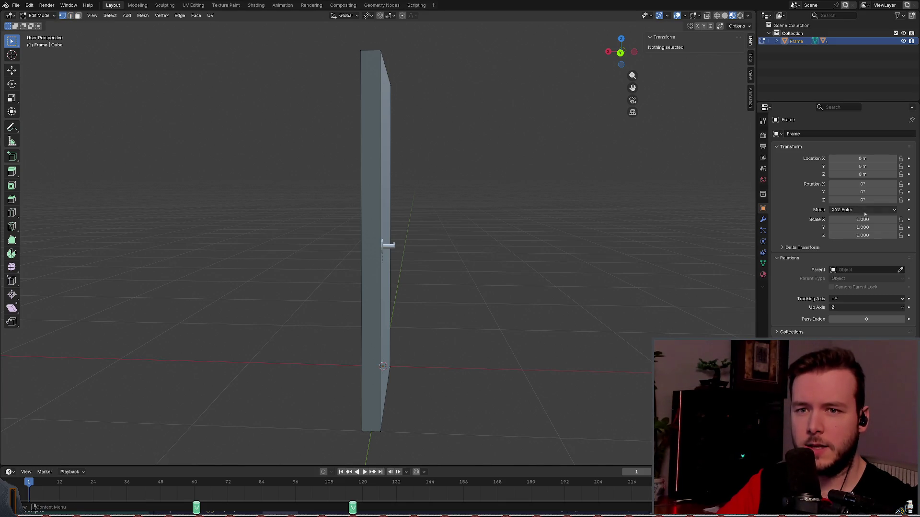
{"action": "mouse_move", "coordinate": [496, 204]}
{"action": "middle_mouse_down"}
{"action": "mouse_move", "coordinate": [499, 194]}
{"action": "mouse_move", "coordinate": [553, 204]}
{"action": "middle_mouse_up"}
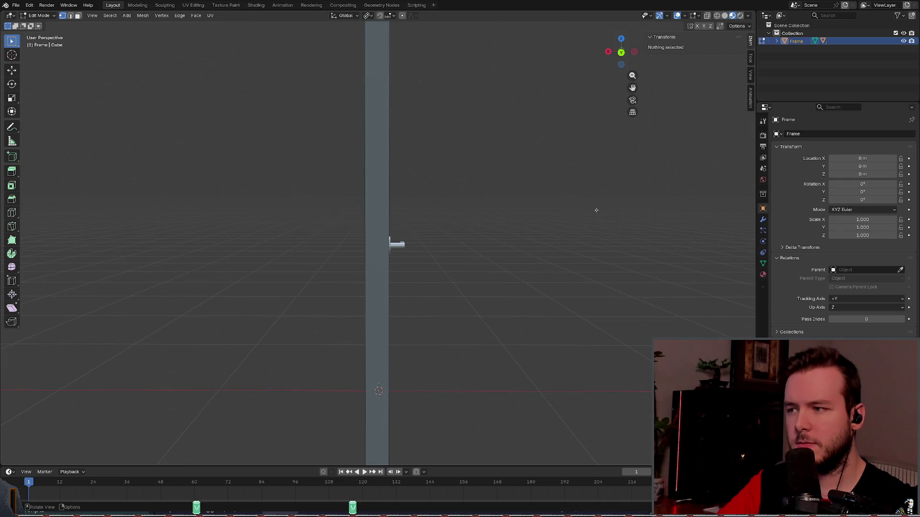
{"action": "left_click_drag", "start_coordinate": [878, 220], "coordinate": [728, 223]}
{"action": "key", "text": "a"}
{"action": "key", "text": "alt+a"}
{"action": "key", "text": "a"}
{"action": "key", "text": "alt+a"}
{"action": "key", "text": "Tab"}
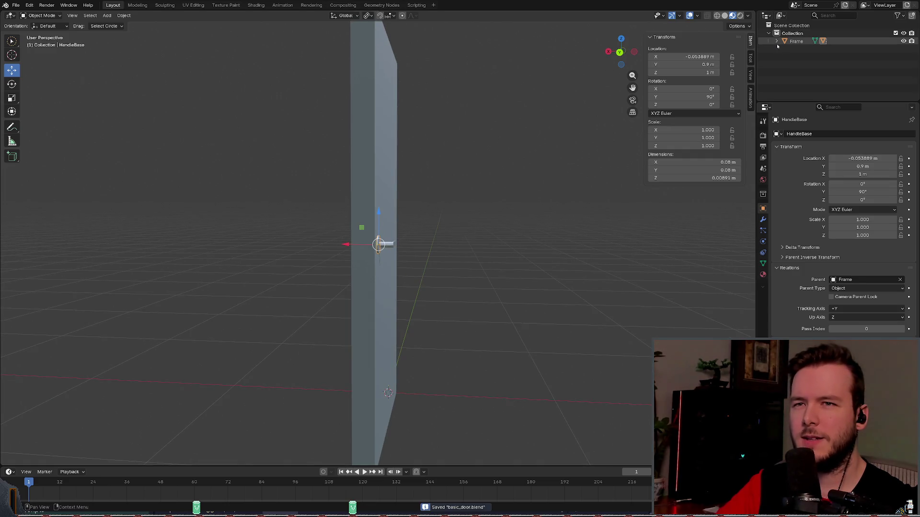
Step: Drag HandleBase out from under Frame in the Outliner, then recheck the Frame mesh
{"action": "left_click", "coordinate": [776, 41]}
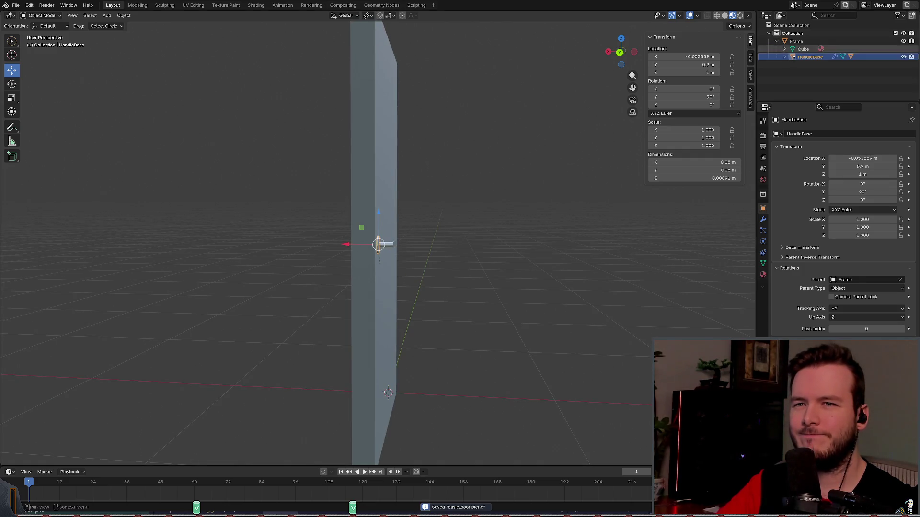
{"action": "left_click_drag", "start_coordinate": [810, 57], "coordinate": [799, 33]}
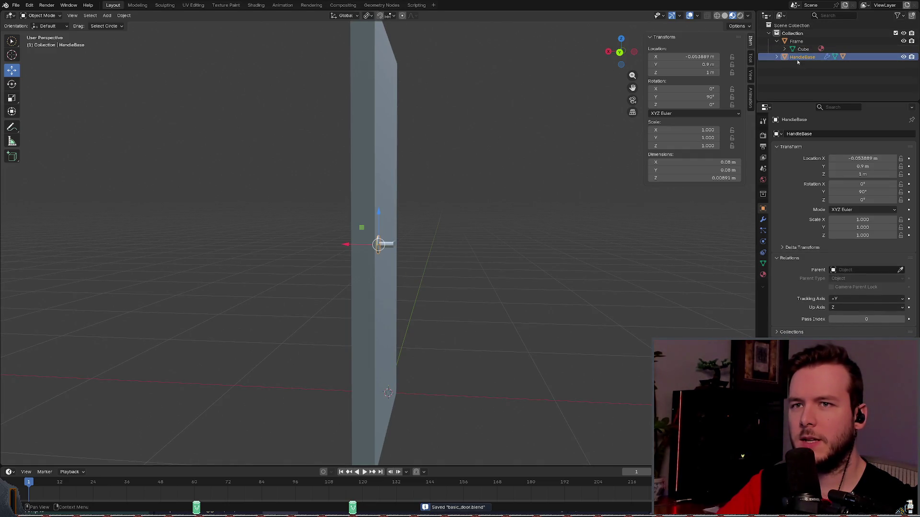
{"action": "left_click", "coordinate": [796, 41]}
{"action": "middle_click_drag", "start_coordinate": [494, 172], "coordinate": [469, 181]}
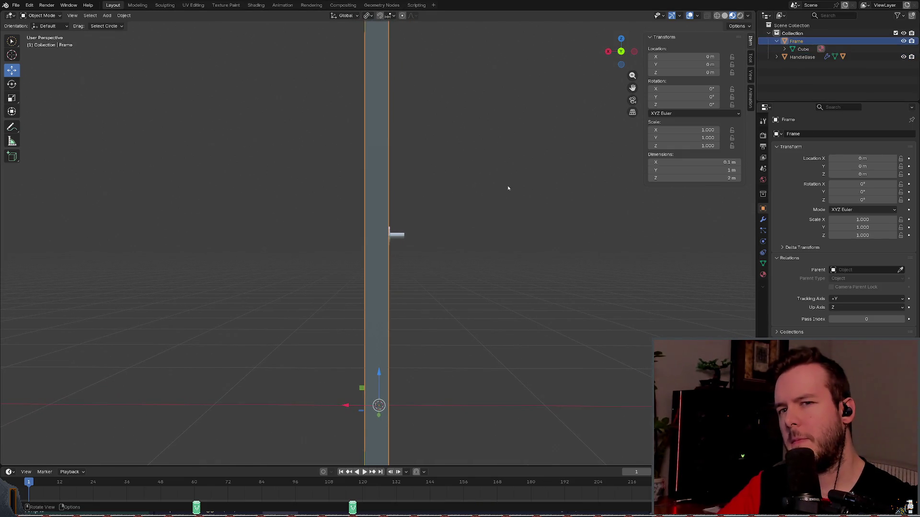
{"action": "left_click", "coordinate": [37, 16]}
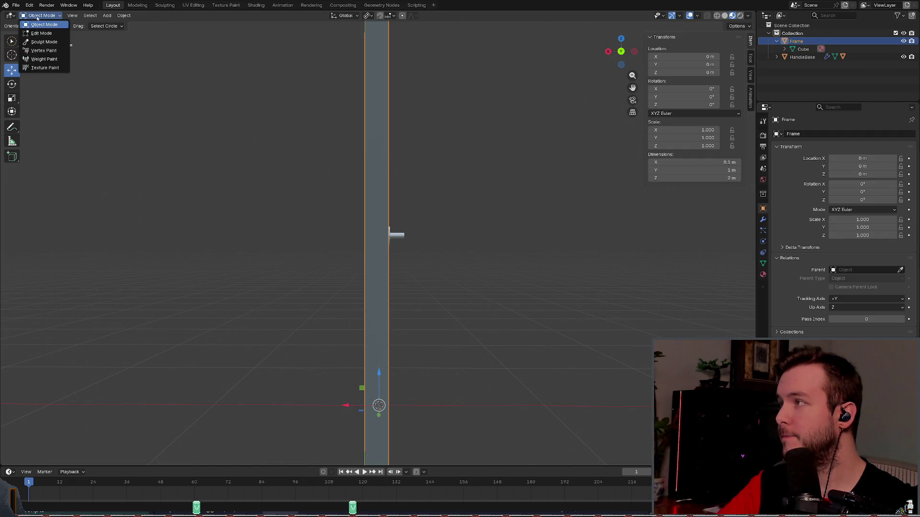
{"action": "left_click", "coordinate": [39, 34]}
{"action": "middle_click_drag", "start_coordinate": [536, 208], "coordinate": [602, 215]}
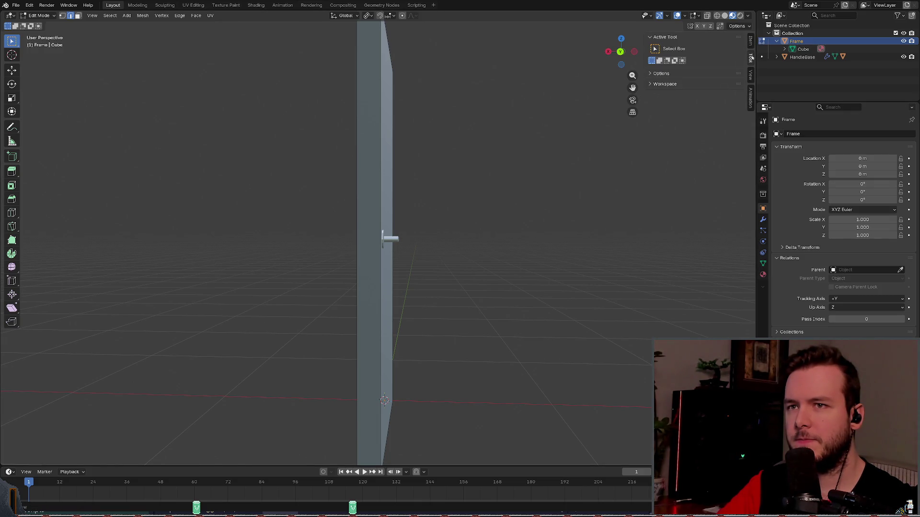
{"action": "left_click", "coordinate": [39, 15]}
{"action": "left_click", "coordinate": [38, 26]}
Step: Try a 0.88 Y scale and a 0.2 m Y dimension on the Frame, undoing both
{"action": "left_click", "coordinate": [690, 138]}
{"action": "type", "text": "0.88"}
{"action": "key", "text": "Return"}
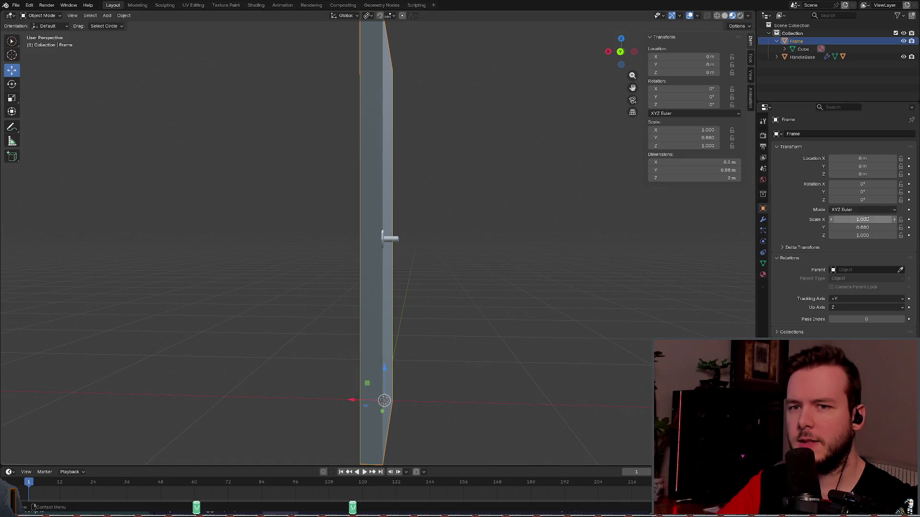
{"action": "key", "text": "ctrl+z"}
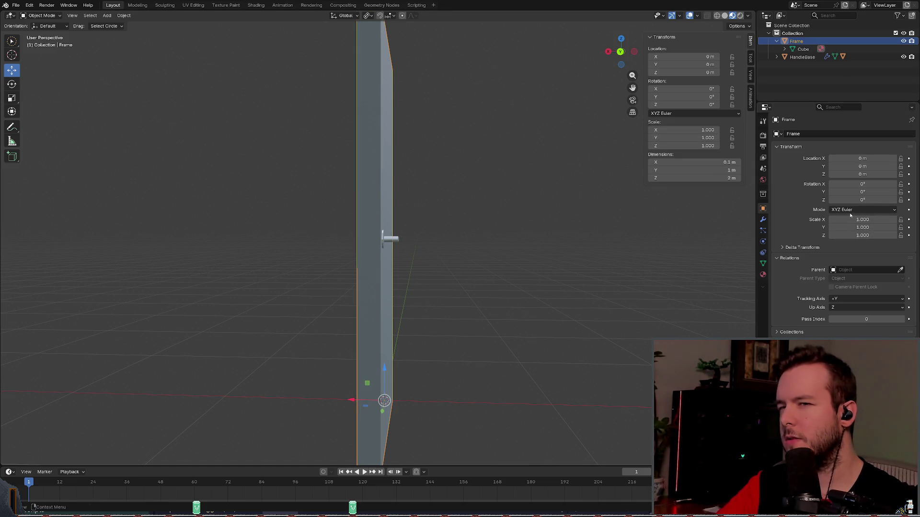
{"action": "left_click", "coordinate": [709, 170]}
{"action": "type", "text": "0.2"}
{"action": "key", "text": "Return"}
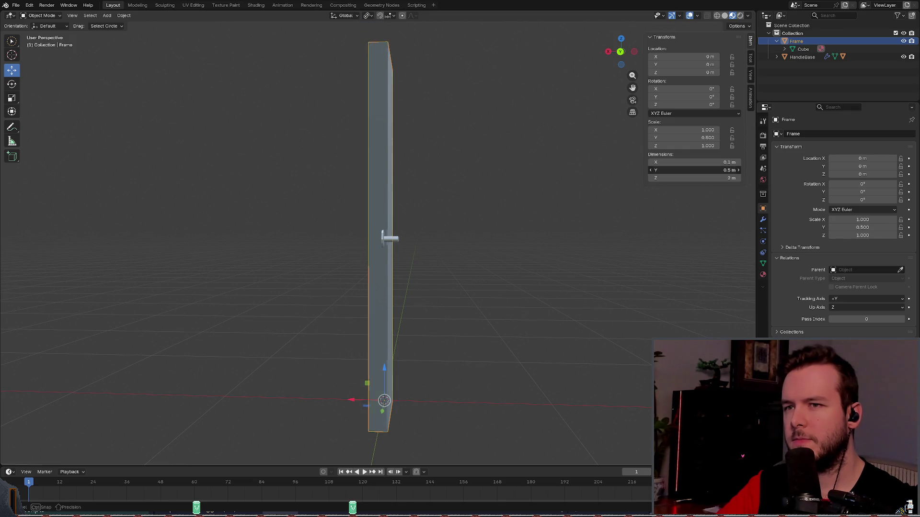
{"action": "key", "text": "ctrl+z"}
{"action": "scroll", "coordinate": [485, 181], "scroll_direction": "up", "scroll_amount": 5}
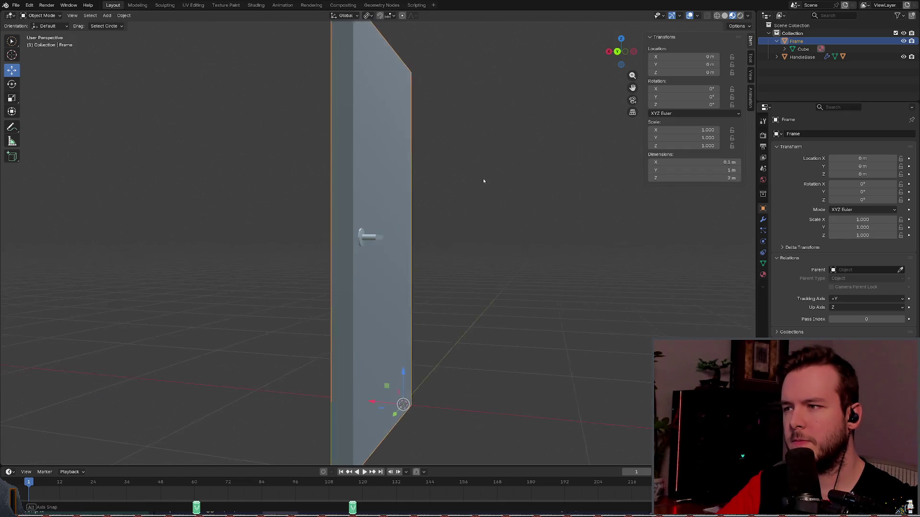
{"action": "mouse_move", "coordinate": [727, 177]}
{"action": "left_mouse_down"}
{"action": "mouse_move", "coordinate": [709, 178]}
{"action": "mouse_move", "coordinate": [727, 177]}
{"action": "left_mouse_up"}
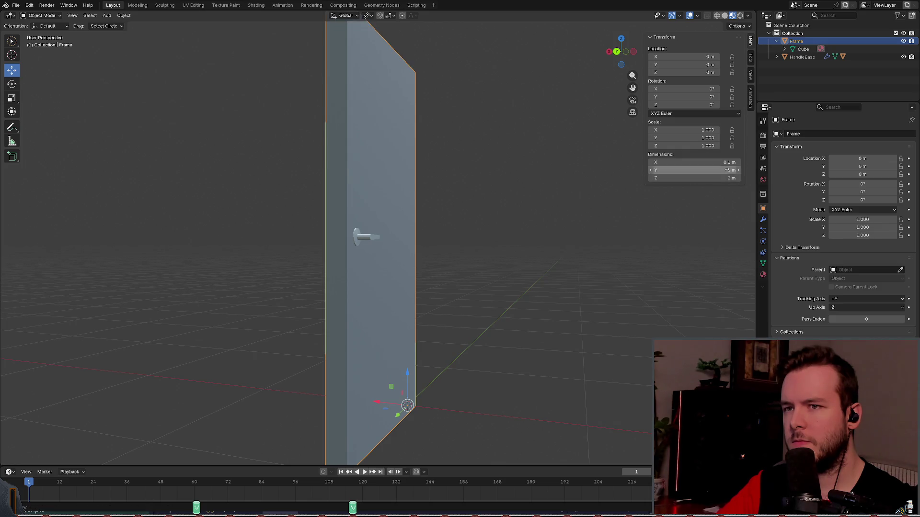
Step: Set the Frame's X dimension to 0.065 m and save basic_door.blend
{"action": "left_click", "coordinate": [727, 162]}
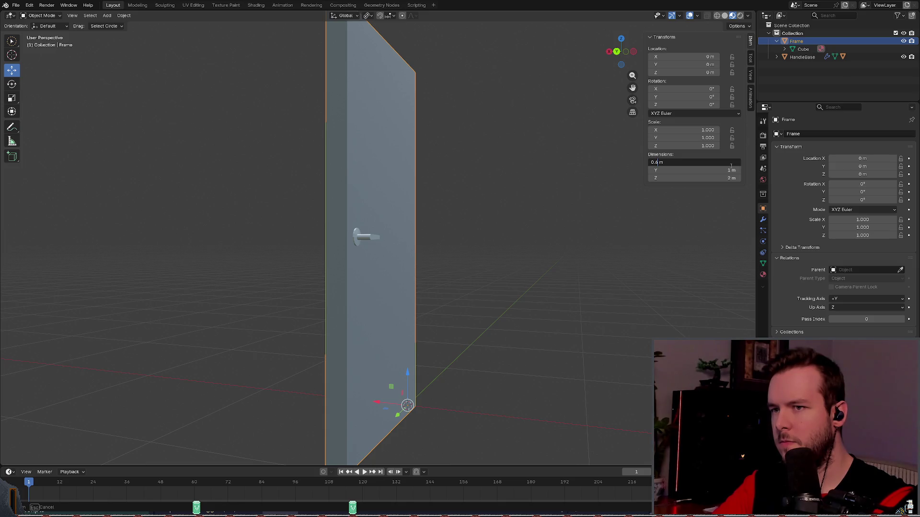
{"action": "key", "text": "Return"}
{"action": "key", "text": "ctrl+z"}
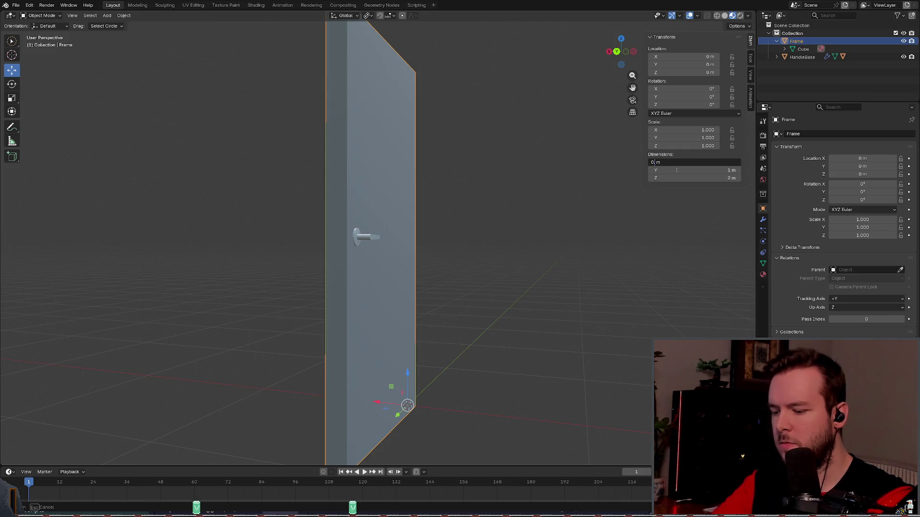
{"action": "type", "text": "065"}
{"action": "key", "text": "Return"}
{"action": "middle_click_drag", "start_coordinate": [568, 193], "coordinate": [594, 192]}
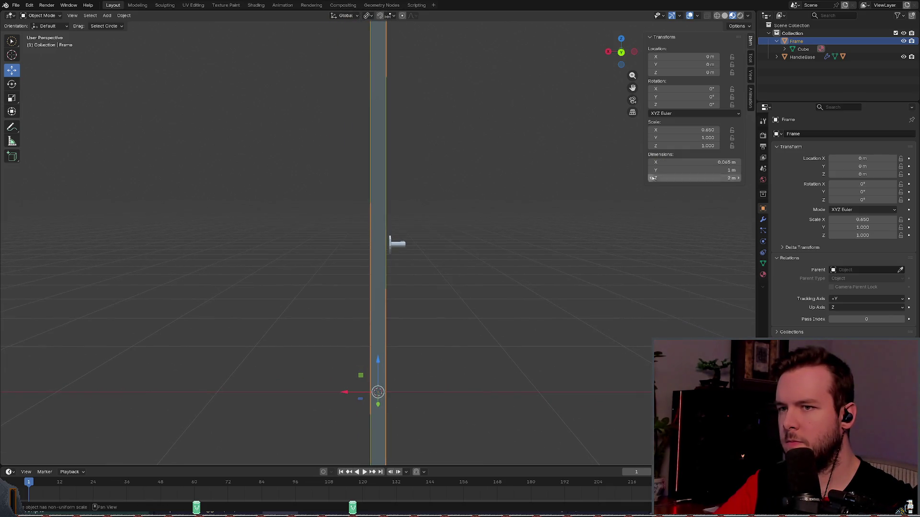
{"action": "left_click", "coordinate": [715, 162]}
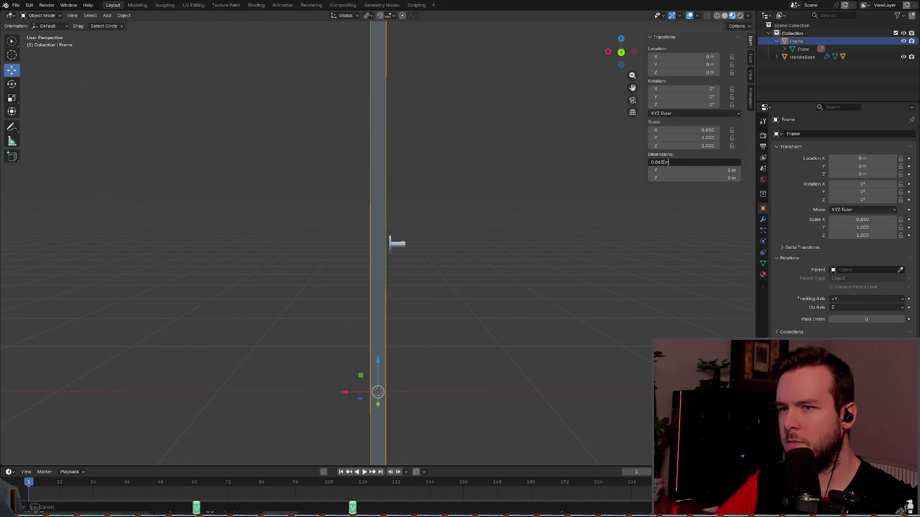
{"action": "key", "text": "Return"}
{"action": "mouse_move", "coordinate": [484, 232]}
{"action": "middle_mouse_down"}
{"action": "mouse_move", "coordinate": [464, 222]}
{"action": "mouse_move", "coordinate": [484, 222]}
{"action": "mouse_move", "coordinate": [485, 230]}
{"action": "mouse_move", "coordinate": [454, 220]}
{"action": "mouse_move", "coordinate": [443, 204]}
{"action": "mouse_move", "coordinate": [409, 205]}
{"action": "middle_mouse_up"}
{"action": "key", "text": "ctrl+s"}
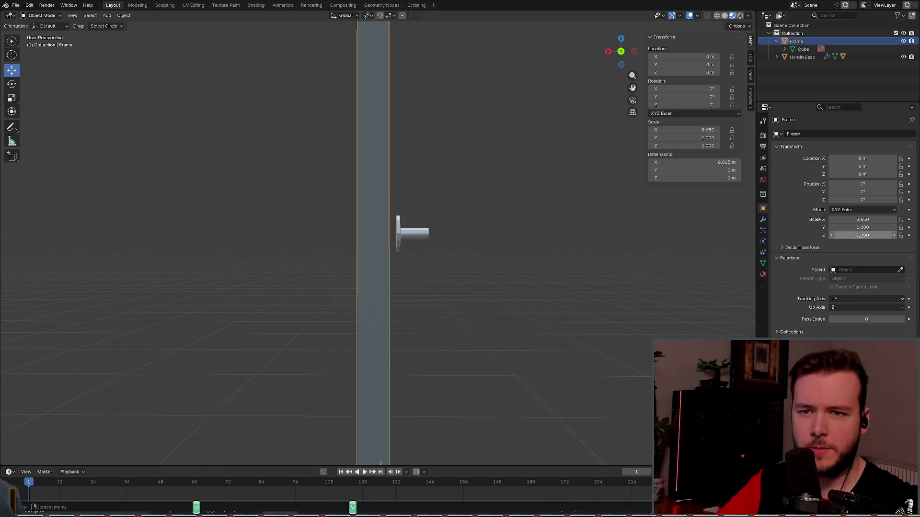
Step: Apply all transforms to the Frame
{"action": "key", "text": "ctrl+a"}
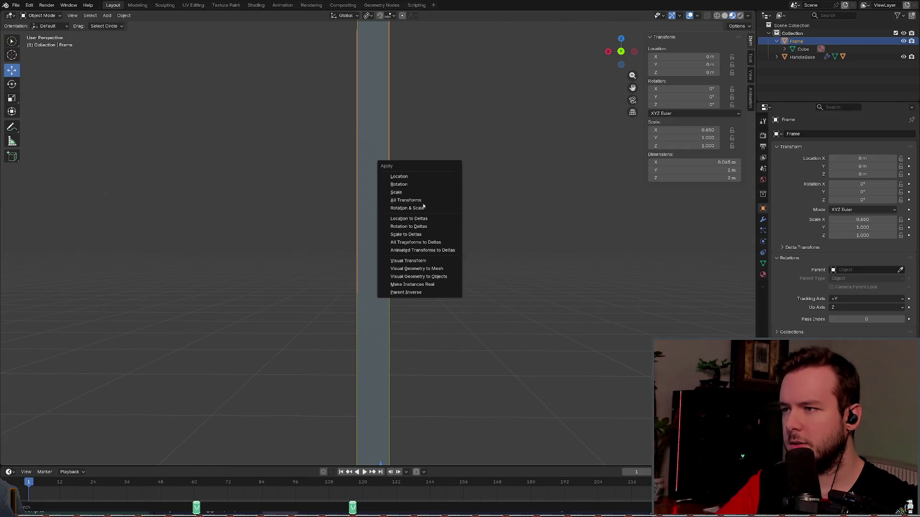
{"action": "left_click", "coordinate": [421, 202]}
{"action": "left_click", "coordinate": [415, 233]}
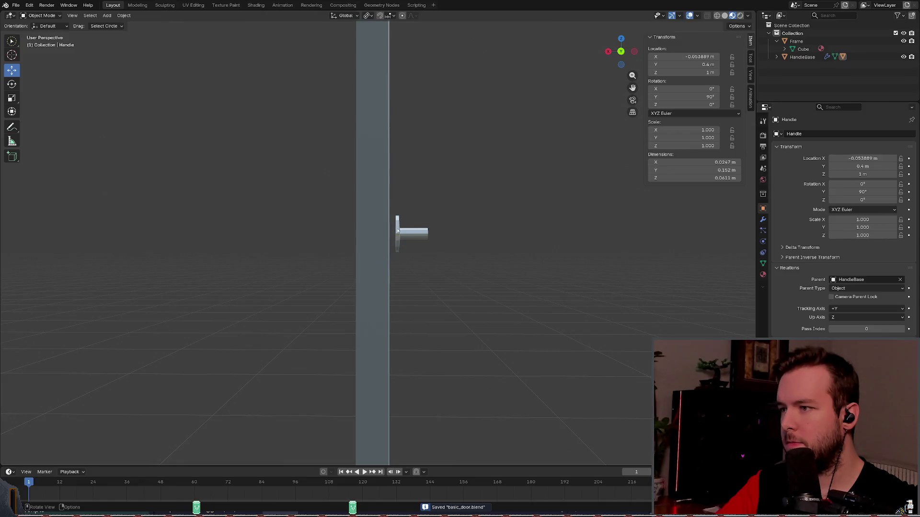
Step: Parent the Handle object under HandleBase in the Outliner
{"action": "left_click", "coordinate": [802, 57]}
{"action": "mouse_move", "coordinate": [802, 57]}
{"action": "left_mouse_down"}
{"action": "mouse_move", "coordinate": [810, 43]}
{"action": "mouse_move", "coordinate": [815, 62]}
{"action": "mouse_move", "coordinate": [681, 143]}
{"action": "mouse_move", "coordinate": [795, 64]}
{"action": "left_mouse_up"}
{"action": "left_click", "coordinate": [448, 185]}
{"action": "key", "text": "c"}
{"action": "key", "text": "Escape"}
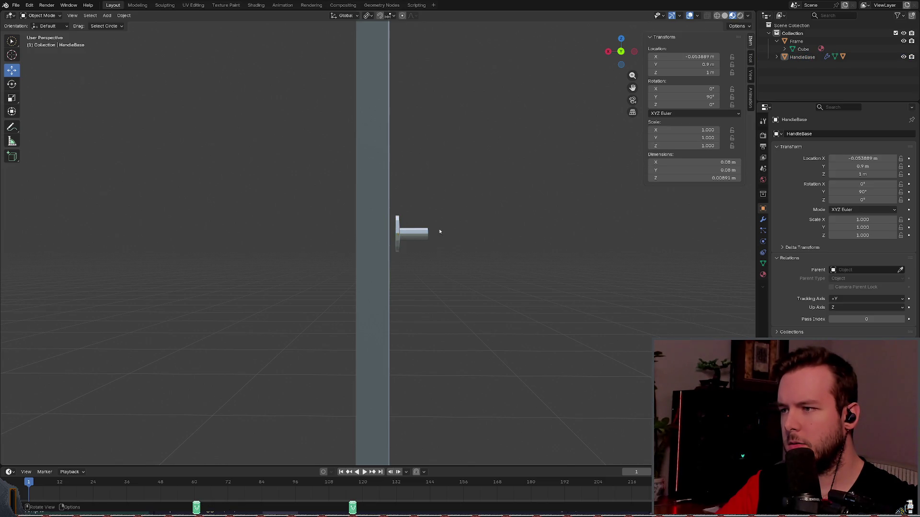
Step: Slide HandleBase along X so it sits closer to the door face
{"action": "left_click", "coordinate": [399, 225]}
{"action": "key", "text": "Escape"}
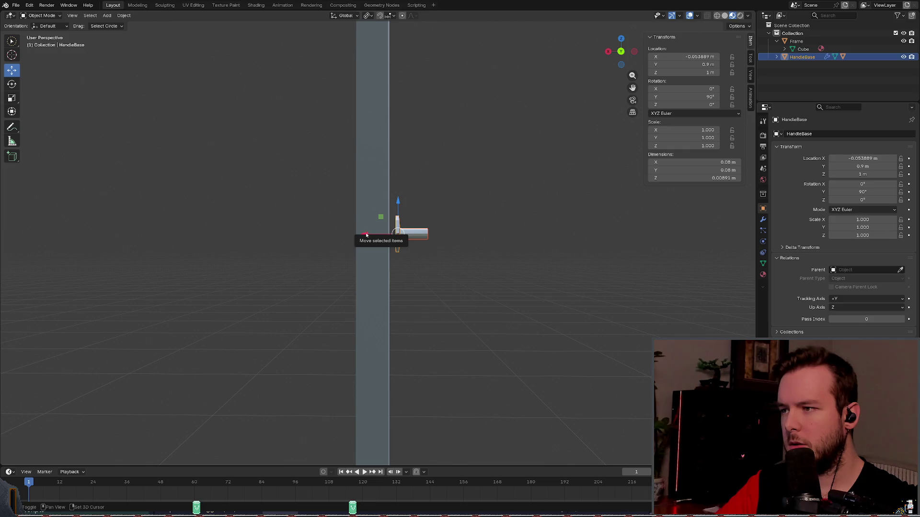
{"action": "left_click_drag", "start_coordinate": [367, 238], "coordinate": [364, 235]}
{"action": "key", "text": "ctrl+z"}
{"action": "middle_click_drag", "start_coordinate": [367, 236], "coordinate": [358, 265]}
{"action": "left_click_drag", "start_coordinate": [360, 266], "coordinate": [345, 265]}
{"action": "scroll", "coordinate": [503, 243], "scroll_direction": "up", "scroll_amount": 3}
{"action": "left_click", "coordinate": [503, 242]}
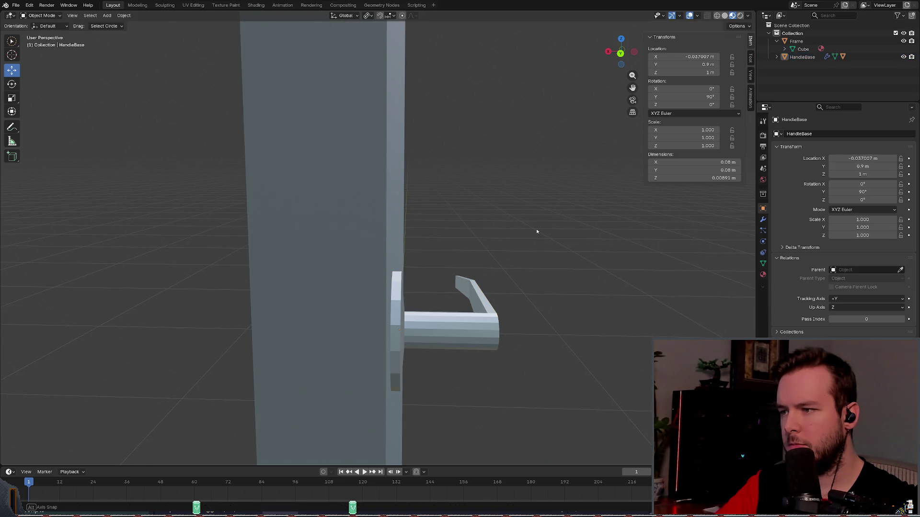
{"action": "scroll", "coordinate": [537, 227], "scroll_direction": "up", "scroll_amount": 2}
{"action": "mouse_move", "coordinate": [537, 226]}
{"action": "middle_mouse_down"}
{"action": "mouse_move", "coordinate": [519, 223]}
{"action": "mouse_move", "coordinate": [555, 226]}
{"action": "middle_mouse_up"}
Step: Save the door file and parent HandleBase under Frame before returning to Godot
{"action": "key", "text": "ctrl+s"}
{"action": "left_click", "coordinate": [802, 57]}
{"action": "left_click_drag", "start_coordinate": [801, 57], "coordinate": [797, 41]}
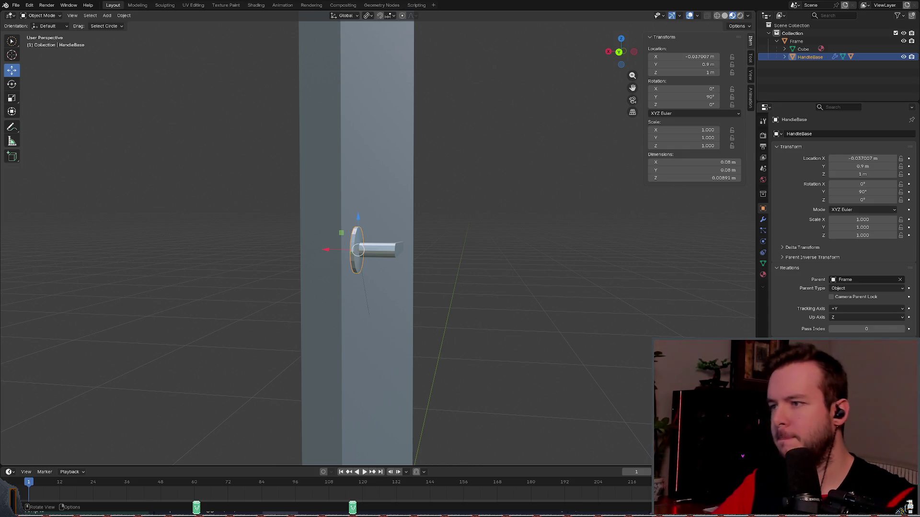
{"action": "key", "text": "alt+Tab"}
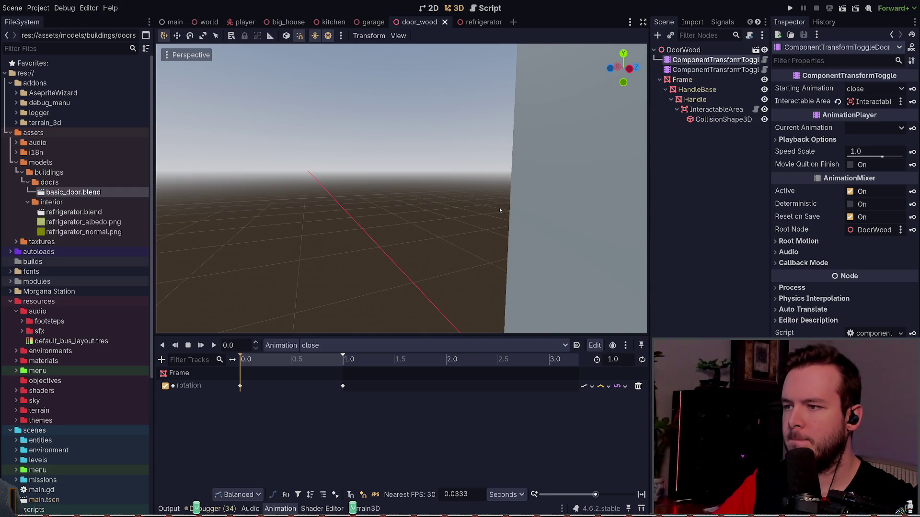
Step: Run the game, open the thinner door to check its handle, then quit back to the editor
{"action": "scroll", "coordinate": [499, 207], "scroll_direction": "down", "scroll_amount": 5}
{"action": "middle_click_drag", "start_coordinate": [523, 218], "coordinate": [644, 155]}
{"action": "key", "text": "F5"}
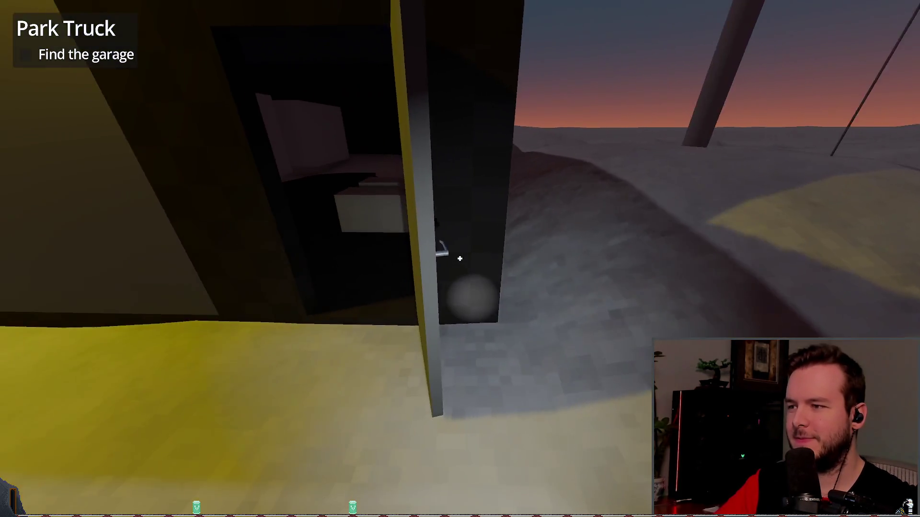
{"action": "left_click", "coordinate": [459, 258]}
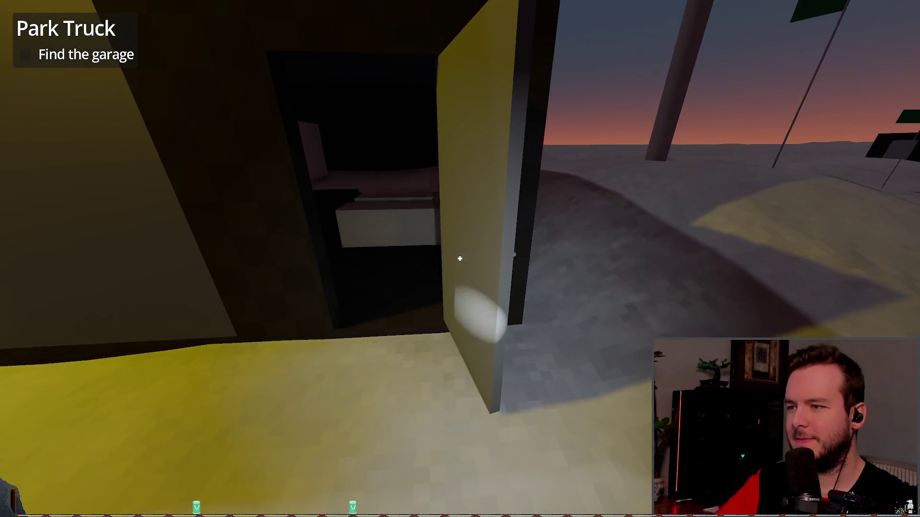
{"action": "key", "text": "e"}
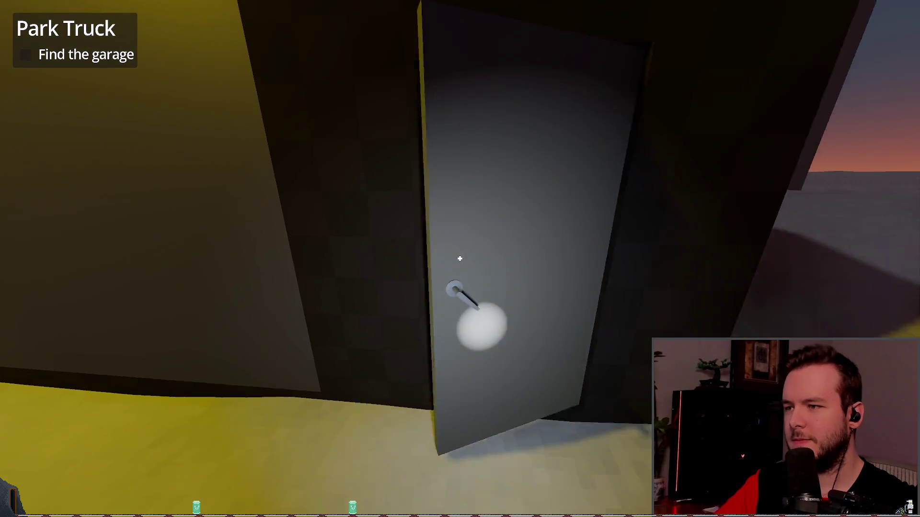
{"action": "key", "text": "Escape"}
{"action": "left_click", "coordinate": [35, 330]}
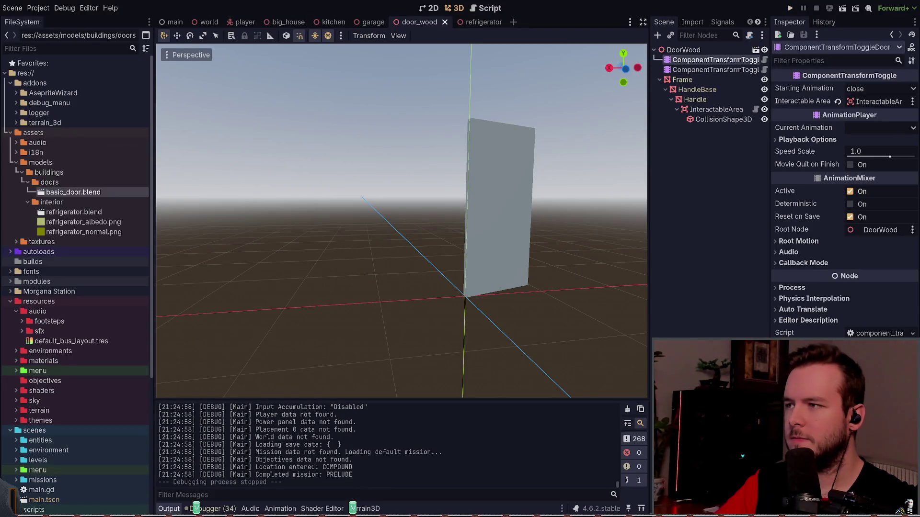
{"action": "key", "text": "alt+Tab"}
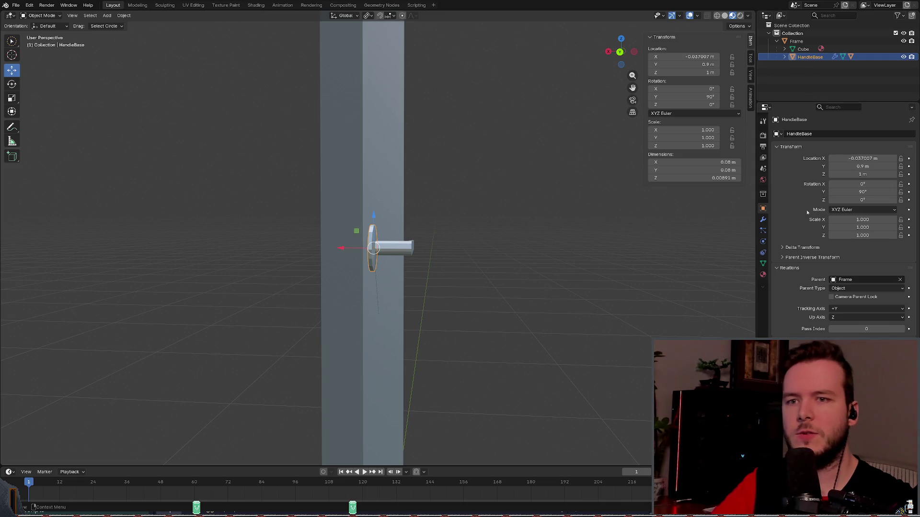
Step: Delete both Armature modifiers from HandleBase and save the file
{"action": "left_click", "coordinate": [763, 220]}
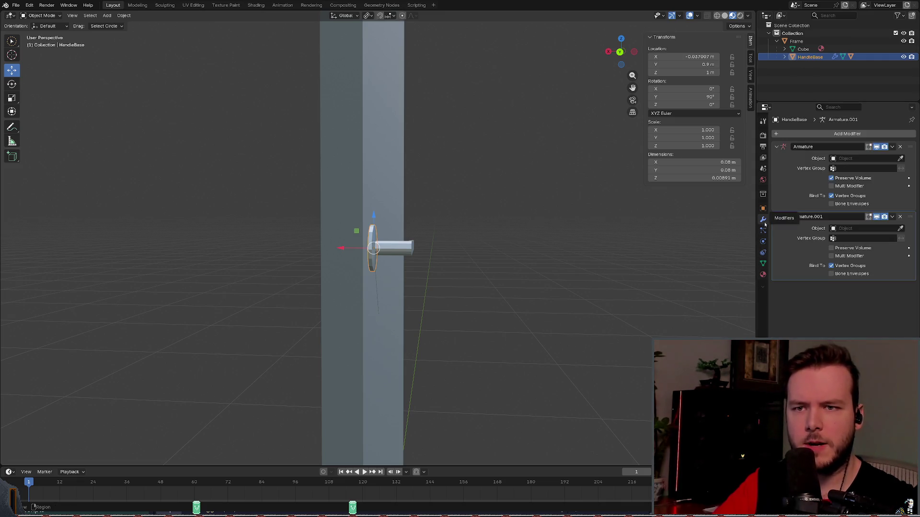
{"action": "left_click", "coordinate": [901, 146]}
{"action": "left_click", "coordinate": [901, 147]}
{"action": "key", "text": "ctrl+s"}
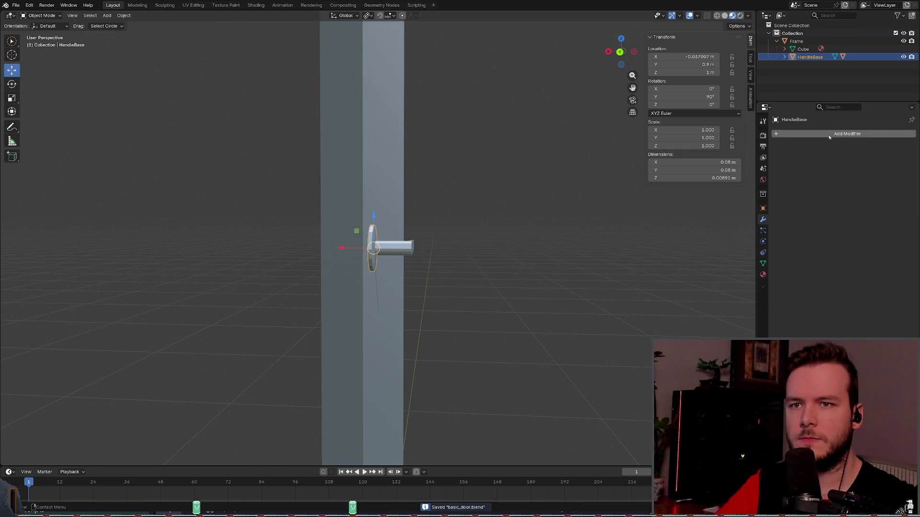
Step: Add a Mirror modifier to HandleBase
{"action": "left_click", "coordinate": [829, 136]}
{"action": "type", "text": "mirror"}
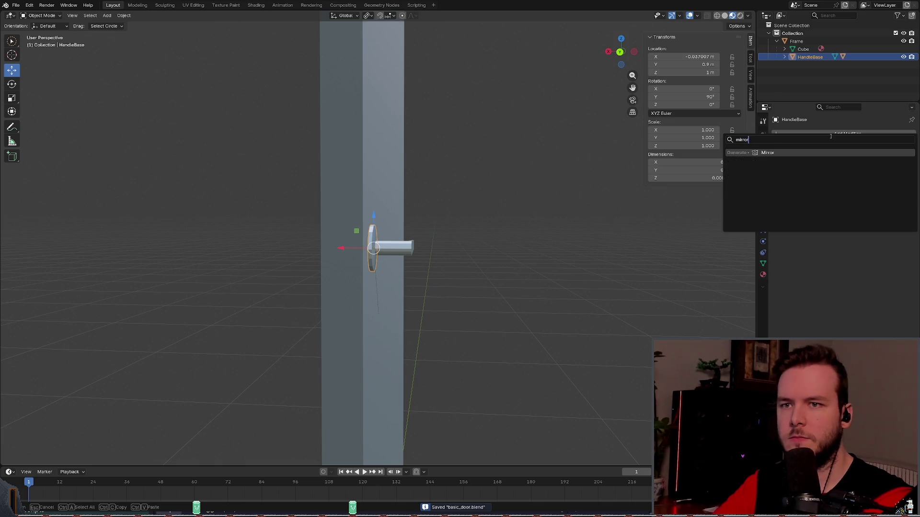
{"action": "key", "text": "Return"}
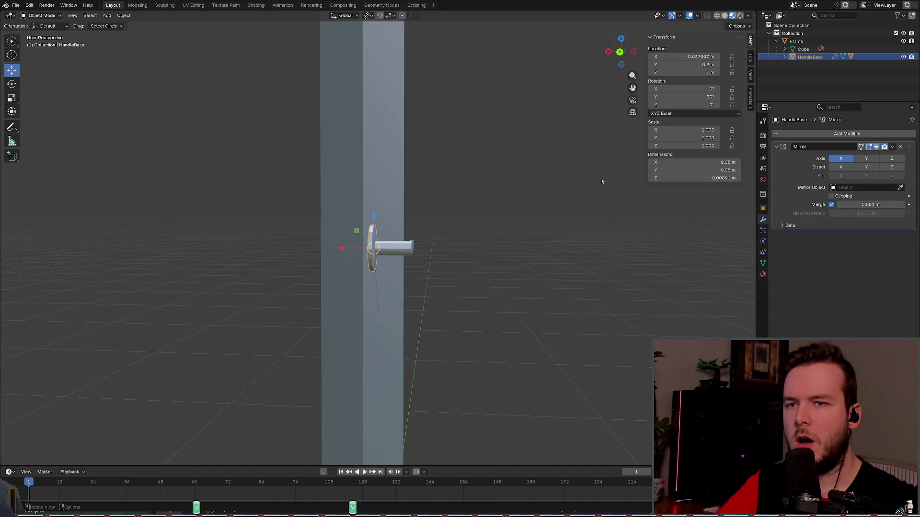
Step: Inspect the mirrored handle from several angles, briefly trying Z-axis mirroring before turning it off
{"action": "mouse_move", "coordinate": [508, 186]}
{"action": "middle_mouse_down"}
{"action": "mouse_move", "coordinate": [511, 178]}
{"action": "mouse_move", "coordinate": [488, 183]}
{"action": "middle_mouse_up"}
{"action": "left_click_drag", "start_coordinate": [348, 232], "coordinate": [378, 232]}
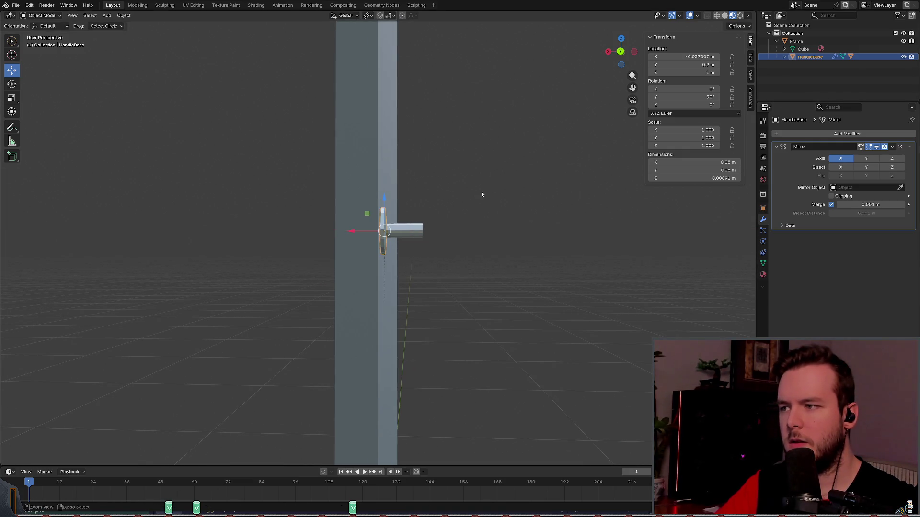
{"action": "key", "text": "ctrl+z"}
{"action": "scroll", "coordinate": [532, 190], "scroll_direction": "up", "scroll_amount": 2}
{"action": "middle_click_drag", "start_coordinate": [531, 190], "coordinate": [546, 179]}
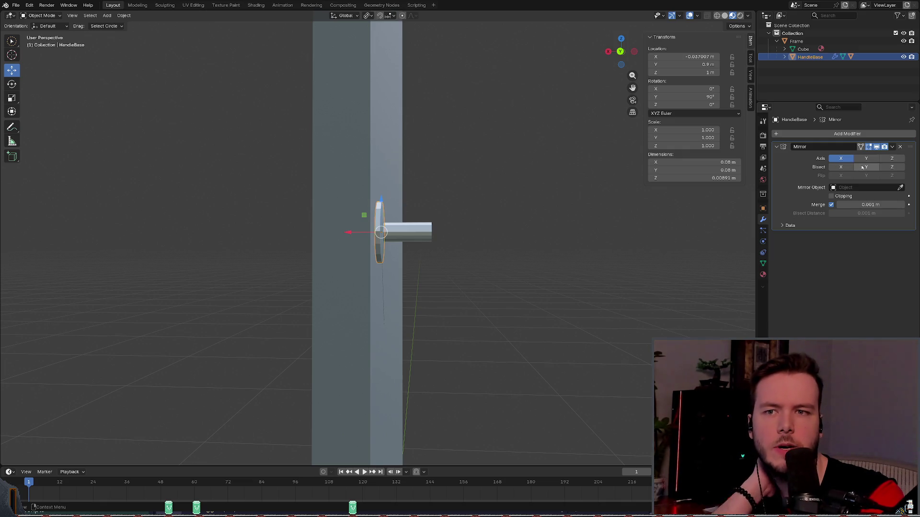
{"action": "middle_click_drag", "start_coordinate": [551, 190], "coordinate": [536, 182]}
{"action": "mouse_move", "coordinate": [637, 209]}
{"action": "middle_mouse_down"}
{"action": "mouse_move", "coordinate": [565, 212]}
{"action": "mouse_move", "coordinate": [573, 212]}
{"action": "mouse_move", "coordinate": [569, 236]}
{"action": "mouse_move", "coordinate": [583, 209]}
{"action": "middle_mouse_up"}
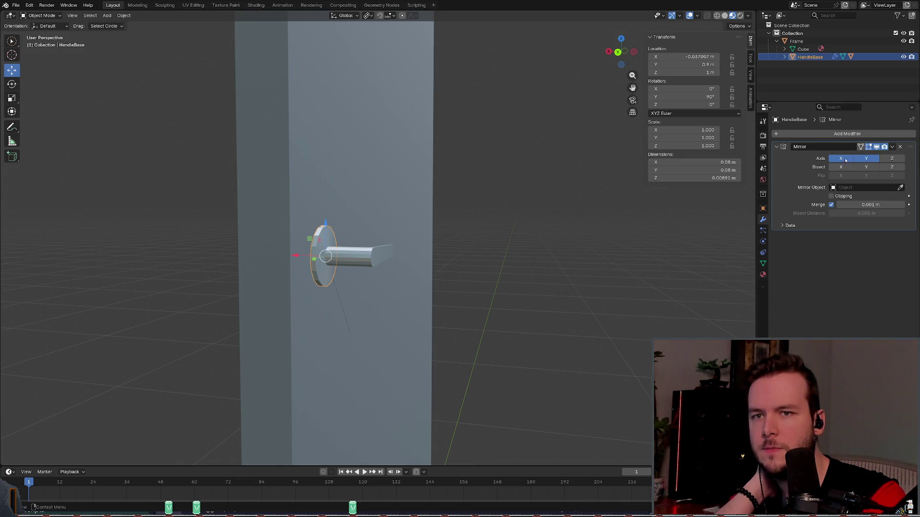
{"action": "left_click", "coordinate": [900, 158]}
{"action": "left_click", "coordinate": [900, 158]}
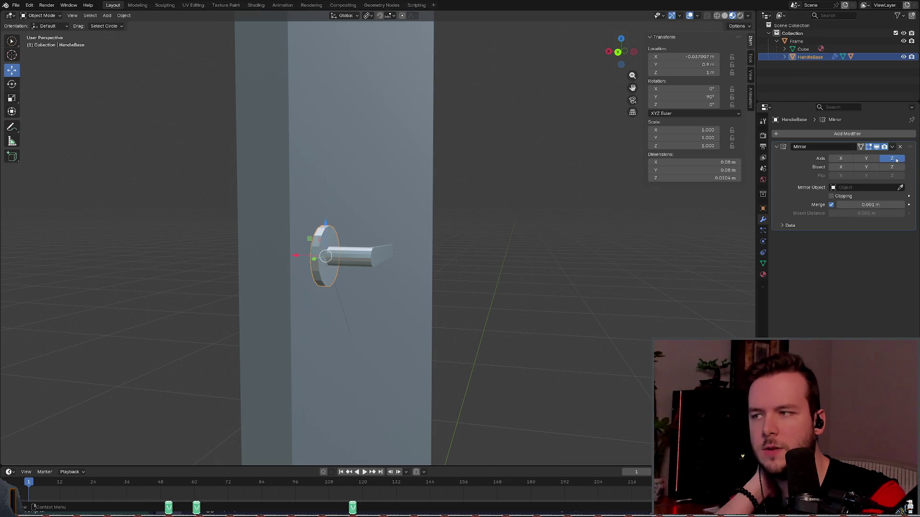
{"action": "middle_click_drag", "start_coordinate": [558, 205], "coordinate": [634, 196]}
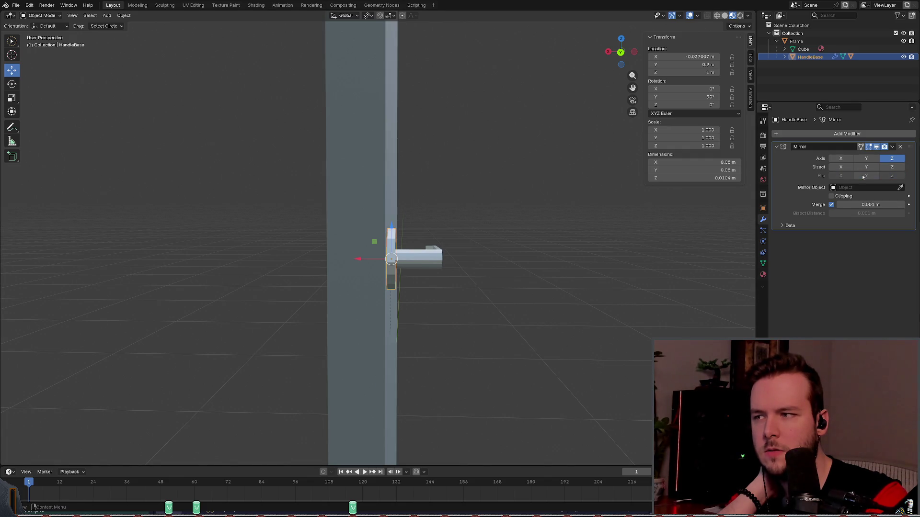
{"action": "middle_click_drag", "start_coordinate": [560, 245], "coordinate": [559, 258]}
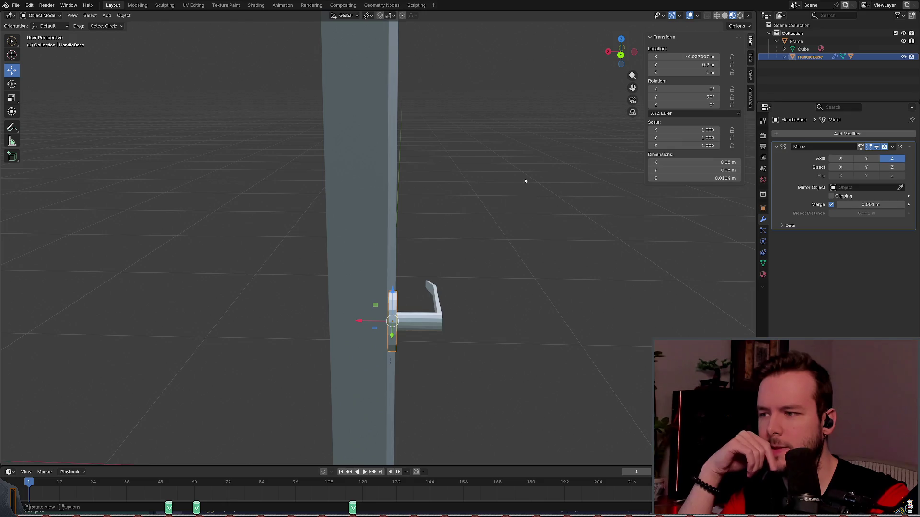
{"action": "middle_click_drag", "start_coordinate": [523, 180], "coordinate": [629, 178]}
Step: Try Bisect along Y, then leave the Mirror modifier bisecting along X
{"action": "left_click", "coordinate": [866, 167]}
{"action": "left_click", "coordinate": [863, 170]}
{"action": "left_click", "coordinate": [846, 168]}
{"action": "left_click", "coordinate": [845, 169]}
{"action": "left_click", "coordinate": [846, 169]}
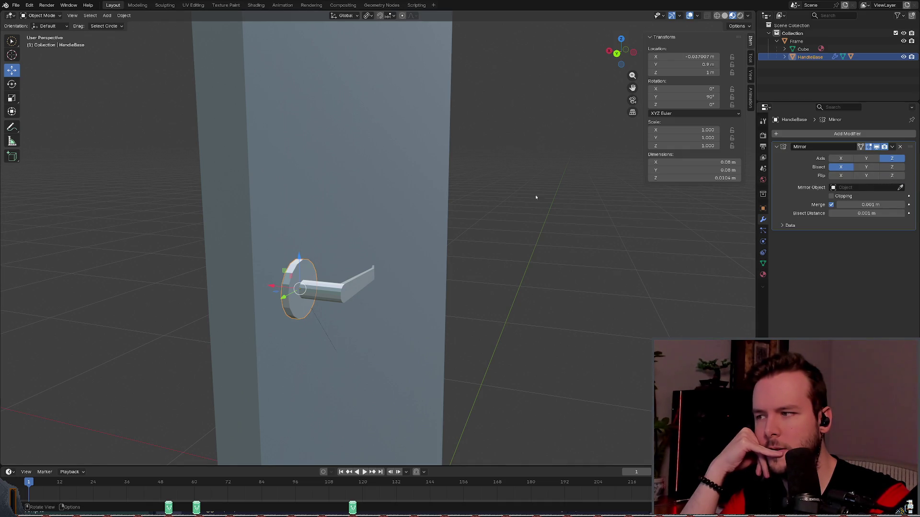
{"action": "middle_click_drag", "start_coordinate": [575, 193], "coordinate": [405, 262]}
{"action": "left_click_drag", "start_coordinate": [330, 287], "coordinate": [322, 286]}
{"action": "key", "text": "ctrl+z"}
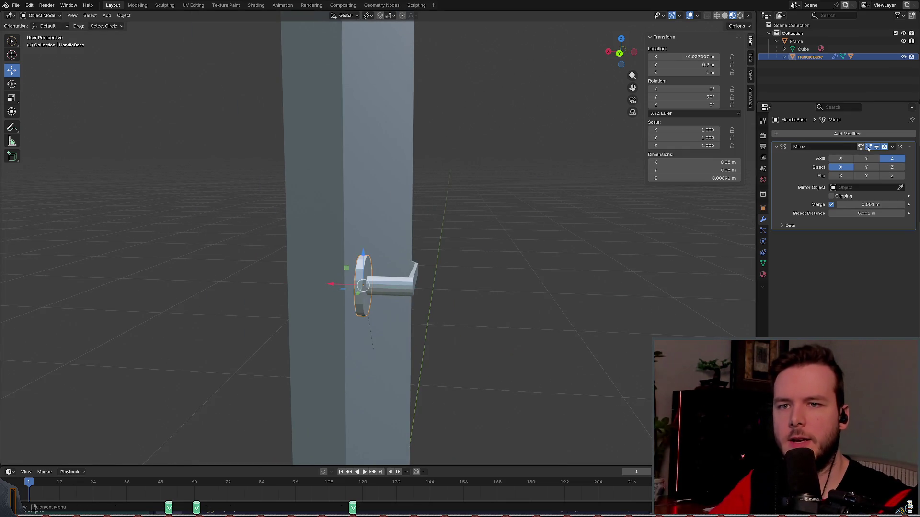
Step: Test a U offset in the mirror's data settings, undo it, and delete the Mirror modifier
{"action": "left_click", "coordinate": [791, 226]}
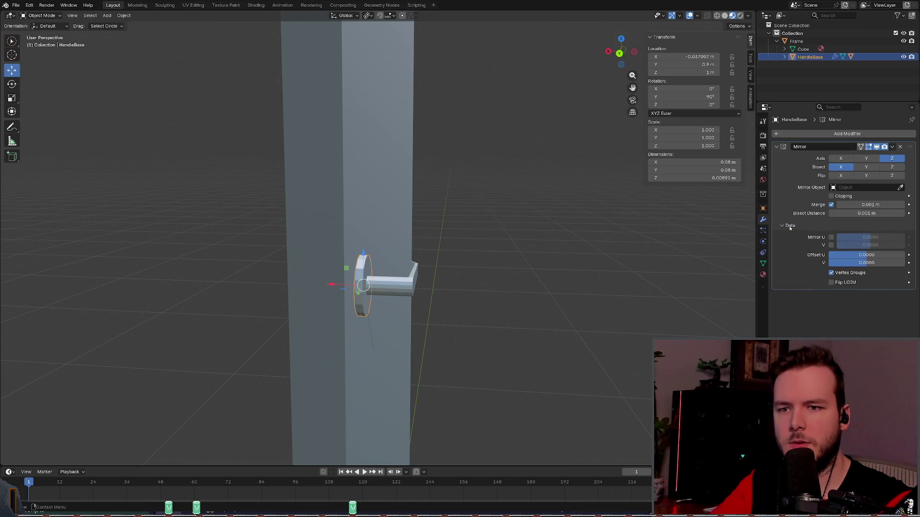
{"action": "left_click_drag", "start_coordinate": [867, 255], "coordinate": [888, 255]}
{"action": "key", "text": "ctrl+z"}
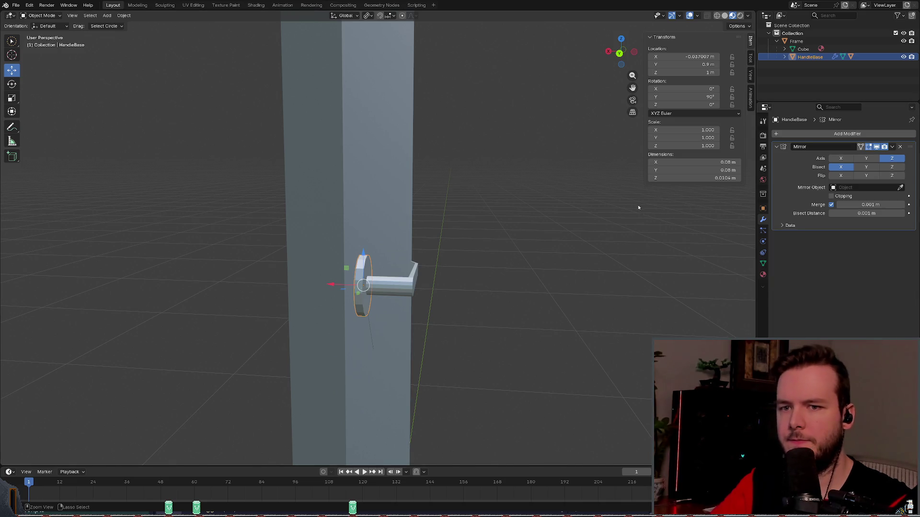
{"action": "left_click", "coordinate": [902, 147]}
{"action": "mouse_move", "coordinate": [410, 220]}
{"action": "middle_mouse_down"}
{"action": "mouse_move", "coordinate": [417, 225]}
{"action": "mouse_move", "coordinate": [431, 201]}
{"action": "middle_mouse_up"}
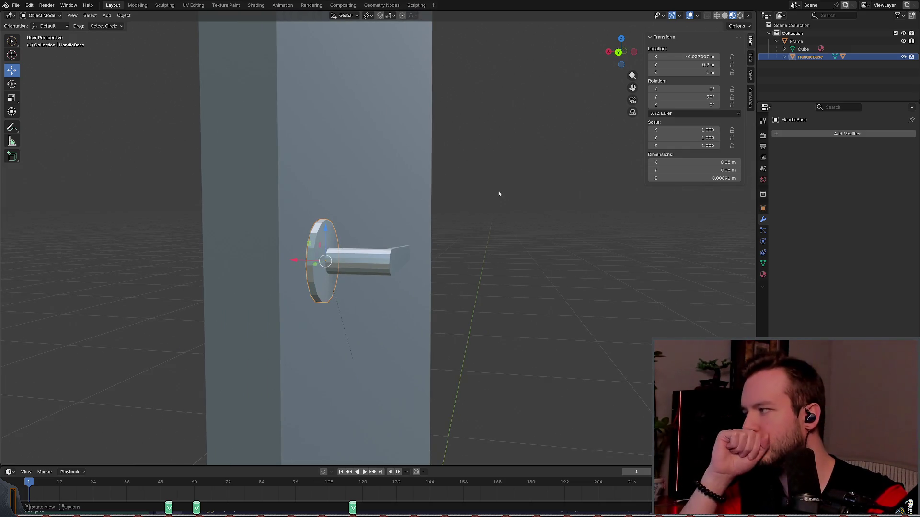
Step: Add a new Mirror modifier to HandleBase with Handle as its mirror object
{"action": "left_click", "coordinate": [804, 138]}
{"action": "key", "text": "space"}
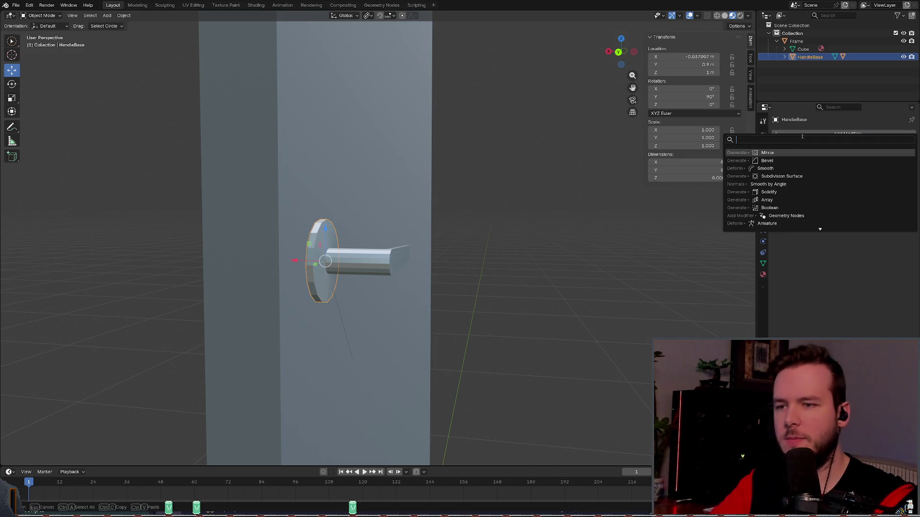
{"action": "key", "text": "Return"}
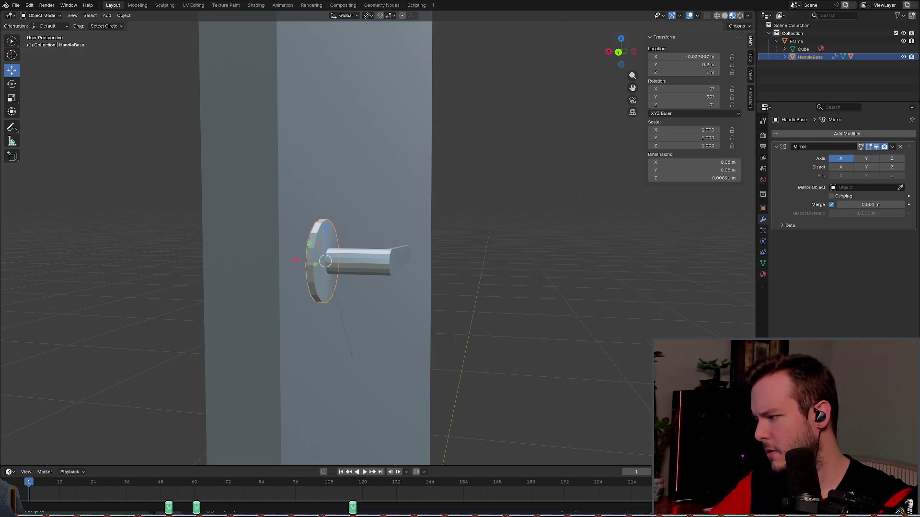
{"action": "left_click", "coordinate": [891, 191]}
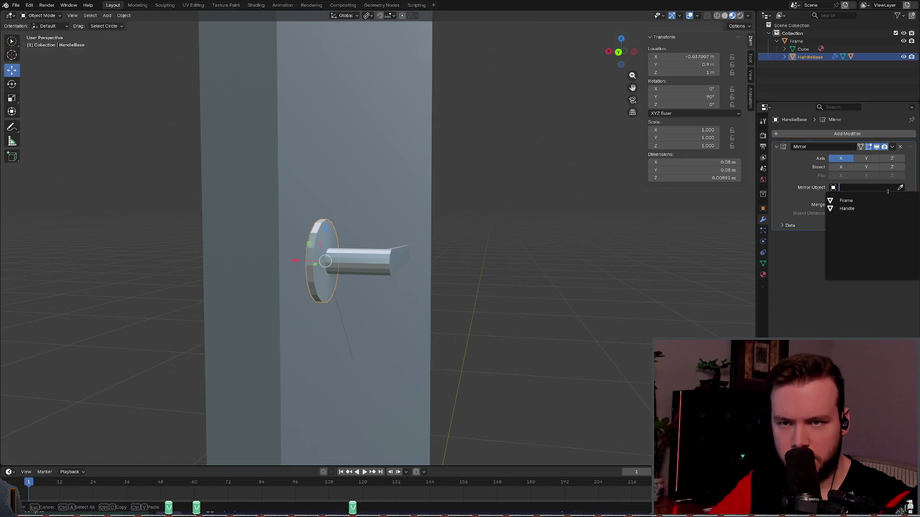
{"action": "left_click", "coordinate": [862, 208]}
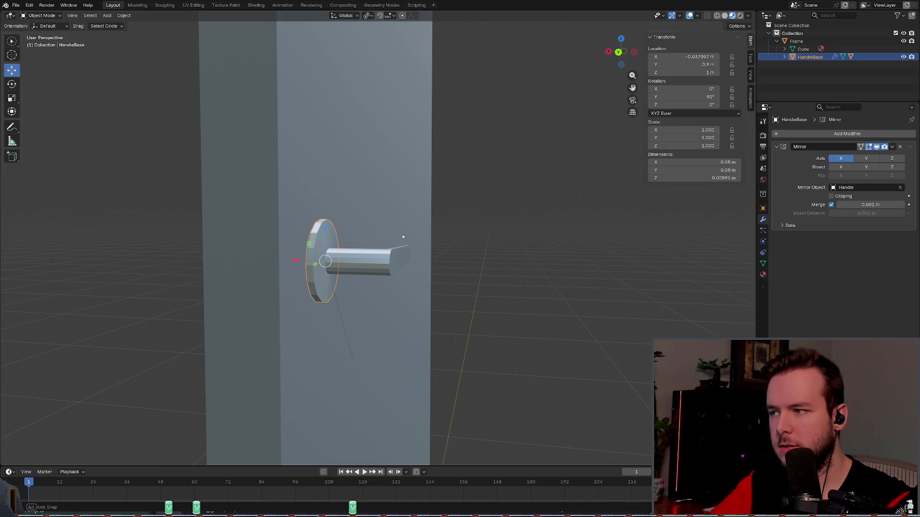
Step: Enable Y-axis mirroring and try the Z axis before turning it off again
{"action": "middle_click_drag", "start_coordinate": [402, 240], "coordinate": [376, 246]}
{"action": "left_click", "coordinate": [349, 258]}
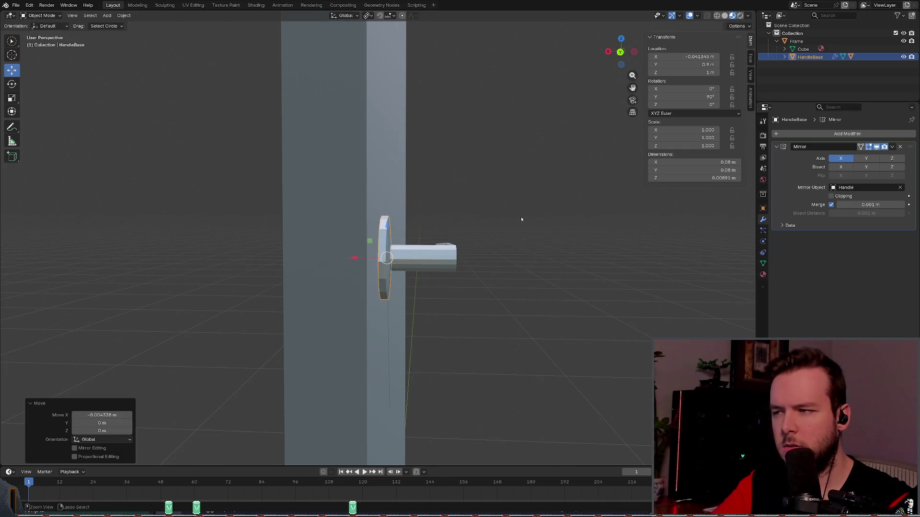
{"action": "middle_click_drag", "start_coordinate": [547, 214], "coordinate": [722, 200]}
{"action": "left_click", "coordinate": [866, 158]}
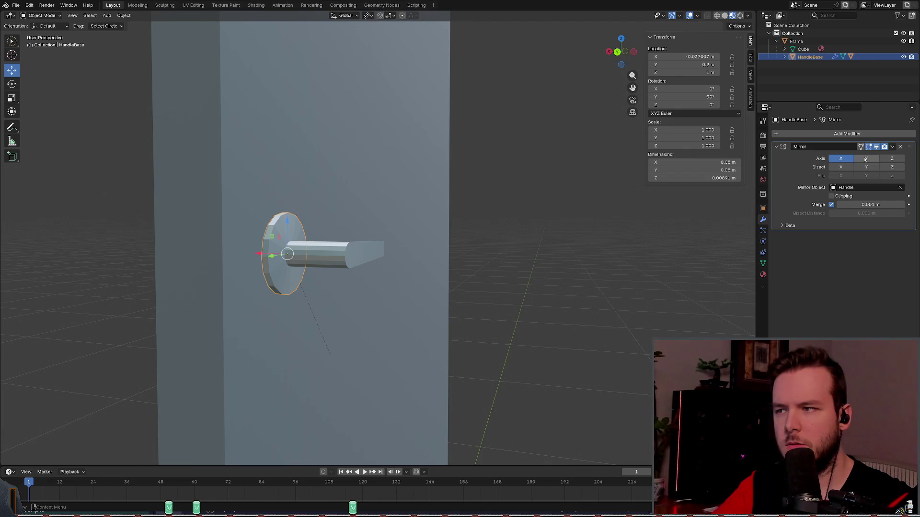
{"action": "left_click", "coordinate": [894, 158]}
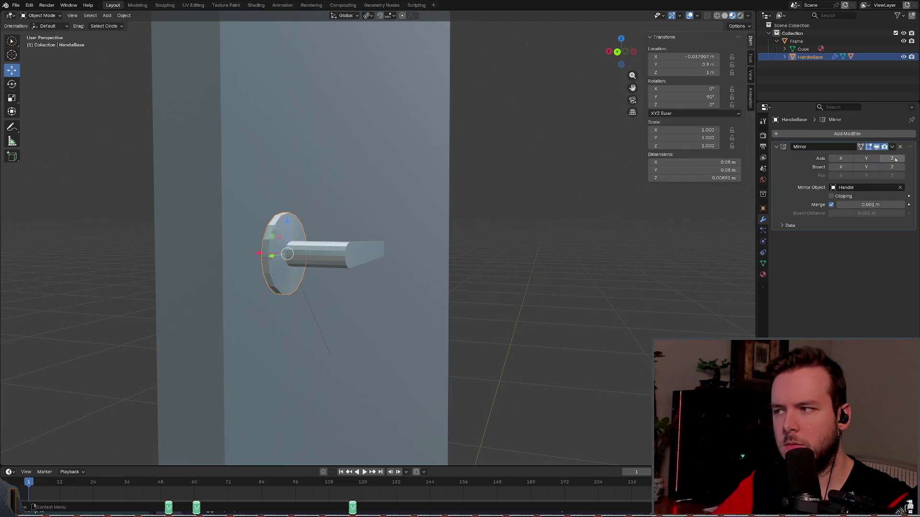
{"action": "left_click", "coordinate": [894, 158]}
{"action": "middle_click_drag", "start_coordinate": [579, 172], "coordinate": [603, 175]}
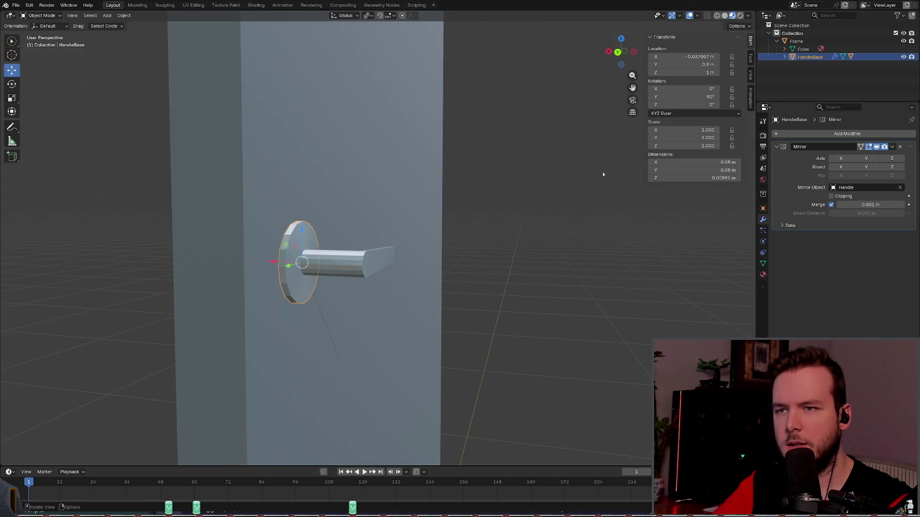
{"action": "middle_click_drag", "start_coordinate": [511, 203], "coordinate": [522, 205]}
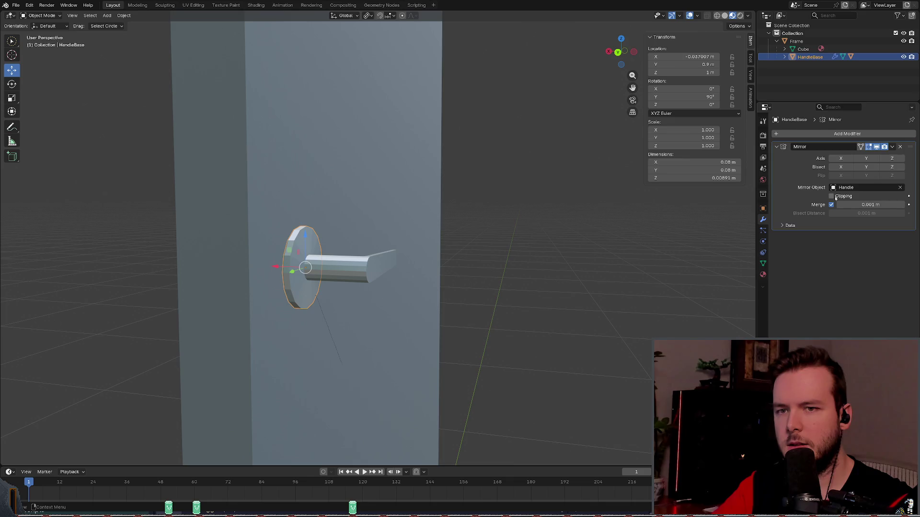
Step: Confirm Handle as the mirror object, then undo until the Mirror modifier is removed
{"action": "left_click", "coordinate": [858, 187]}
{"action": "key", "text": "Return"}
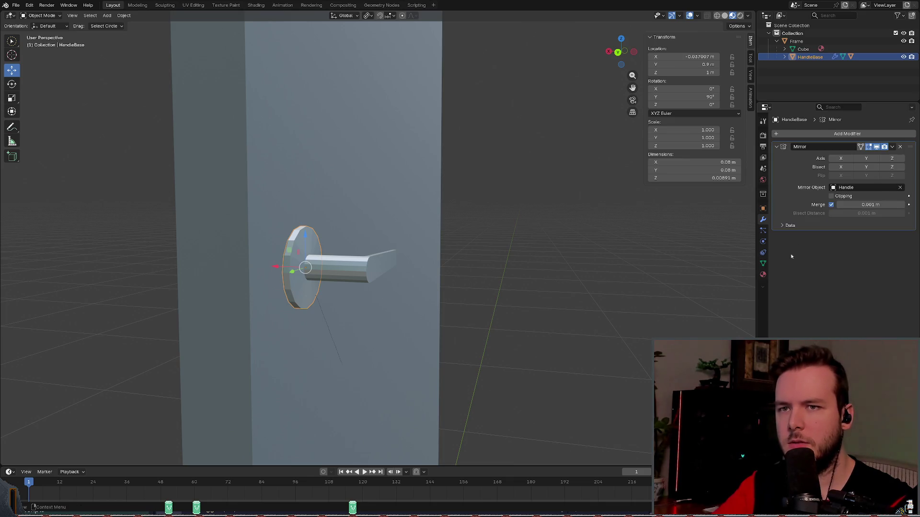
{"action": "key", "text": "ctrl+z"}
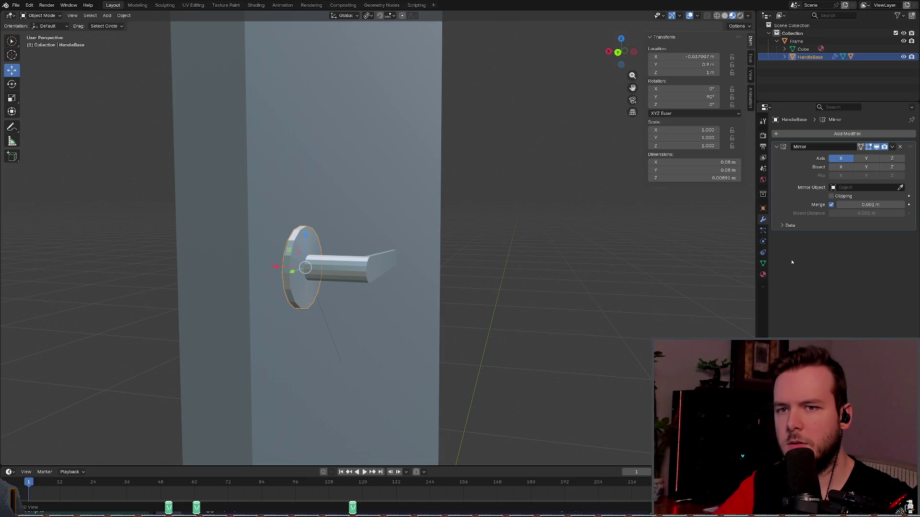
{"action": "key", "text": "ctrl+z"}
{"action": "right_click", "coordinate": [788, 81]}
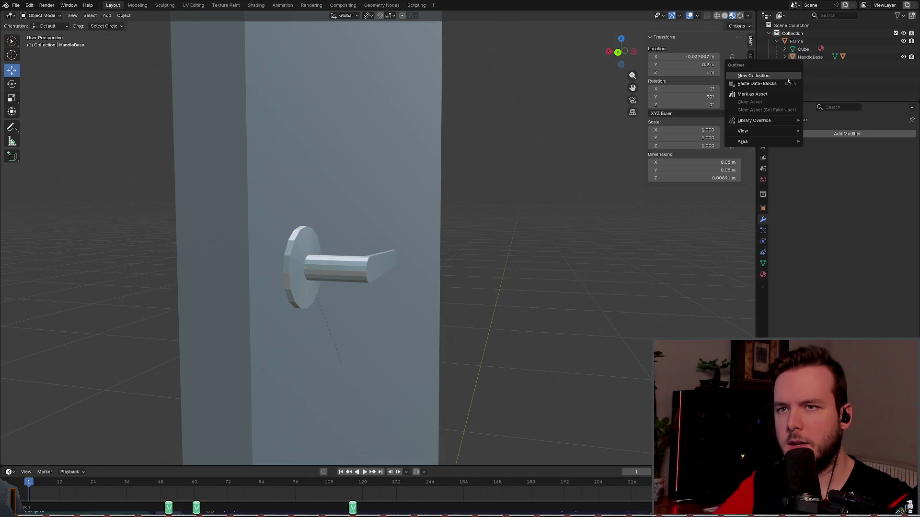
{"action": "left_click", "coordinate": [107, 15]}
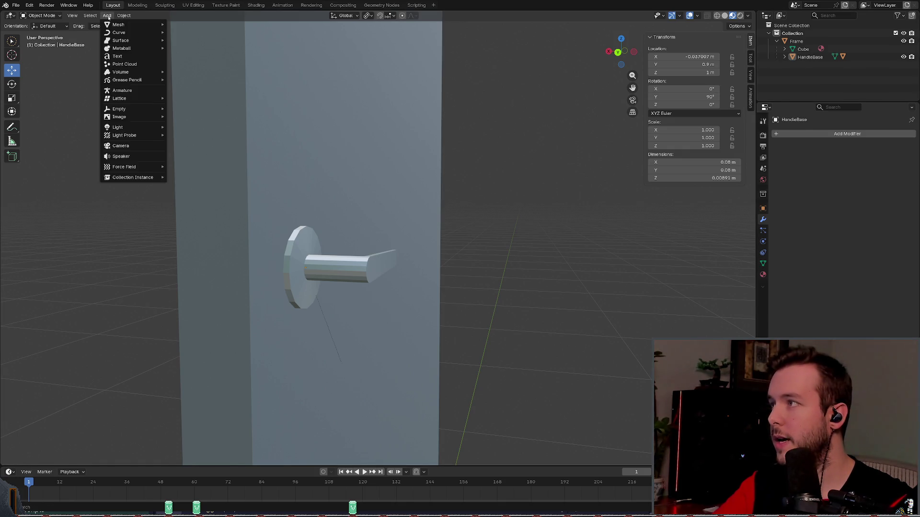
{"action": "mouse_move", "coordinate": [124, 15]}
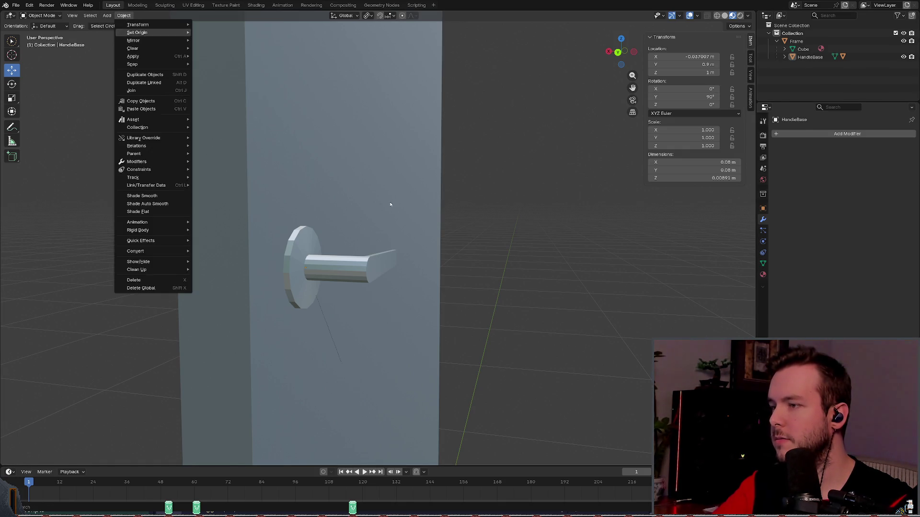
{"action": "left_click", "coordinate": [106, 15]}
{"action": "mouse_move", "coordinate": [120, 24]}
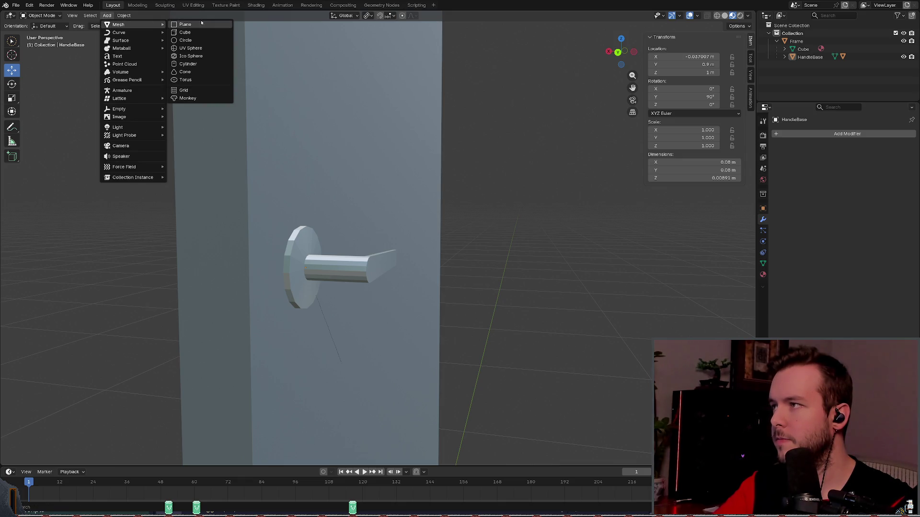
{"action": "left_click", "coordinate": [182, 33]}
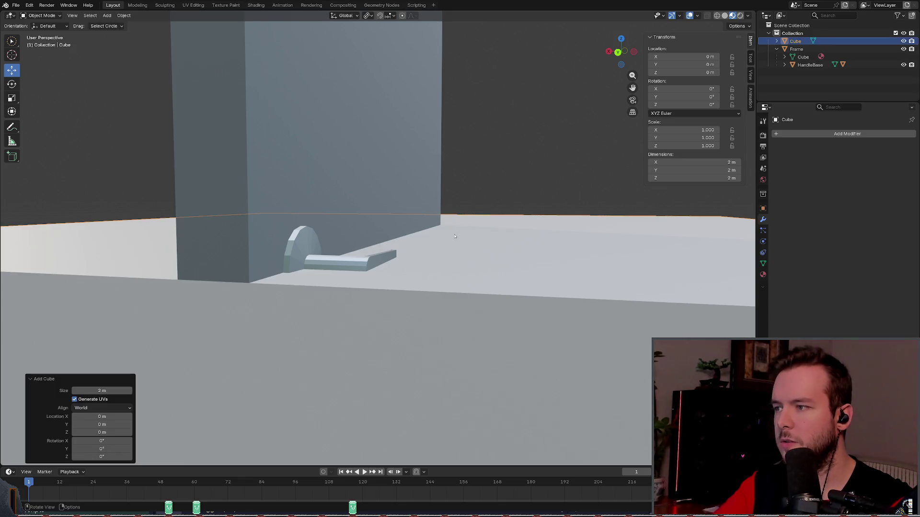
{"action": "left_click", "coordinate": [823, 133]}
{"action": "type", "text": "mirror"}
{"action": "key", "text": "Return"}
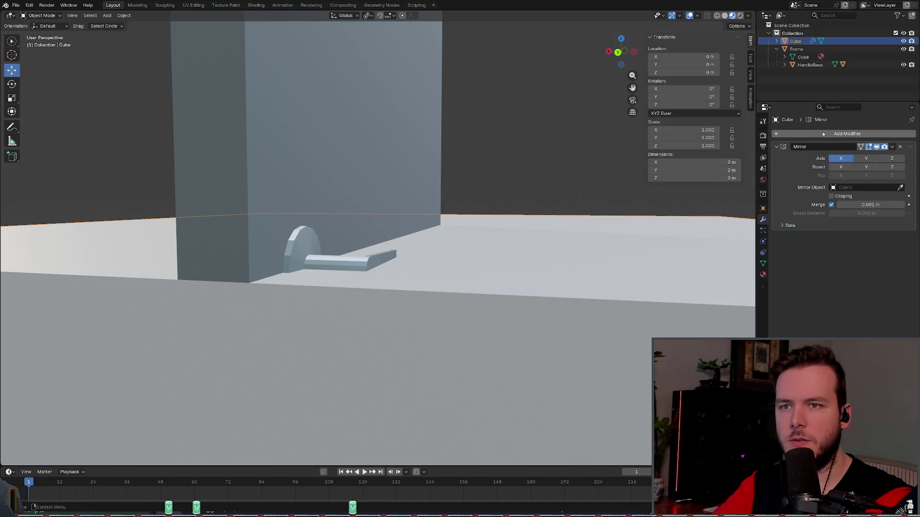
{"action": "left_click", "coordinate": [862, 188]}
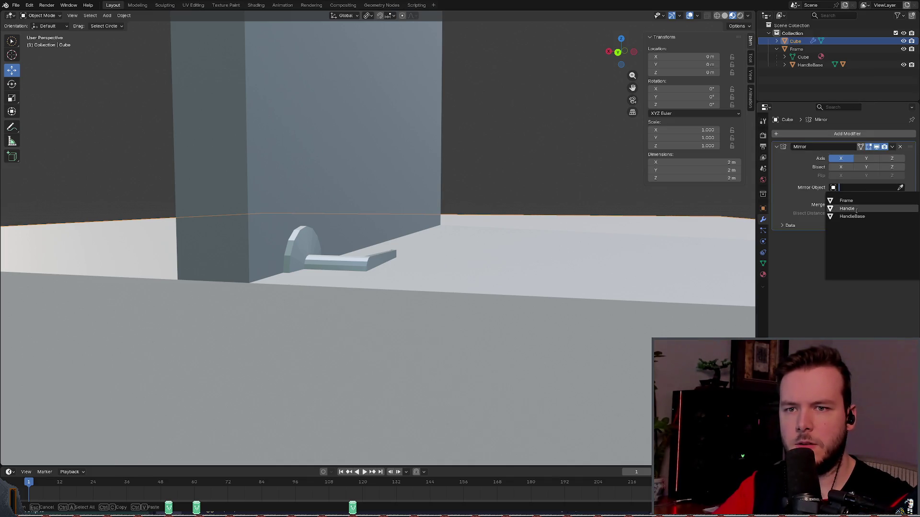
{"action": "left_click", "coordinate": [852, 215]}
{"action": "scroll", "coordinate": [520, 189], "scroll_direction": "down", "scroll_amount": 5}
{"action": "middle_click_drag", "start_coordinate": [502, 167], "coordinate": [407, 177]}
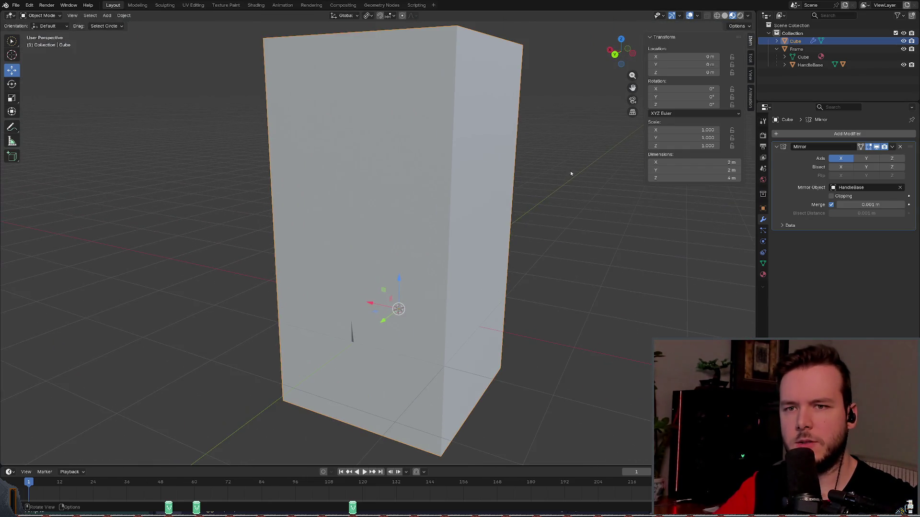
{"action": "left_click", "coordinate": [865, 159]}
{"action": "left_click", "coordinate": [892, 159]}
{"action": "left_click_drag", "start_coordinate": [891, 158], "coordinate": [845, 160]}
{"action": "scroll", "coordinate": [526, 203], "scroll_direction": "up", "scroll_amount": 2}
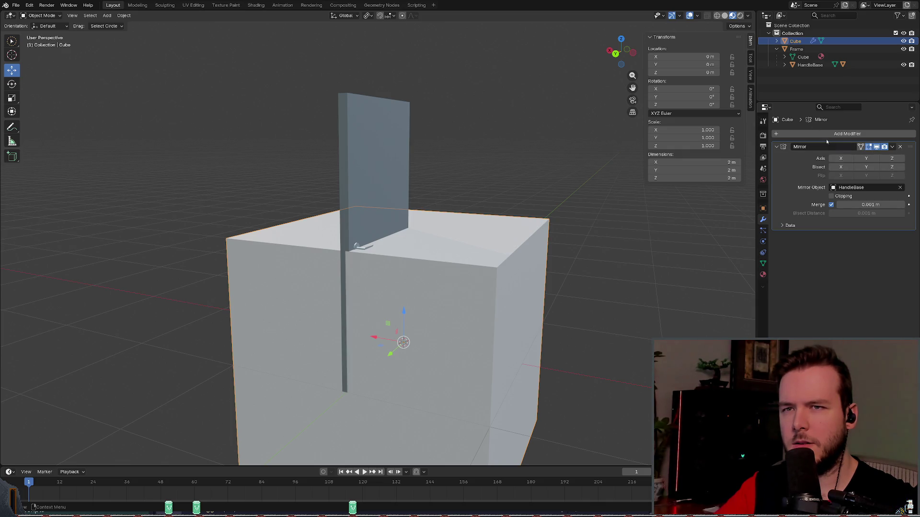
{"action": "left_click_drag", "start_coordinate": [847, 158], "coordinate": [884, 157]}
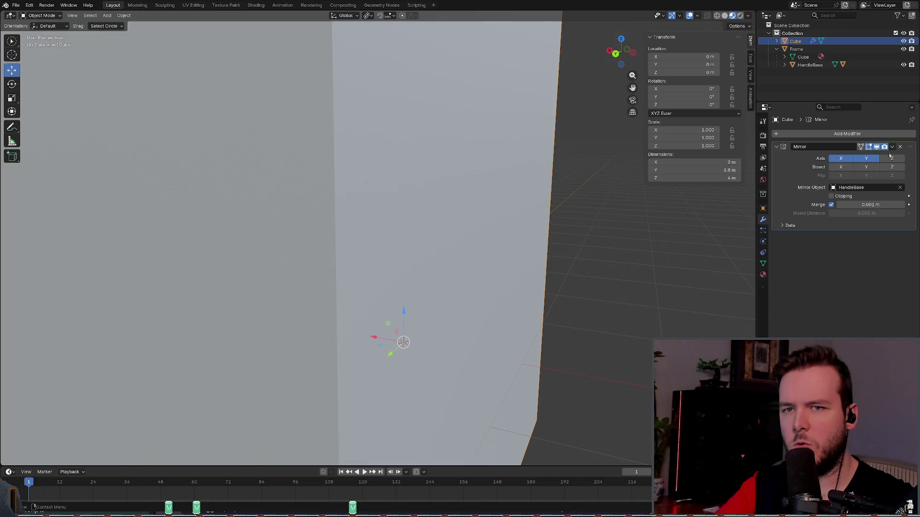
{"action": "left_click", "coordinate": [895, 159]}
{"action": "scroll", "coordinate": [550, 181], "scroll_direction": "down", "scroll_amount": 5}
{"action": "mouse_move", "coordinate": [551, 181]}
{"action": "middle_mouse_down"}
{"action": "mouse_move", "coordinate": [507, 168]}
{"action": "mouse_move", "coordinate": [499, 193]}
{"action": "mouse_move", "coordinate": [506, 148]}
{"action": "mouse_move", "coordinate": [507, 158]}
{"action": "mouse_move", "coordinate": [547, 156]}
{"action": "middle_mouse_up"}
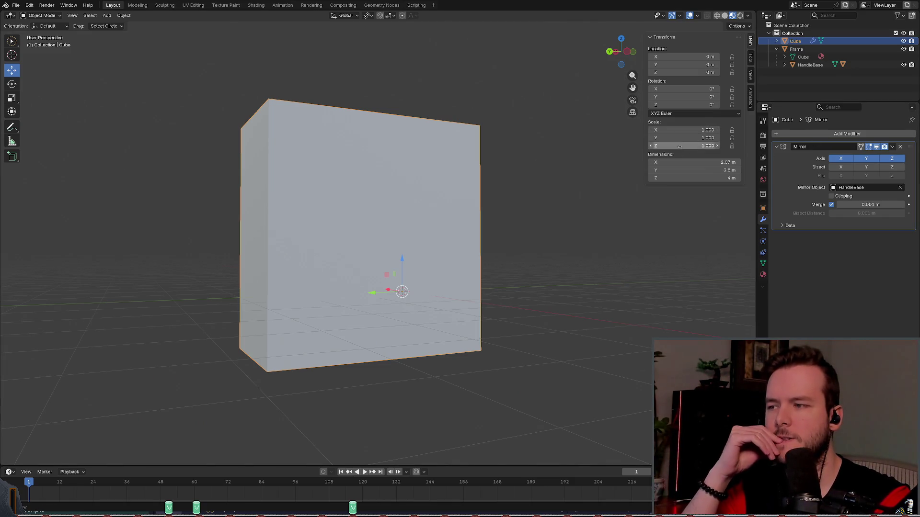
{"action": "left_click", "coordinate": [899, 147]}
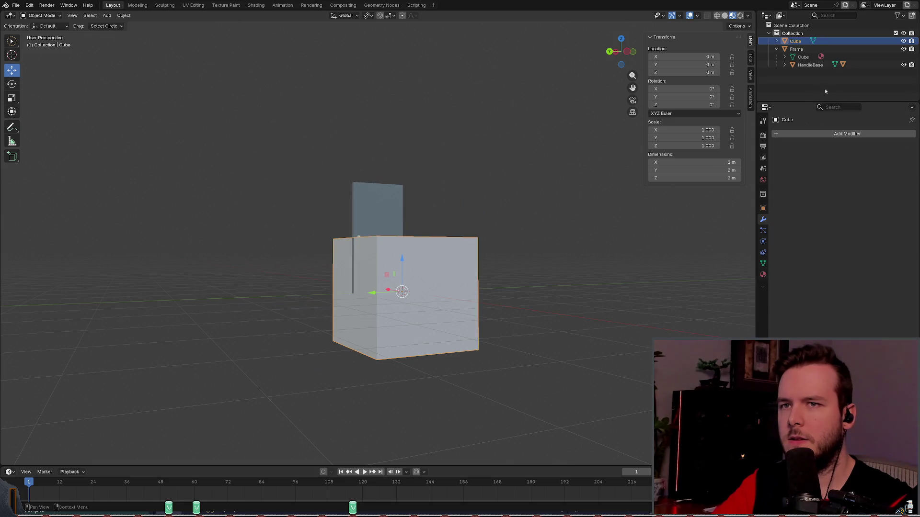
{"action": "key", "text": "Delete"}
Step: Save the door file and select HandleBase
{"action": "middle_click_drag", "start_coordinate": [469, 232], "coordinate": [456, 228]}
{"action": "key", "text": "ctrl+s"}
{"action": "scroll", "coordinate": [457, 228], "scroll_direction": "up", "scroll_amount": 4}
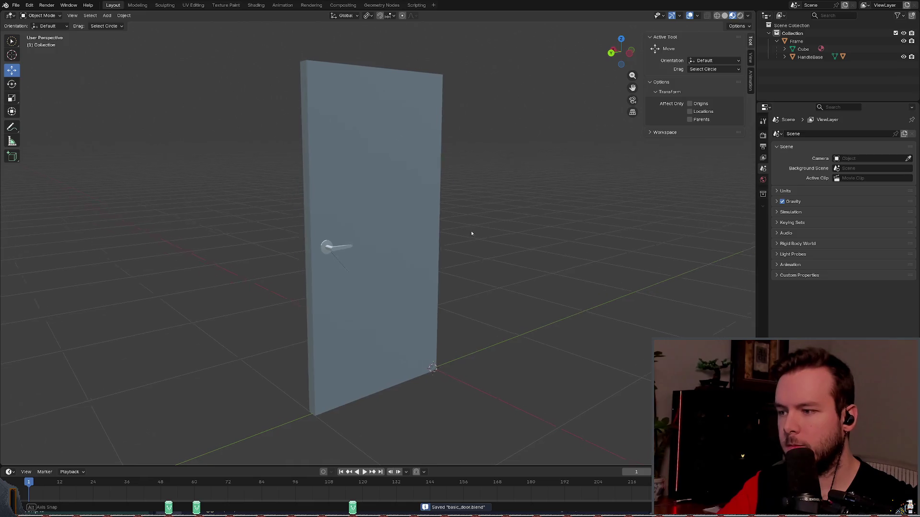
{"action": "left_click", "coordinate": [810, 57]}
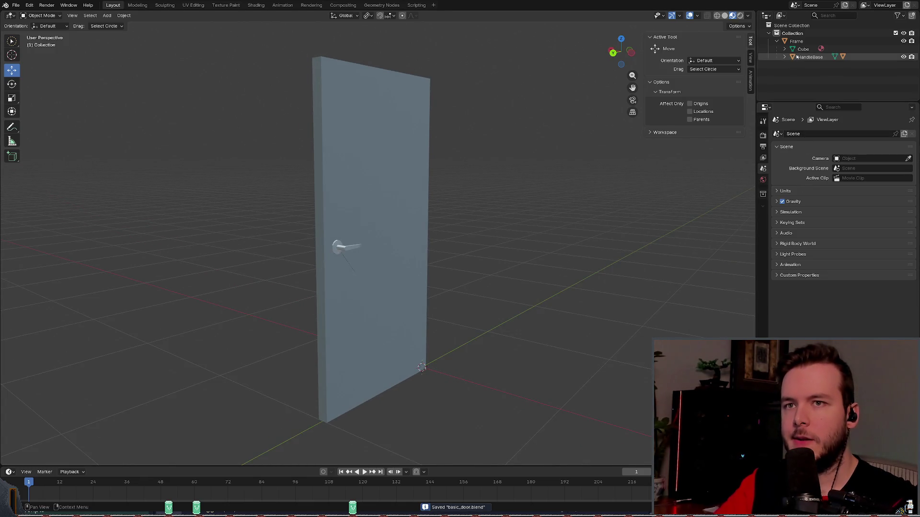
{"action": "mouse_move", "coordinate": [407, 213]}
{"action": "middle_mouse_down"}
{"action": "mouse_move", "coordinate": [474, 200]}
{"action": "mouse_move", "coordinate": [464, 197]}
{"action": "middle_mouse_up"}
{"action": "scroll", "coordinate": [464, 197], "scroll_direction": "up", "scroll_amount": 2}
{"action": "left_click", "coordinate": [804, 41]}
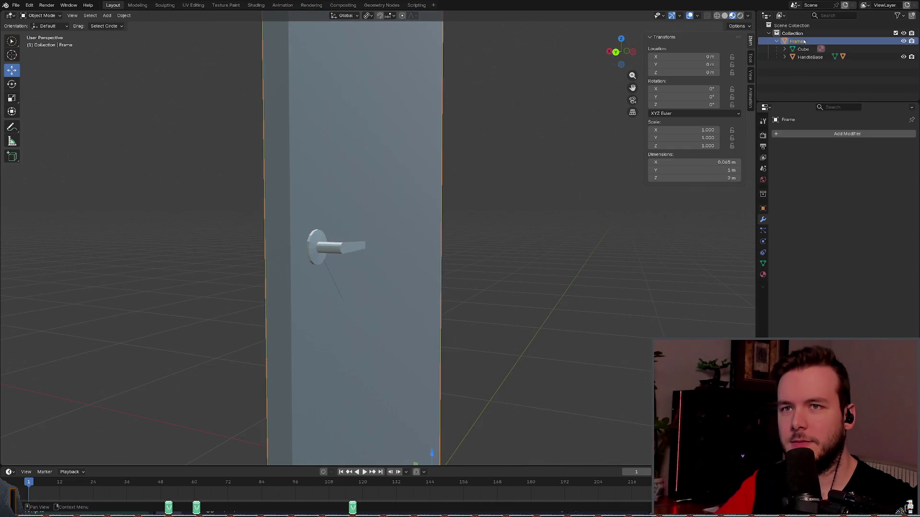
{"action": "left_click", "coordinate": [810, 57]}
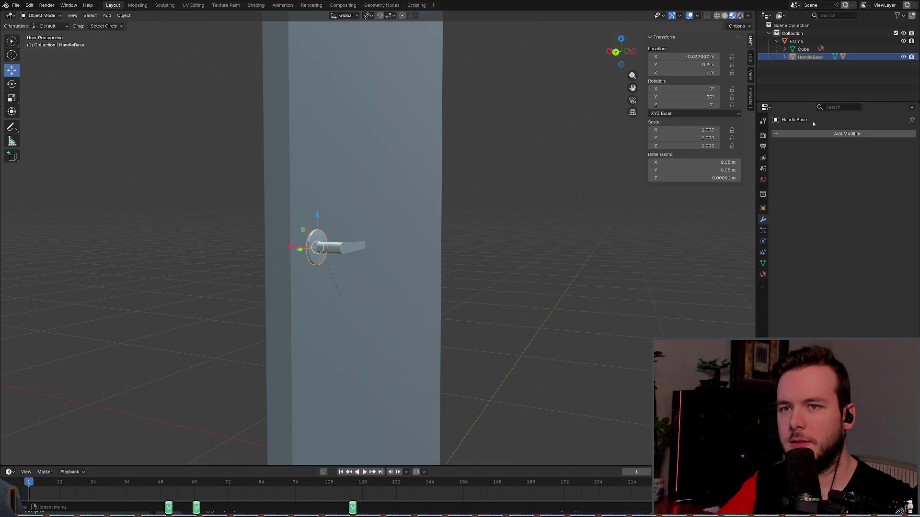
Step: Add an Array modifier to HandleBase and save
{"action": "left_click", "coordinate": [803, 134]}
{"action": "type", "text": "array"}
{"action": "key", "text": "Return"}
{"action": "key", "text": "ctrl+s"}
{"action": "middle_click_drag", "start_coordinate": [380, 222], "coordinate": [424, 222]}
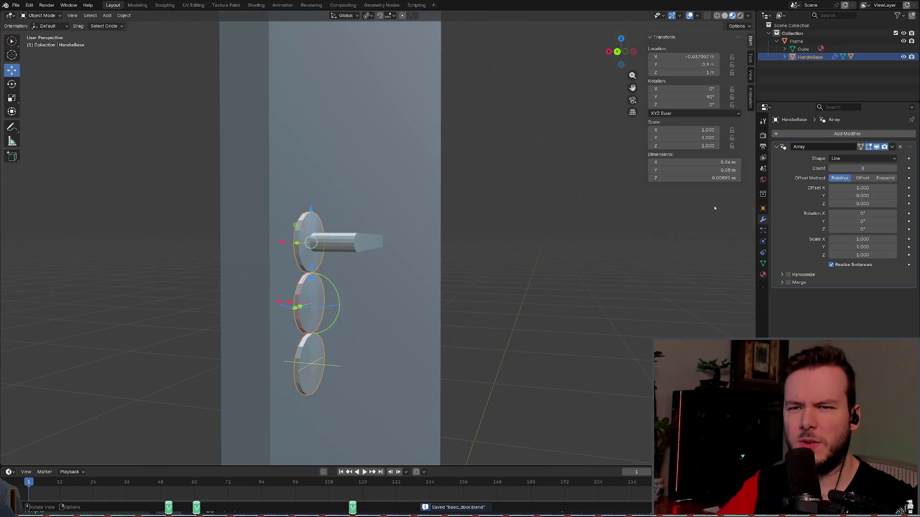
Step: Set the Array's X rotation to 180° and its count to 1
{"action": "left_click_drag", "start_coordinate": [862, 213], "coordinate": [864, 213]}
{"action": "left_click", "coordinate": [865, 214]}
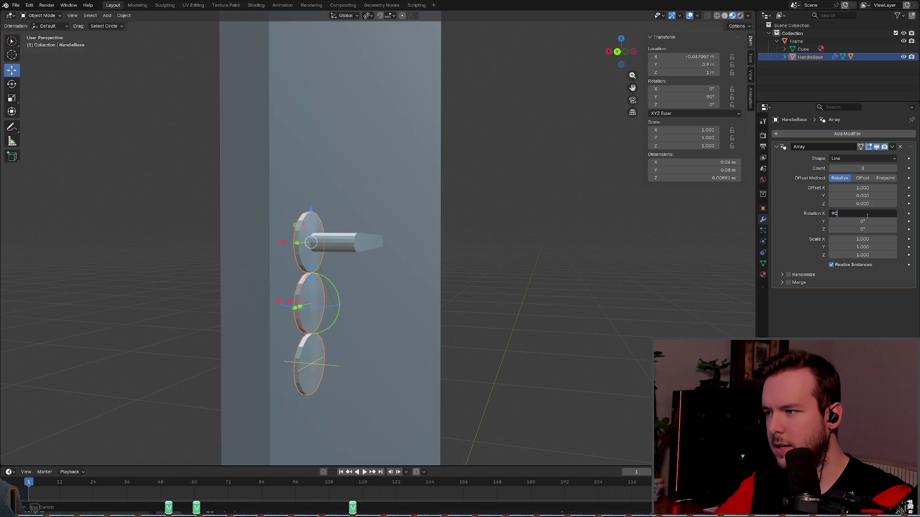
{"action": "key", "text": "Return"}
{"action": "left_click", "coordinate": [864, 215]}
{"action": "type", "text": "80"}
{"action": "key", "text": "Return"}
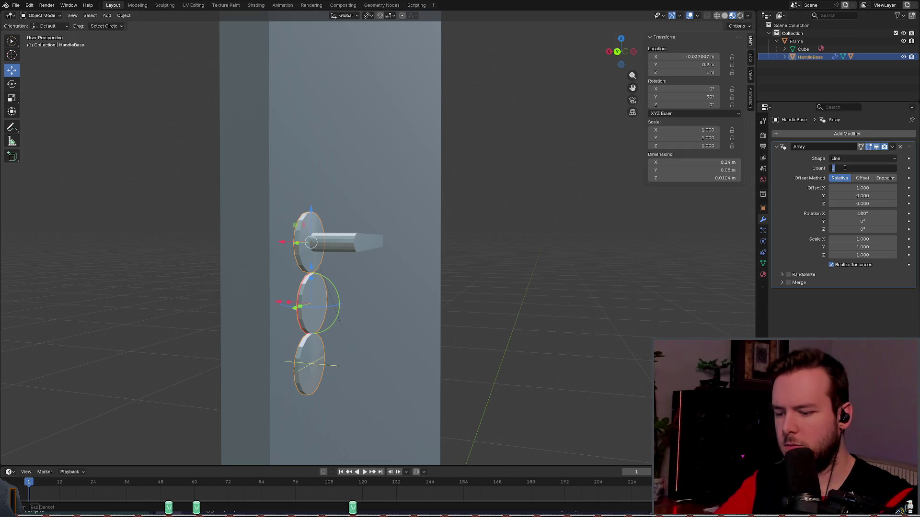
{"action": "type", "text": "1"}
{"action": "key", "text": "Return"}
Step: Zero the Array's X and Y offsets, set Z offset 8.2, and raise the count to 2
{"action": "middle_click_drag", "start_coordinate": [404, 238], "coordinate": [411, 239]}
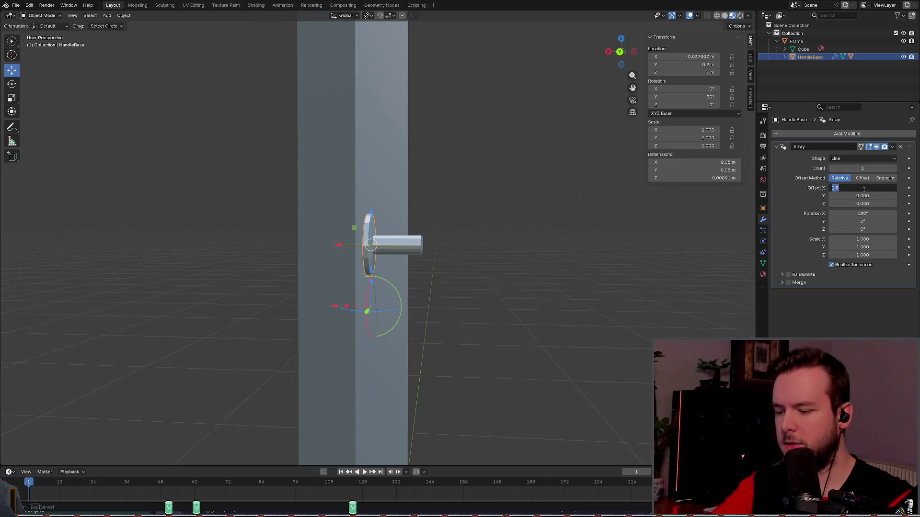
{"action": "key", "text": "BackSpace"}
{"action": "left_click_drag", "start_coordinate": [863, 195], "coordinate": [862, 195]}
{"action": "key", "text": "BackSpace"}
{"action": "middle_click_drag", "start_coordinate": [605, 213], "coordinate": [618, 208]}
{"action": "left_click_drag", "start_coordinate": [863, 203], "coordinate": [862, 203]}
{"action": "middle_click_drag", "start_coordinate": [474, 210], "coordinate": [707, 189]}
{"action": "left_click", "coordinate": [893, 168]}
{"action": "mouse_move", "coordinate": [635, 191]}
{"action": "middle_mouse_down"}
{"action": "mouse_move", "coordinate": [530, 195]}
{"action": "mouse_move", "coordinate": [536, 200]}
{"action": "mouse_move", "coordinate": [515, 192]}
{"action": "middle_mouse_up"}
Step: Check the Frame's X dimension in Object properties, then select HandleBase to view its transform
{"action": "left_click", "coordinate": [398, 193]}
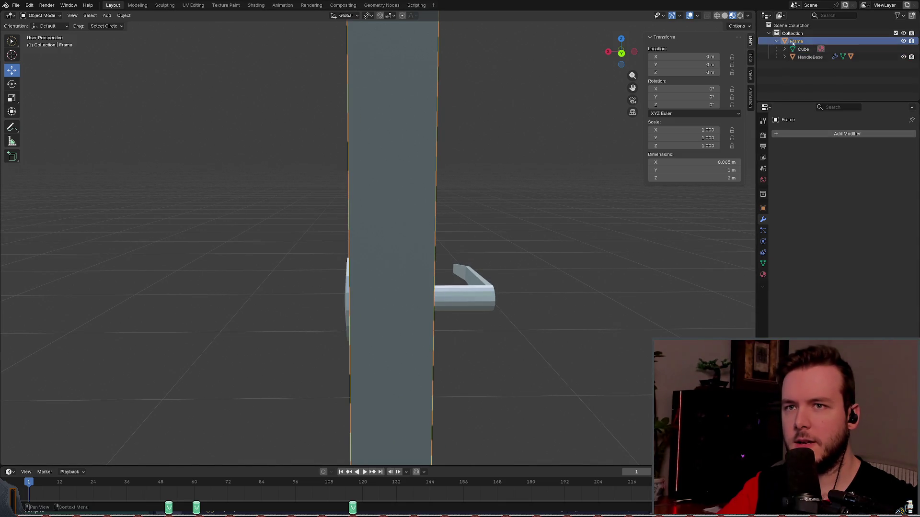
{"action": "left_click", "coordinate": [763, 208]}
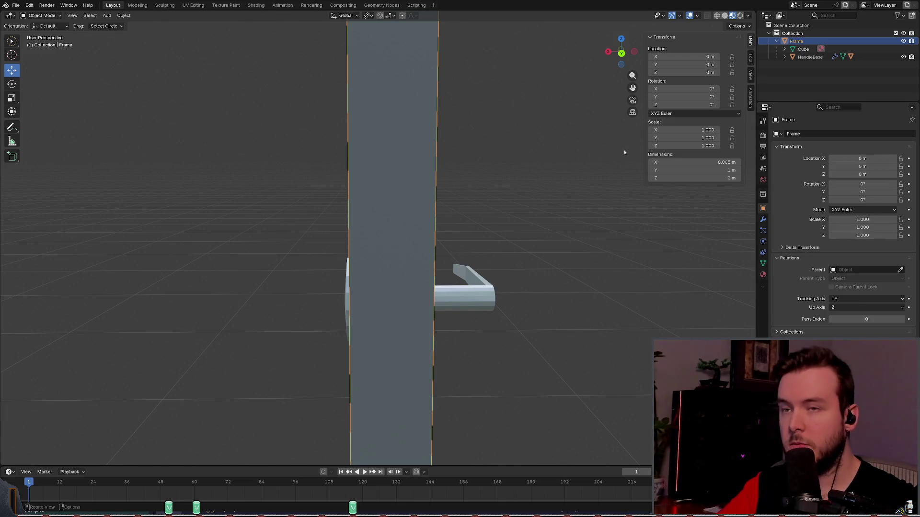
{"action": "left_click", "coordinate": [720, 162]}
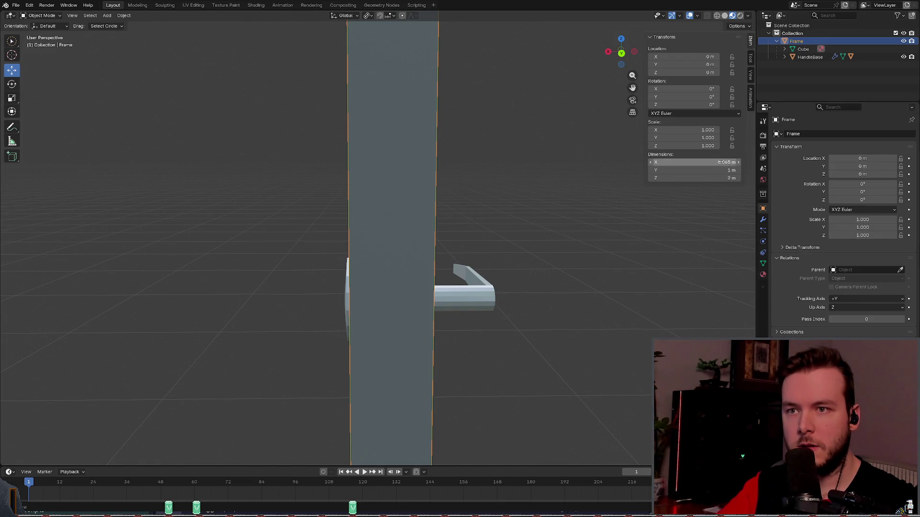
{"action": "key", "text": "Escape"}
{"action": "left_click", "coordinate": [774, 71]}
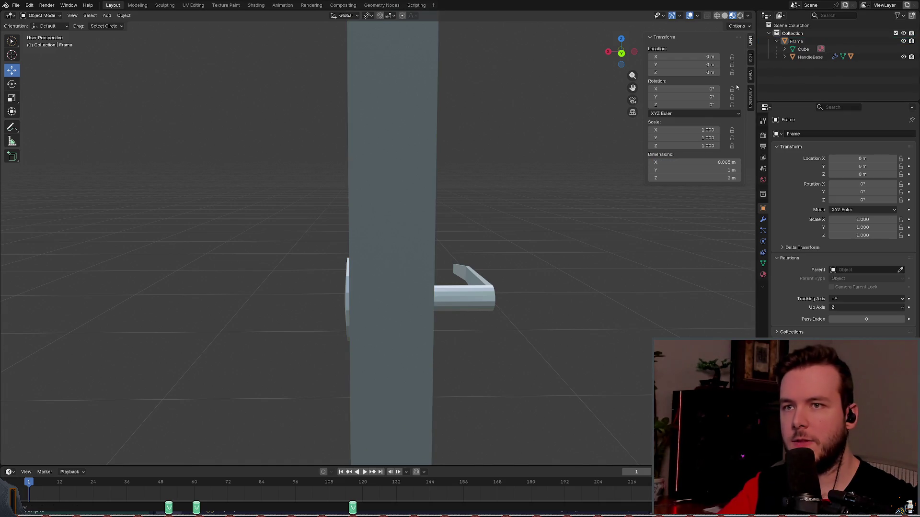
{"action": "middle_click_drag", "start_coordinate": [557, 209], "coordinate": [551, 201]}
{"action": "left_click", "coordinate": [810, 56]}
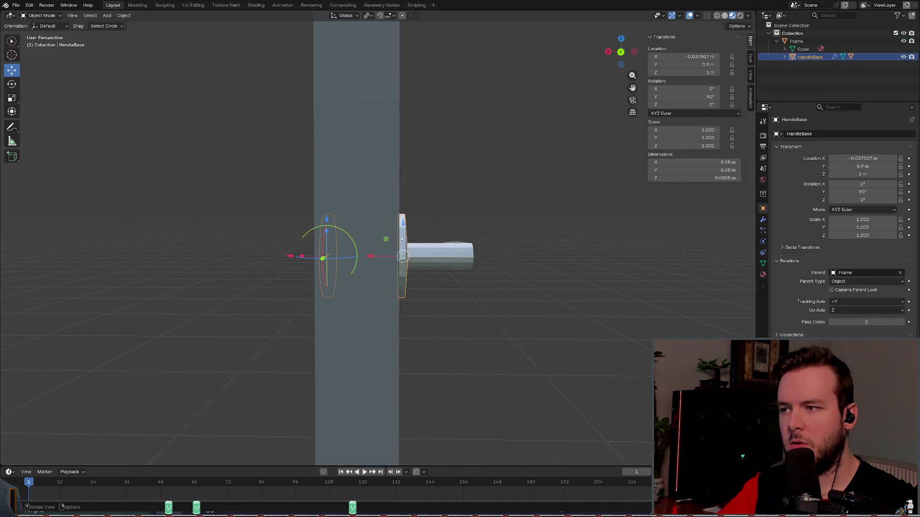
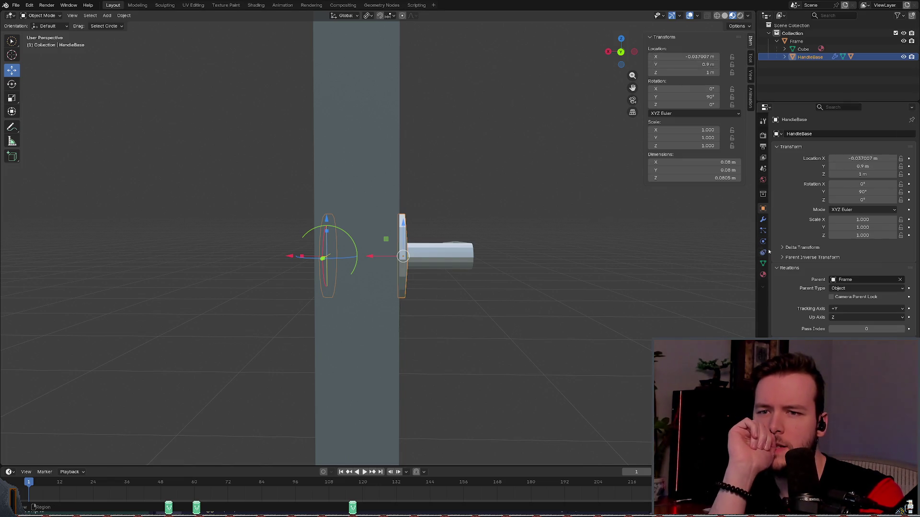
Step: Set the Array modifier's relative Z offset to 8.3, after trying 8.4, and save the file
{"action": "left_click", "coordinate": [762, 219]}
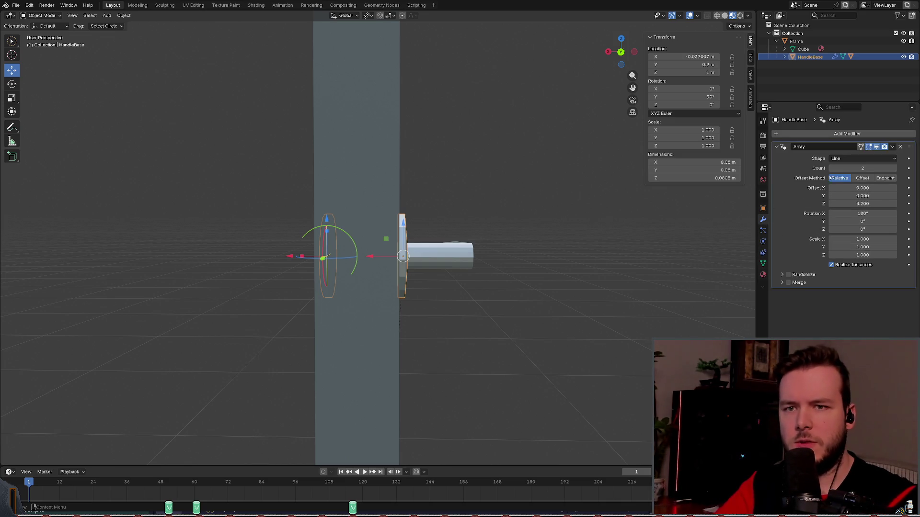
{"action": "left_click", "coordinate": [858, 202]}
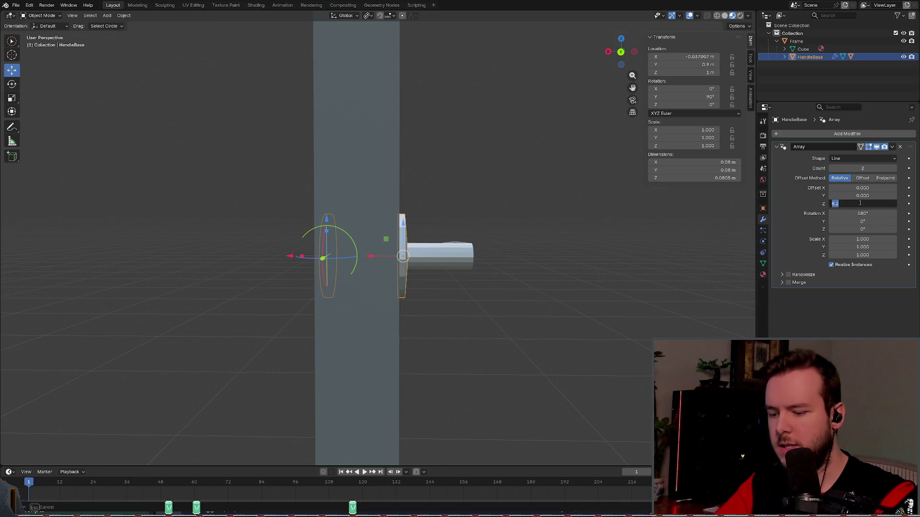
{"action": "key", "text": "Return"}
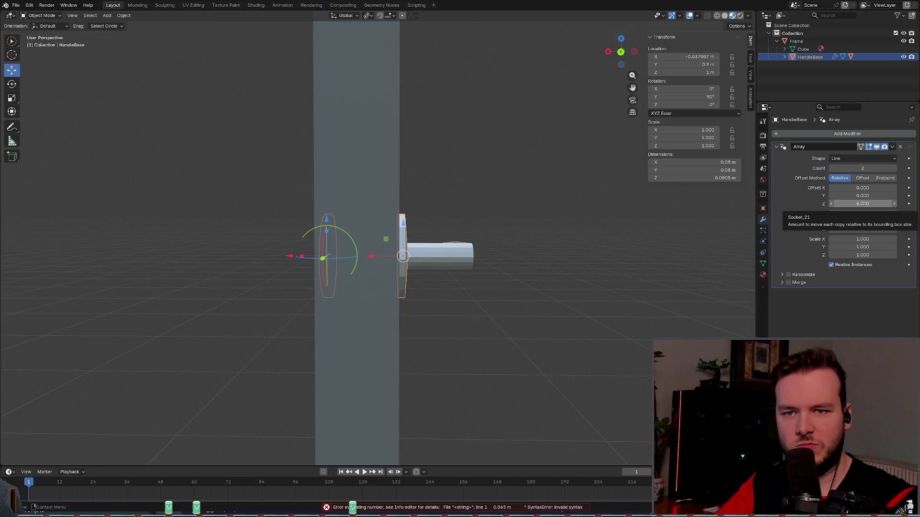
{"action": "mouse_move", "coordinate": [503, 220]}
{"action": "middle_mouse_down"}
{"action": "mouse_move", "coordinate": [419, 221]}
{"action": "mouse_move", "coordinate": [428, 219]}
{"action": "middle_mouse_up"}
{"action": "left_click", "coordinate": [846, 204]}
{"action": "key", "text": "BackSpace"}
{"action": "type", "text": "4"}
{"action": "key", "text": "Return"}
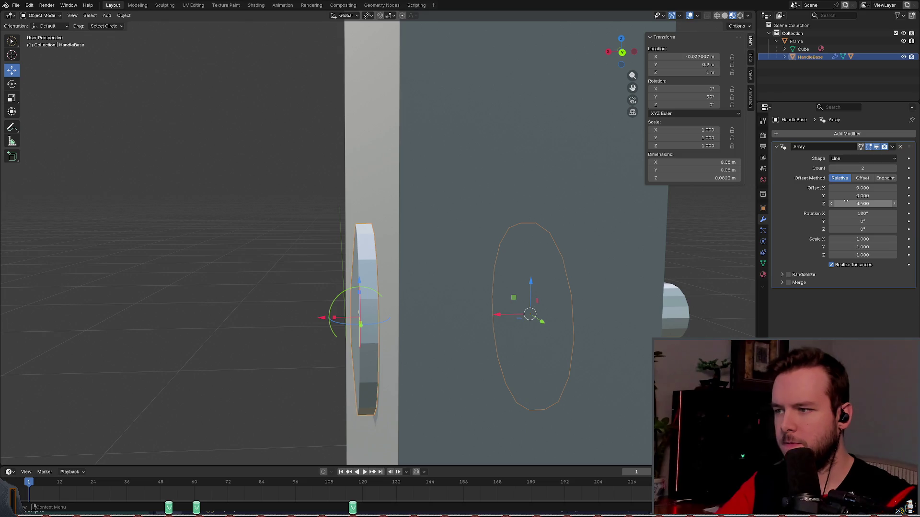
{"action": "left_click", "coordinate": [861, 203]}
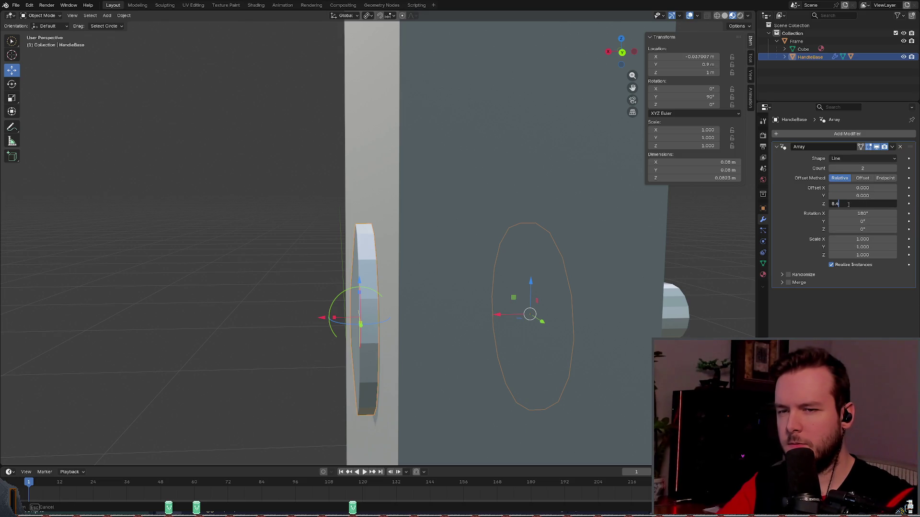
{"action": "key", "text": "Return"}
{"action": "mouse_move", "coordinate": [685, 224]}
{"action": "middle_mouse_down"}
{"action": "mouse_move", "coordinate": [647, 239]}
{"action": "mouse_move", "coordinate": [633, 232]}
{"action": "middle_mouse_up"}
{"action": "key", "text": "ctrl+s"}
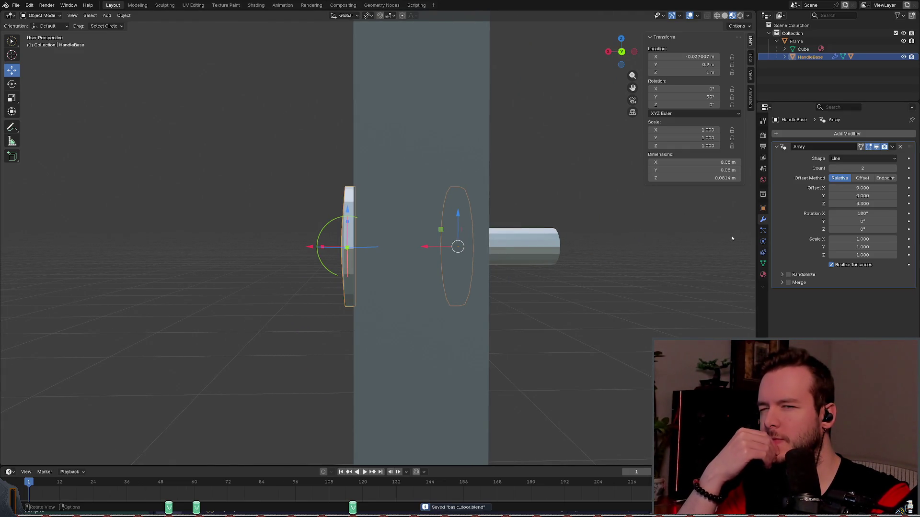
Step: Briefly try the array's Offset method, then switch back to Relative offset
{"action": "left_click", "coordinate": [861, 177]}
{"action": "mouse_move", "coordinate": [479, 254]}
{"action": "middle_mouse_down"}
{"action": "mouse_move", "coordinate": [537, 244]}
{"action": "mouse_move", "coordinate": [546, 255]}
{"action": "mouse_move", "coordinate": [521, 251]}
{"action": "mouse_move", "coordinate": [551, 243]}
{"action": "middle_mouse_up"}
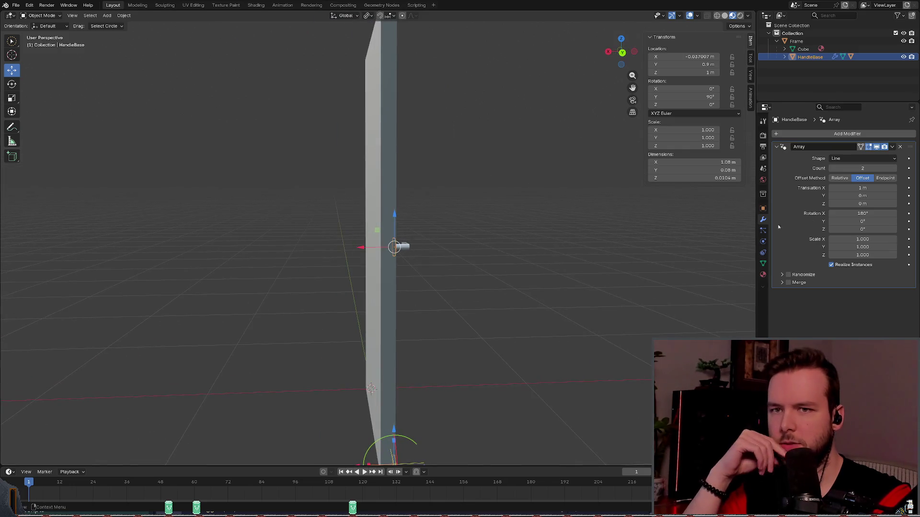
{"action": "left_click", "coordinate": [839, 178]}
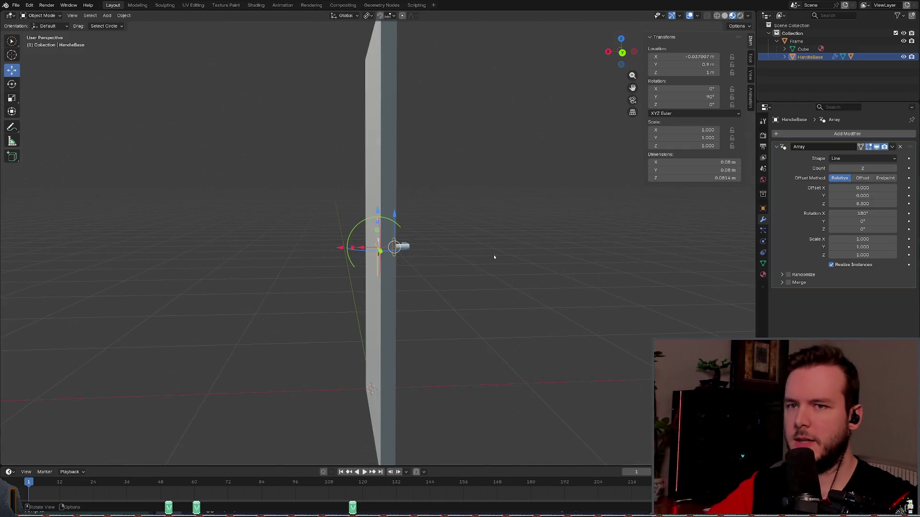
{"action": "scroll", "coordinate": [495, 256], "scroll_direction": "up", "scroll_amount": 2}
{"action": "mouse_move", "coordinate": [479, 225]}
{"action": "middle_mouse_down"}
{"action": "mouse_move", "coordinate": [470, 226]}
{"action": "mouse_move", "coordinate": [479, 225]}
{"action": "middle_mouse_up"}
{"action": "left_click", "coordinate": [860, 159]}
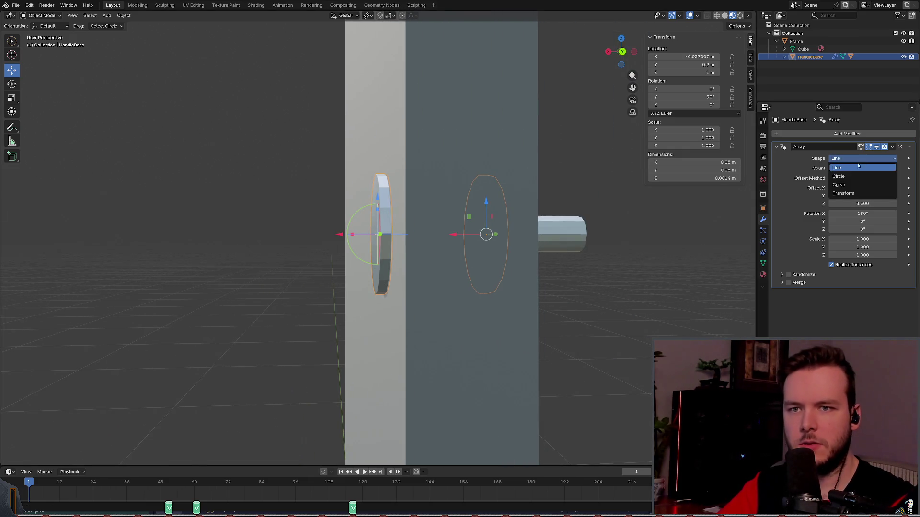
Step: Change the Array shape to Transform
{"action": "left_click", "coordinate": [843, 193]}
{"action": "mouse_move", "coordinate": [599, 235]}
{"action": "middle_mouse_down"}
{"action": "mouse_move", "coordinate": [511, 248]}
{"action": "mouse_move", "coordinate": [538, 232]}
{"action": "middle_mouse_up"}
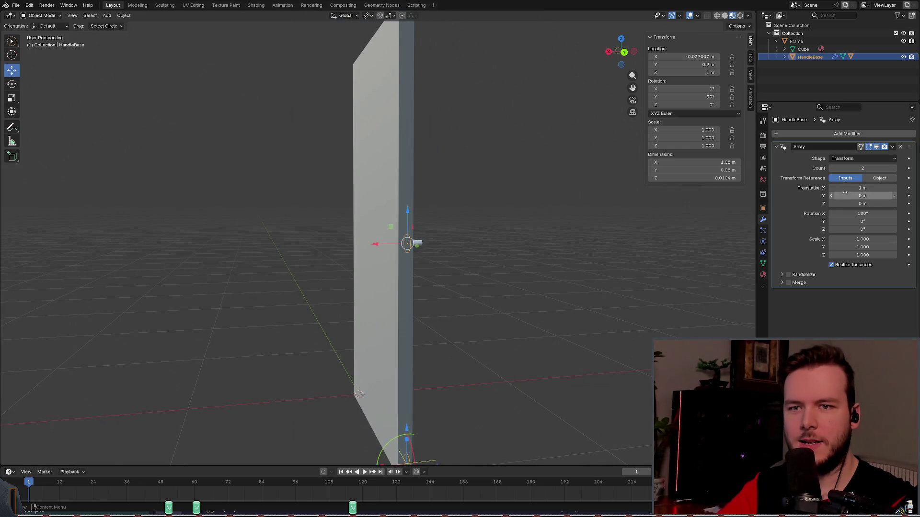
{"action": "left_click", "coordinate": [851, 159]}
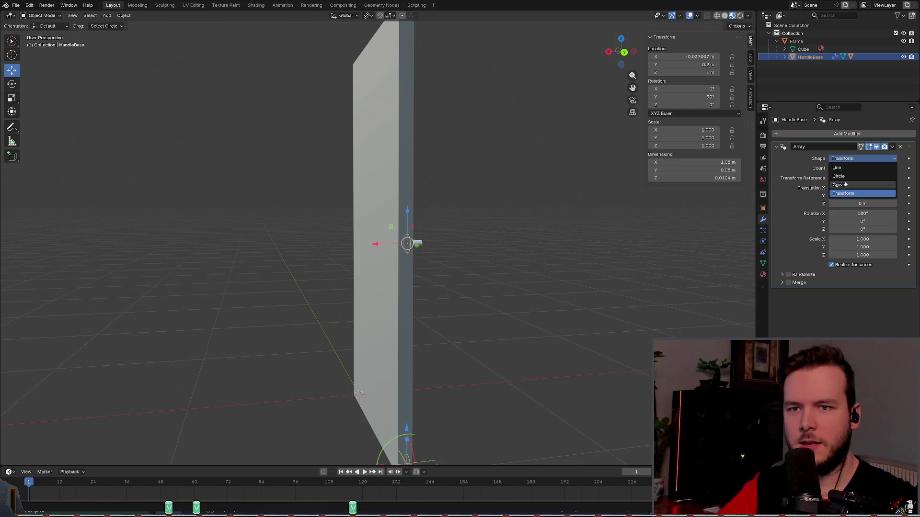
{"action": "left_click", "coordinate": [862, 158]}
Step: Set the array's Translation X to 0 m and Translation Z to 0.065 m
{"action": "left_click", "coordinate": [862, 203]}
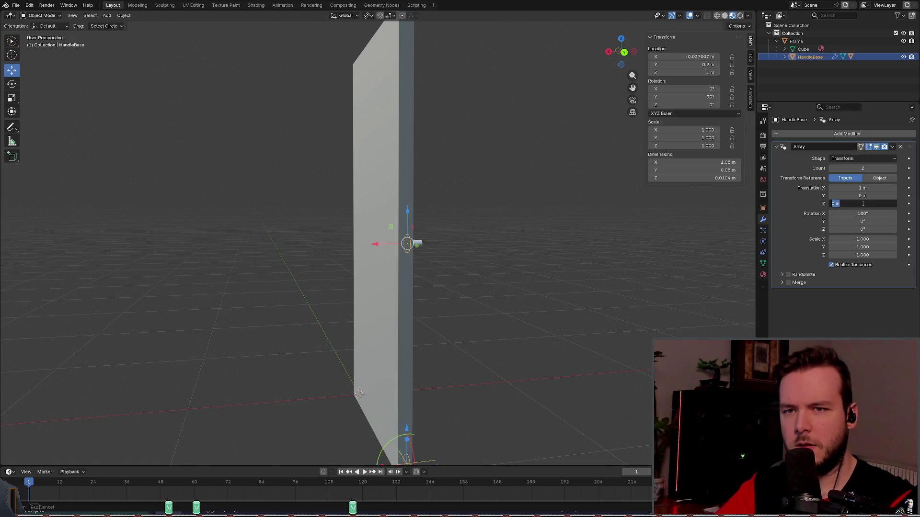
{"action": "key", "text": "Escape"}
{"action": "left_click", "coordinate": [871, 188]}
{"action": "type", "text": "0"}
{"action": "key", "text": "Return"}
{"action": "mouse_move", "coordinate": [513, 251]}
{"action": "middle_mouse_down"}
{"action": "mouse_move", "coordinate": [495, 230]}
{"action": "mouse_move", "coordinate": [519, 230]}
{"action": "middle_mouse_up"}
{"action": "left_click", "coordinate": [867, 203]}
{"action": "type", "text": "0.065 m"}
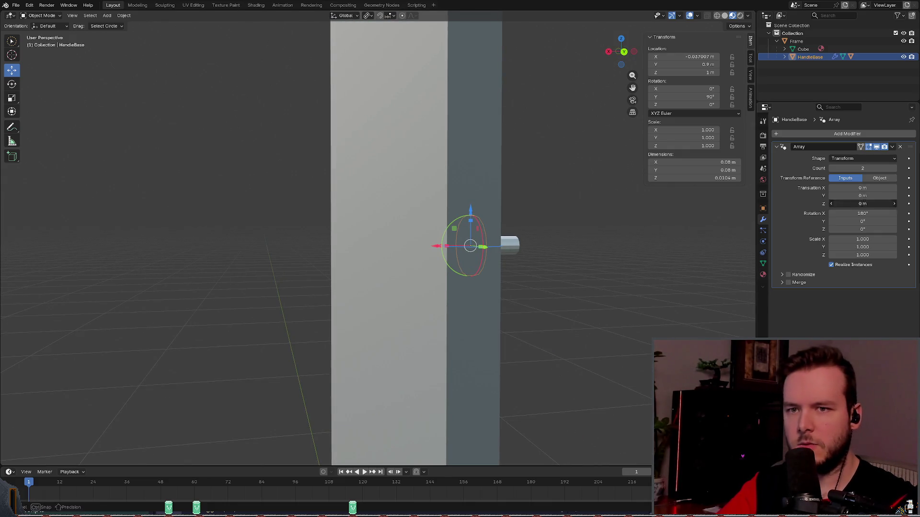
{"action": "key", "text": "Return"}
{"action": "mouse_move", "coordinate": [582, 205]}
{"action": "middle_mouse_down"}
{"action": "mouse_move", "coordinate": [628, 195]}
{"action": "mouse_move", "coordinate": [585, 197]}
{"action": "mouse_move", "coordinate": [594, 196]}
{"action": "middle_mouse_up"}
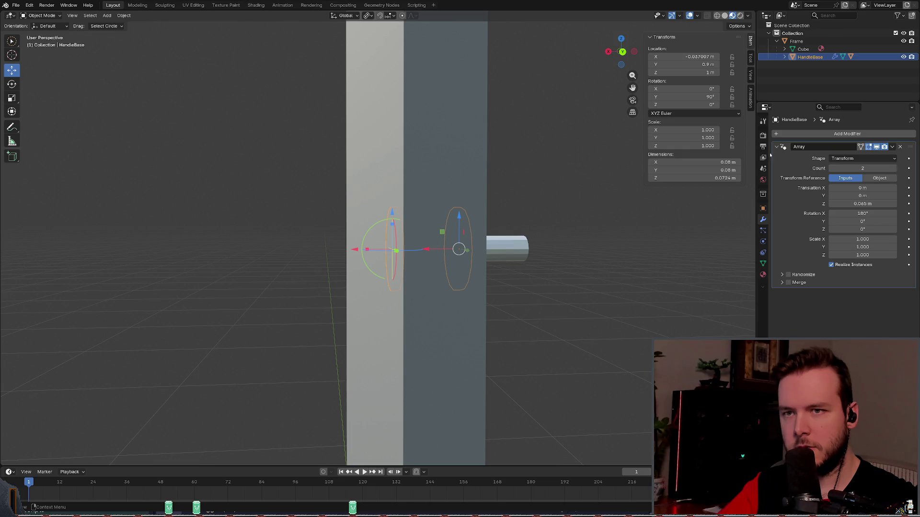
Step: Check the handle's Location X and X dimension in object properties, then return to modifiers
{"action": "left_click", "coordinate": [763, 209]}
{"action": "left_click", "coordinate": [857, 158]}
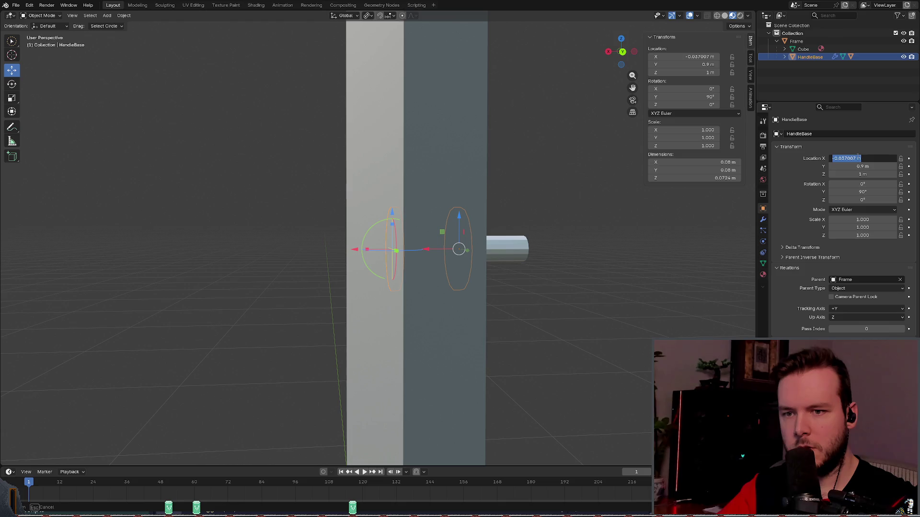
{"action": "left_click", "coordinate": [718, 165]}
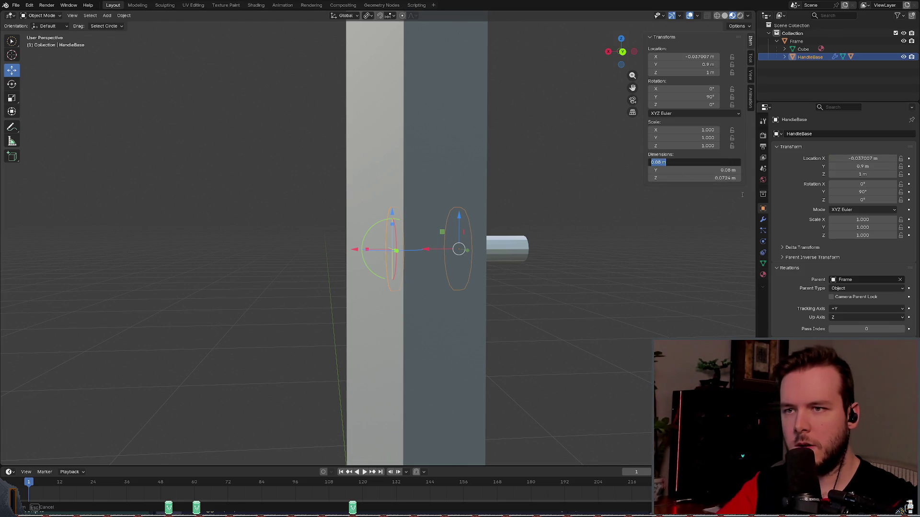
{"action": "key", "text": "Return"}
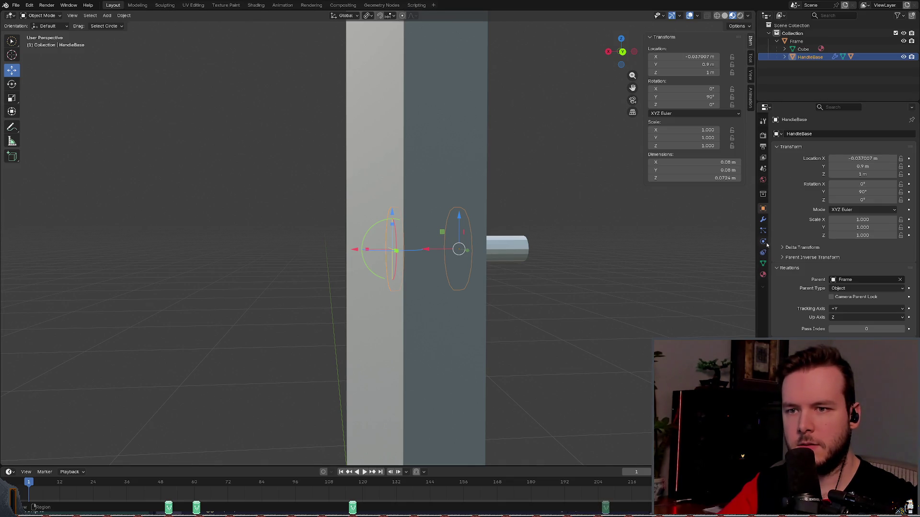
{"action": "left_click", "coordinate": [763, 242]}
{"action": "left_click", "coordinate": [763, 220]}
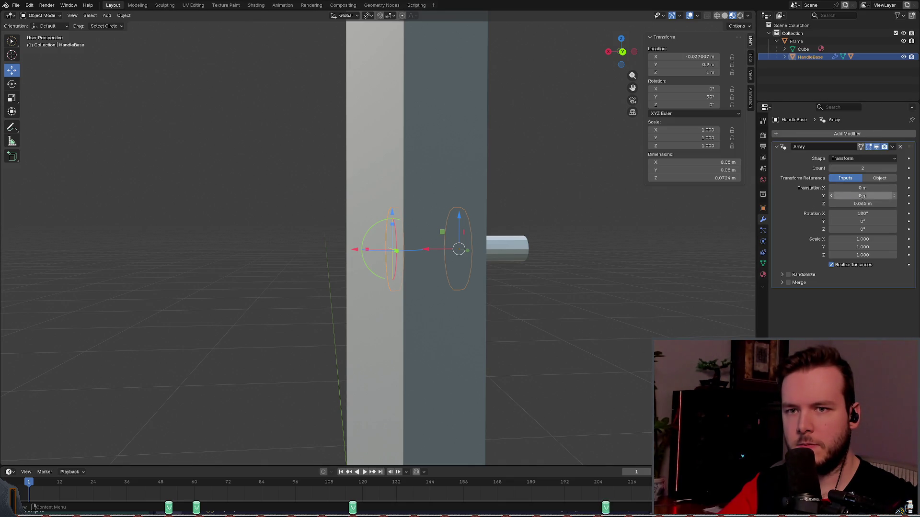
Step: Test Z translations of 0.145 m and 0.13 m, undoing both
{"action": "left_click", "coordinate": [862, 203]}
{"action": "left_click", "coordinate": [860, 204]}
{"action": "type", "text": "+0.08"}
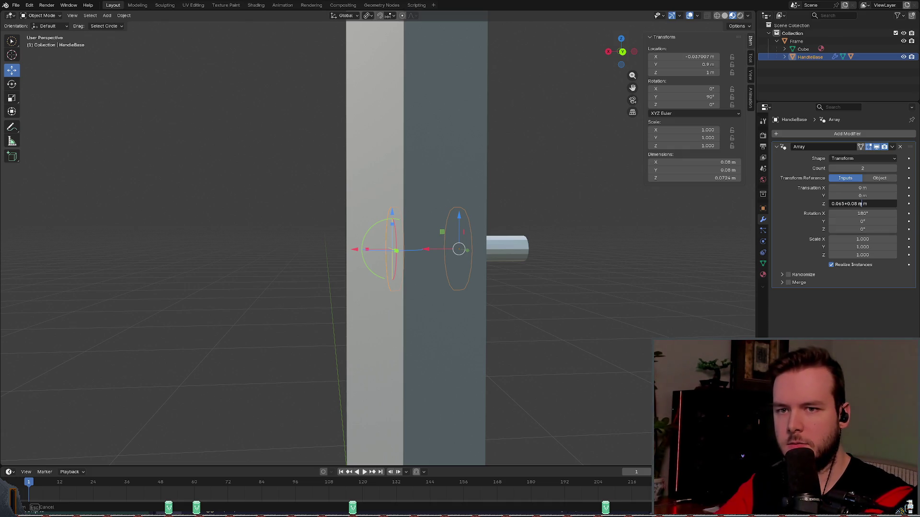
{"action": "key", "text": "Return"}
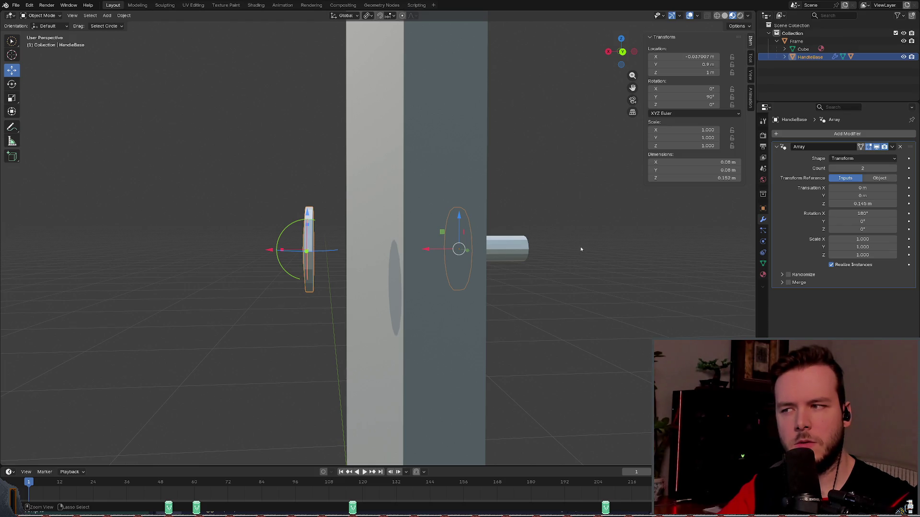
{"action": "key", "text": "ctrl+z"}
{"action": "left_click", "coordinate": [862, 203]}
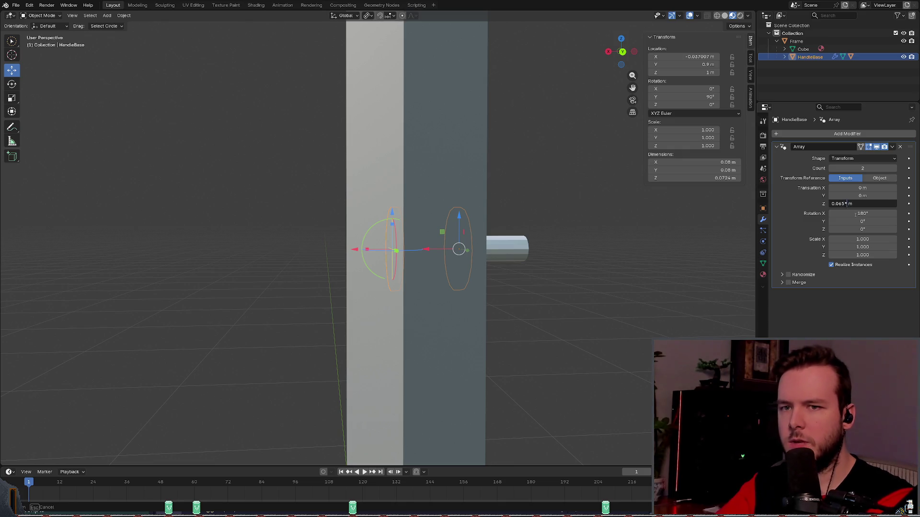
{"action": "key", "text": "Return"}
{"action": "key", "text": "ctrl+z"}
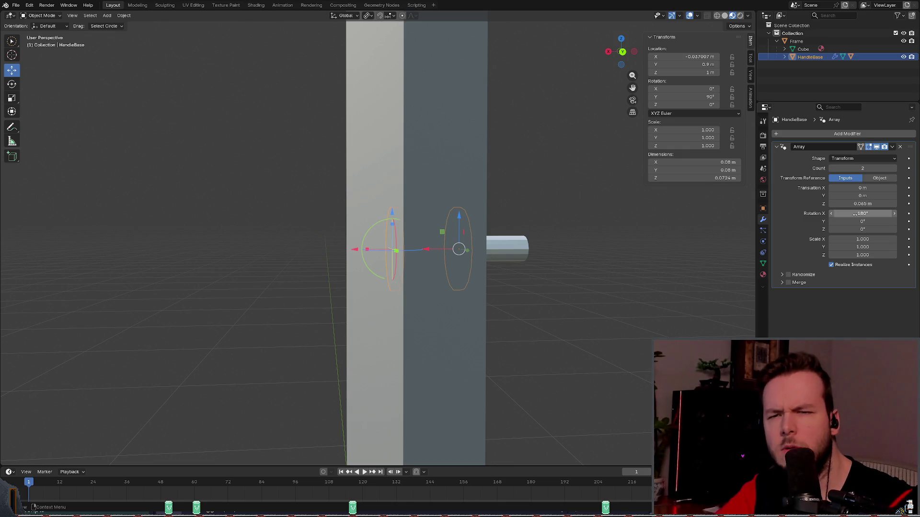
{"action": "scroll", "coordinate": [573, 221], "scroll_direction": "up", "scroll_amount": 2}
{"action": "key", "text": "KP_6"}
{"action": "key", "text": "KP_6"}
{"action": "key", "text": "KP_6"}
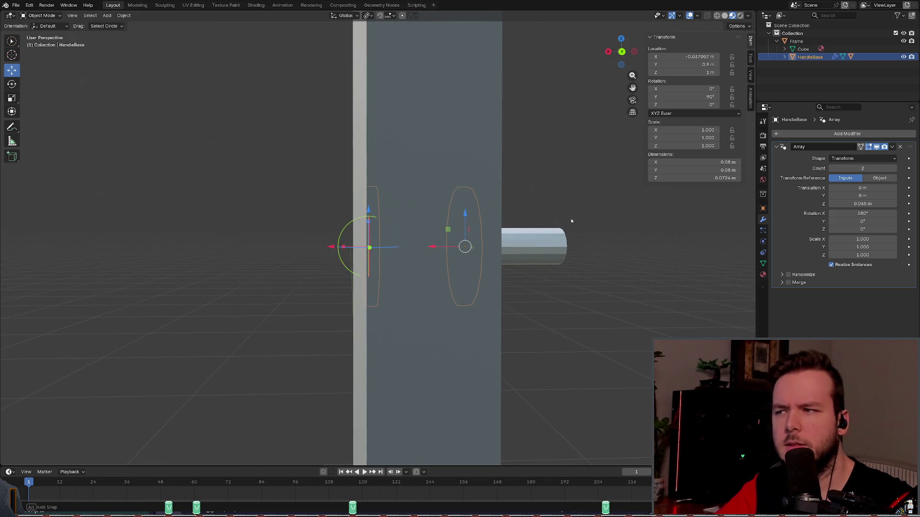
{"action": "key", "text": "KP_6"}
{"action": "key", "text": "KP_6"}
{"action": "key", "text": "KP_6"}
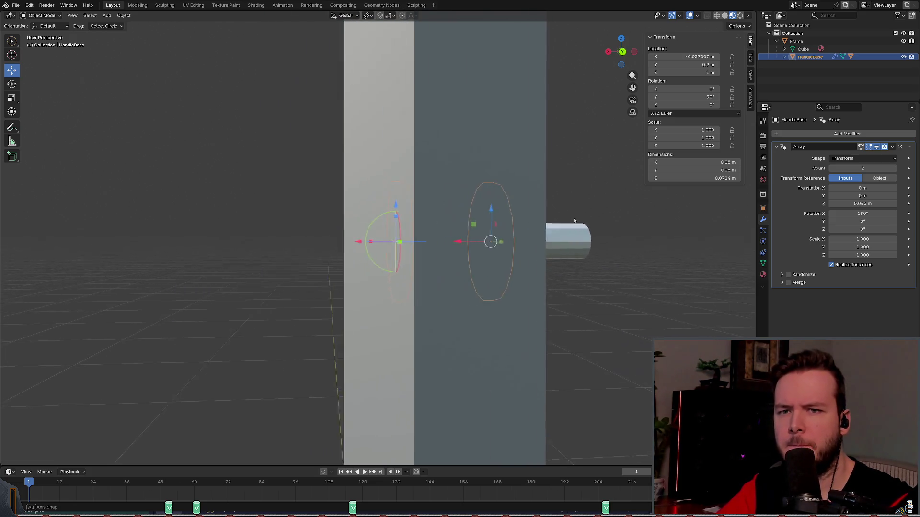
Step: Set the array's Z translation to 0.08 m after briefly testing zero
{"action": "double_click", "coordinate": [872, 203]}
{"action": "type", "text": "0"}
{"action": "key", "text": "Return"}
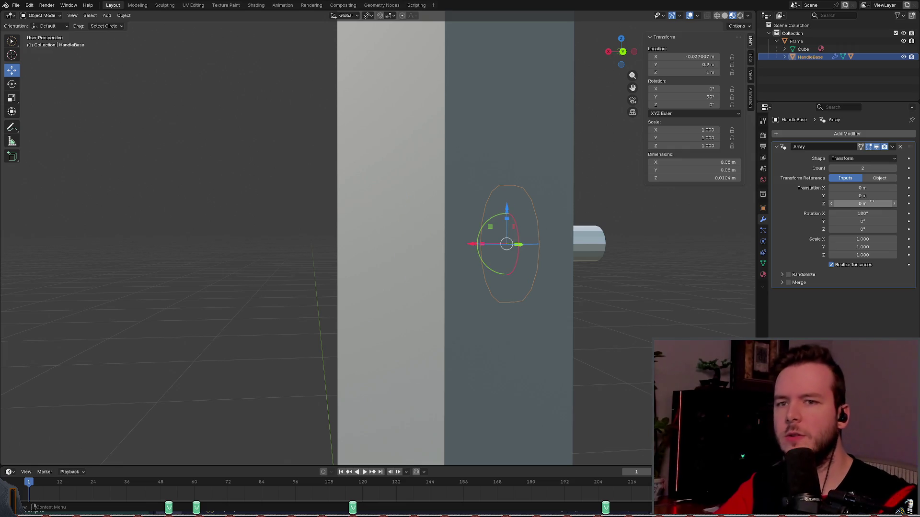
{"action": "key", "text": "ctrl+z"}
{"action": "double_click", "coordinate": [857, 203]}
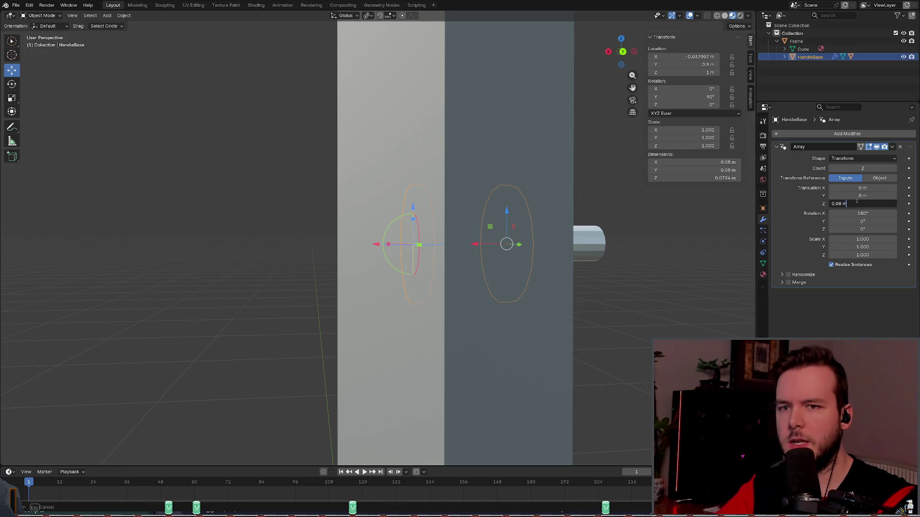
{"action": "key", "text": "Return"}
{"action": "mouse_move", "coordinate": [663, 238]}
{"action": "middle_mouse_down"}
{"action": "mouse_move", "coordinate": [531, 261]}
{"action": "mouse_move", "coordinate": [565, 236]}
{"action": "mouse_move", "coordinate": [550, 271]}
{"action": "mouse_move", "coordinate": [550, 234]}
{"action": "mouse_move", "coordinate": [538, 238]}
{"action": "mouse_move", "coordinate": [525, 223]}
{"action": "middle_mouse_up"}
Step: Select the parent Frame, then reselect HandleBase and view its object properties
{"action": "key", "text": "bracketleft"}
{"action": "mouse_move", "coordinate": [467, 178]}
{"action": "middle_mouse_down"}
{"action": "mouse_move", "coordinate": [479, 205]}
{"action": "mouse_move", "coordinate": [525, 209]}
{"action": "mouse_move", "coordinate": [498, 208]}
{"action": "middle_mouse_up"}
{"action": "left_click", "coordinate": [504, 203]}
{"action": "left_click", "coordinate": [402, 209]}
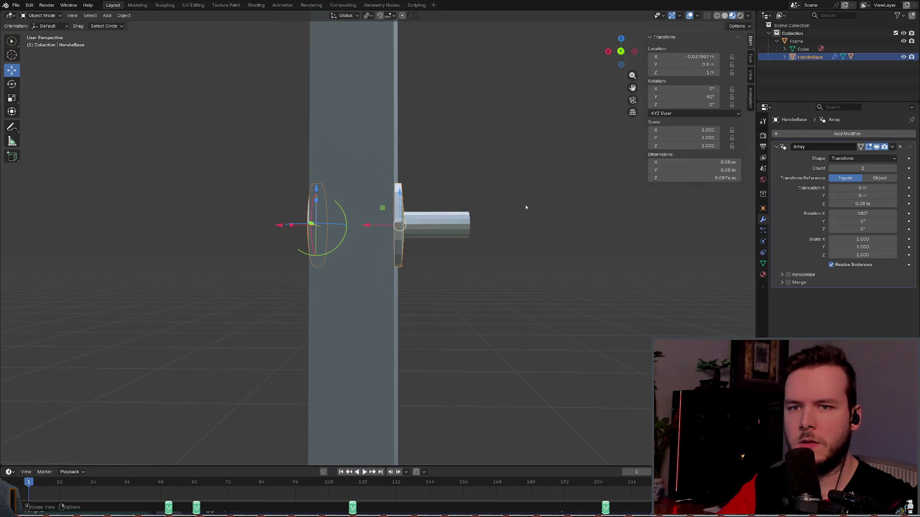
{"action": "left_click", "coordinate": [763, 194]}
{"action": "left_click", "coordinate": [763, 209]}
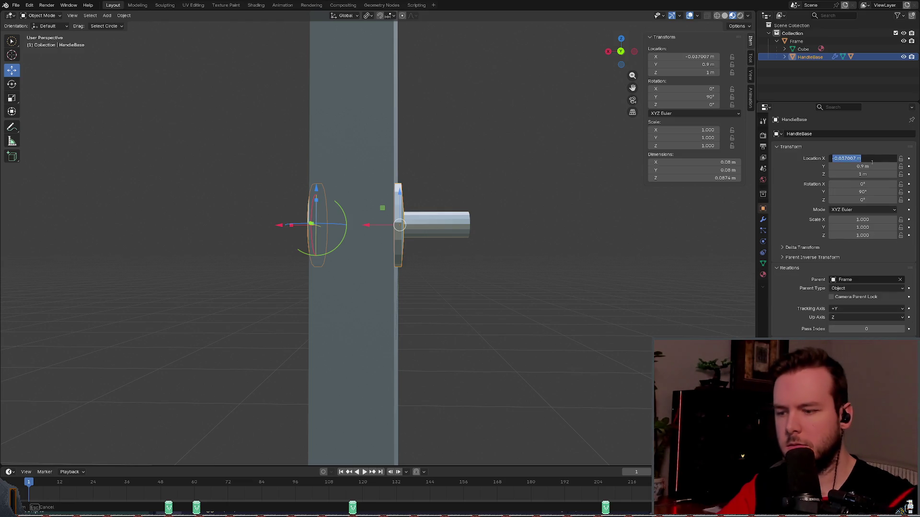
Step: Round HandleBase's Location X to -0.038 m
{"action": "mouse_move", "coordinate": [866, 158]}
{"action": "left_mouse_down"}
{"action": "mouse_move", "coordinate": [858, 160]}
{"action": "mouse_move", "coordinate": [870, 163]}
{"action": "left_mouse_up"}
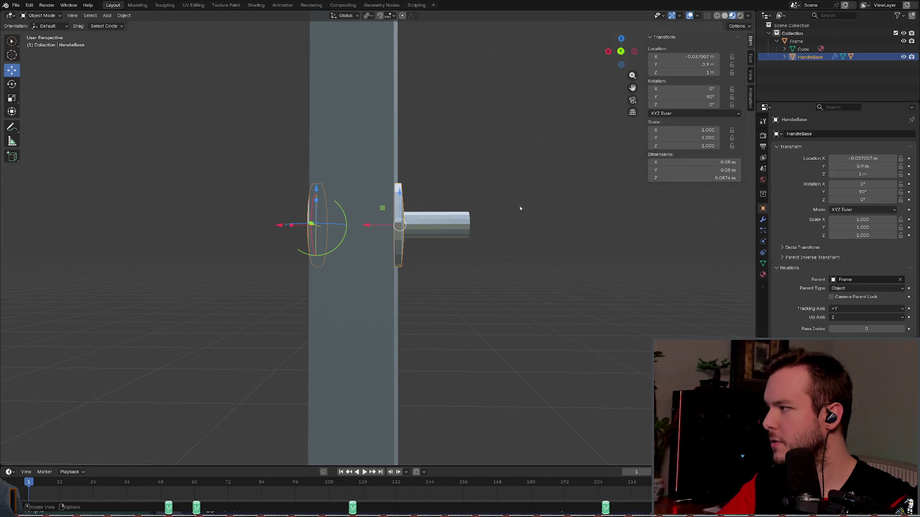
{"action": "left_click", "coordinate": [863, 158]}
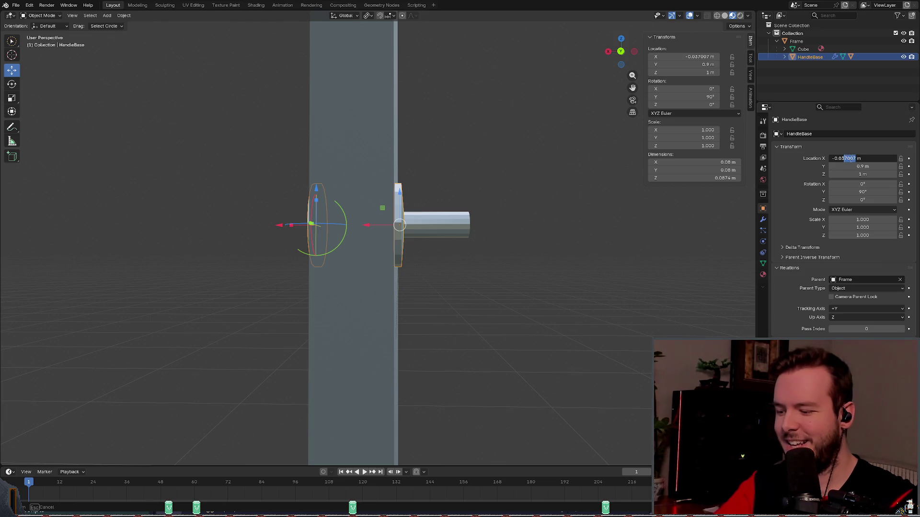
{"action": "type", "text": "38"}
{"action": "key", "text": "Return"}
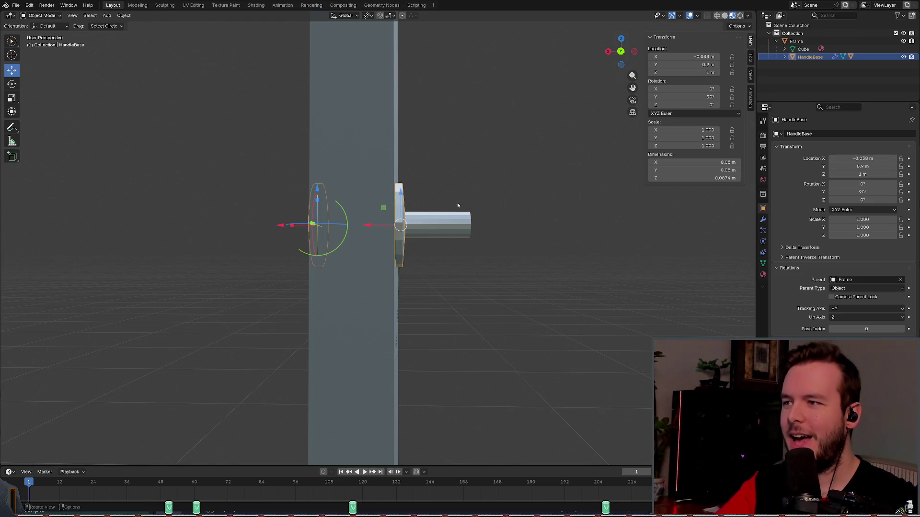
{"action": "left_click", "coordinate": [862, 159]}
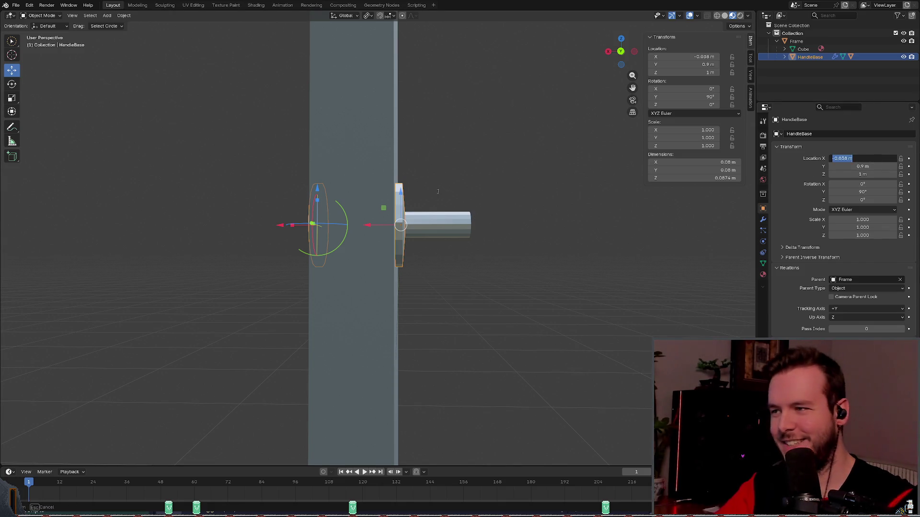
{"action": "left_click", "coordinate": [481, 200]}
{"action": "left_click", "coordinate": [472, 177]}
{"action": "mouse_move", "coordinate": [472, 178]}
{"action": "middle_mouse_down"}
{"action": "mouse_move", "coordinate": [467, 166]}
{"action": "mouse_move", "coordinate": [376, 223]}
{"action": "middle_mouse_up"}
{"action": "left_click", "coordinate": [375, 223]}
Step: Try an Array Z translation of 0.038 m, then delete the Array modifier
{"action": "middle_click_drag", "start_coordinate": [495, 205], "coordinate": [592, 213]}
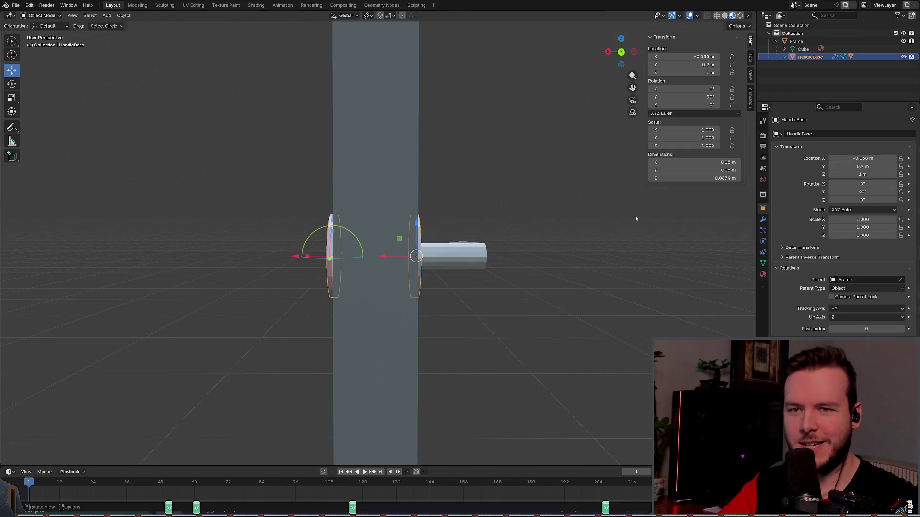
{"action": "left_click", "coordinate": [763, 219]}
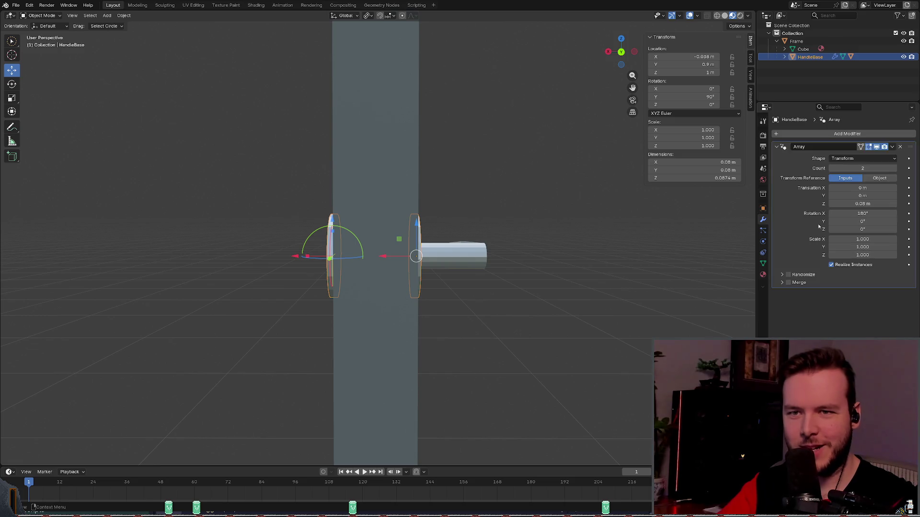
{"action": "left_click", "coordinate": [867, 205]}
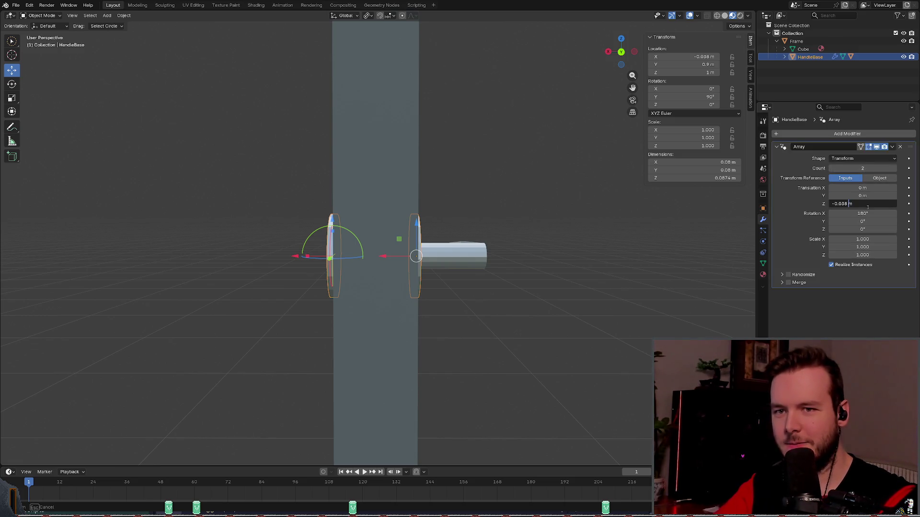
{"action": "key", "text": "Return"}
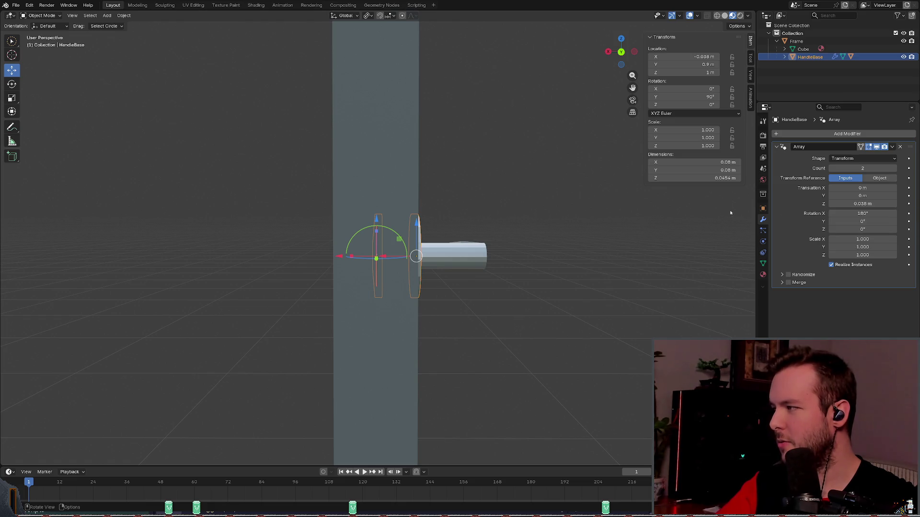
{"action": "middle_click_drag", "start_coordinate": [496, 230], "coordinate": [497, 227], "text": "shift"}
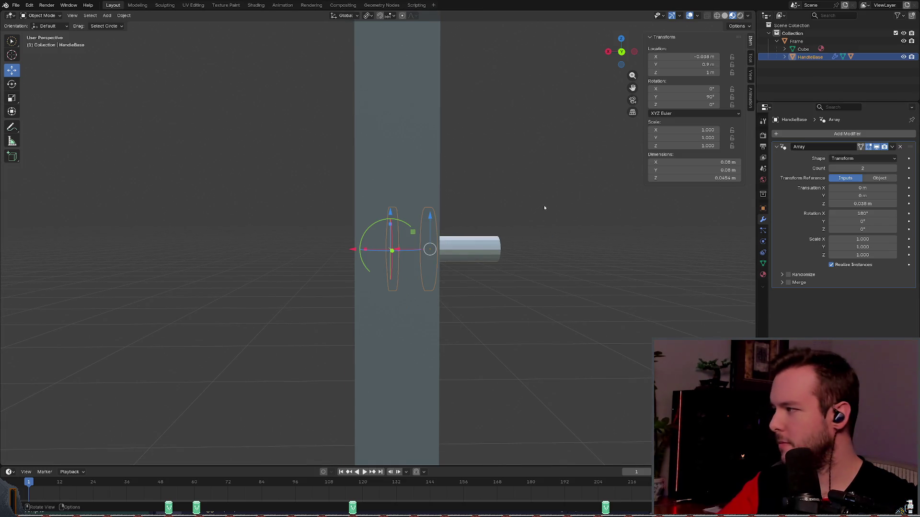
{"action": "left_click", "coordinate": [899, 147]}
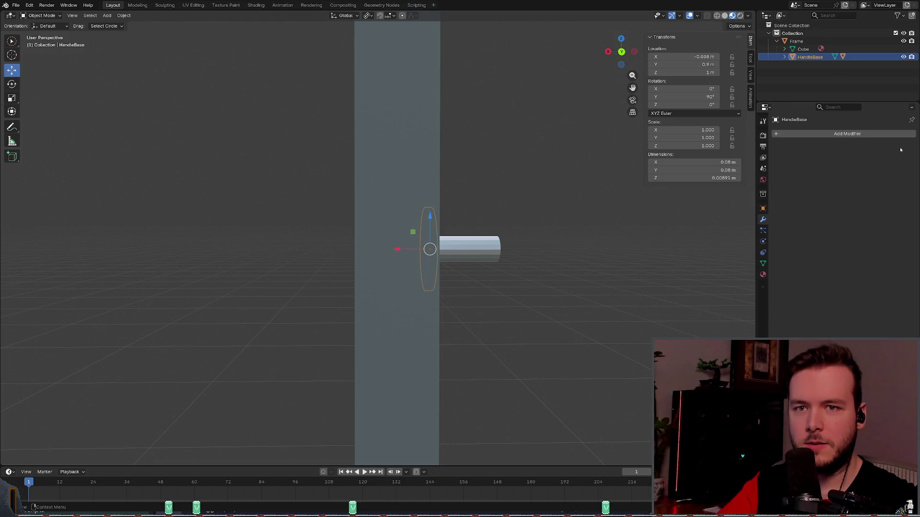
Step: Add a Mirror modifier to HandleBase by searching 'mirror'
{"action": "left_click", "coordinate": [844, 137]}
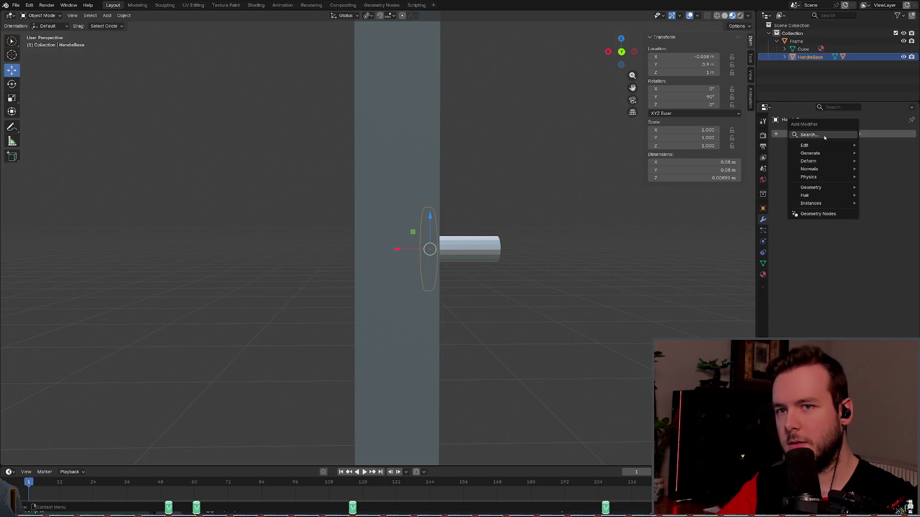
{"action": "left_click", "coordinate": [825, 136]}
{"action": "type", "text": "mirror"}
{"action": "key", "text": "Return"}
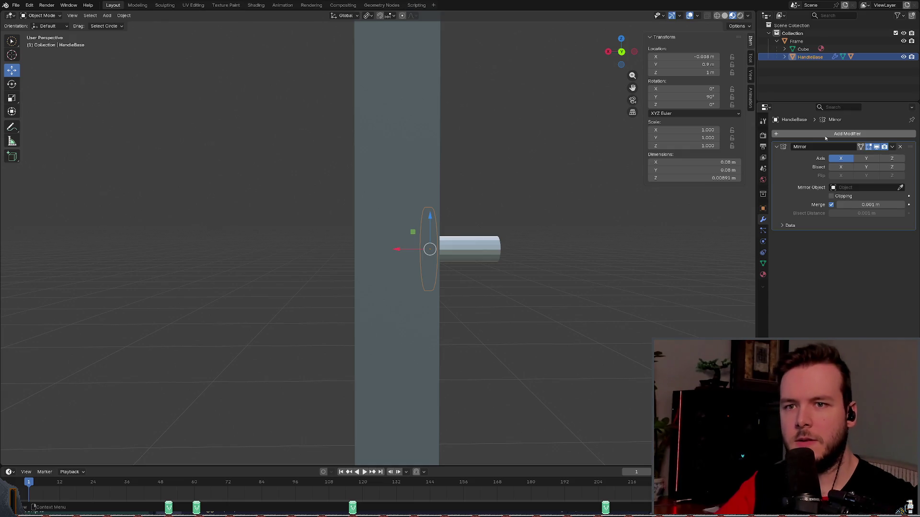
{"action": "left_click", "coordinate": [892, 147]}
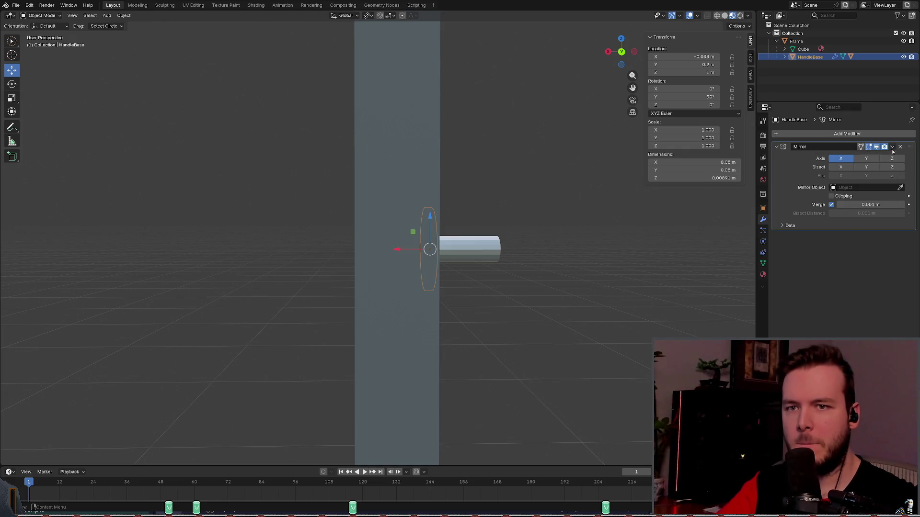
{"action": "middle_click_drag", "start_coordinate": [610, 253], "coordinate": [550, 217]}
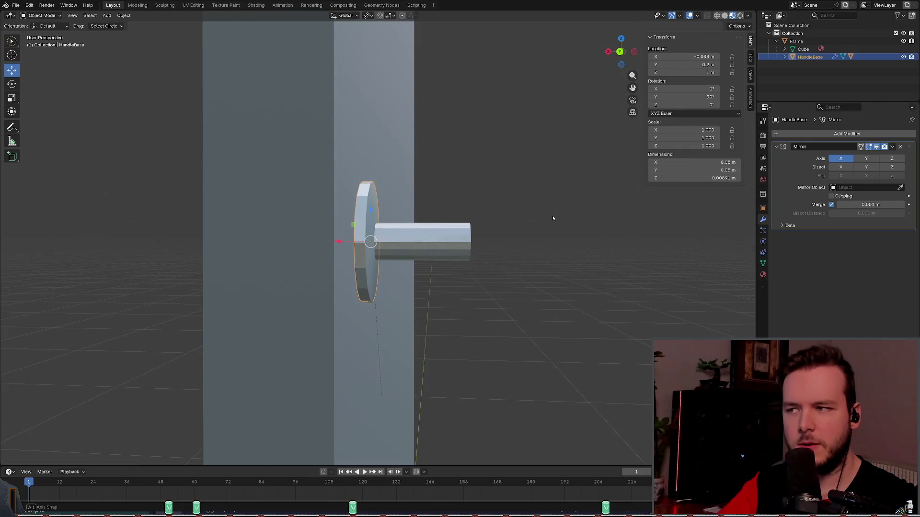
Step: Test mirroring on Z, turn it back off, and keep the Mirror on X only
{"action": "left_click", "coordinate": [891, 159]}
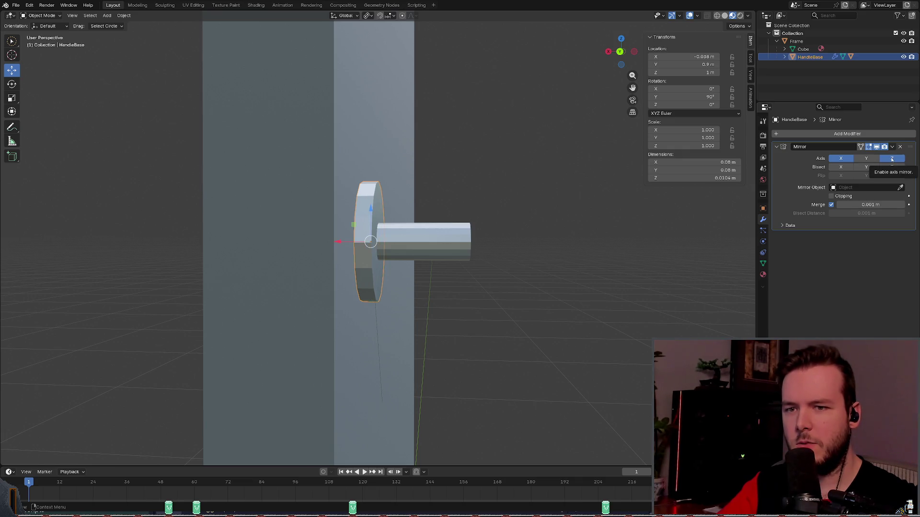
{"action": "left_click", "coordinate": [891, 158]}
{"action": "left_click", "coordinate": [787, 227]}
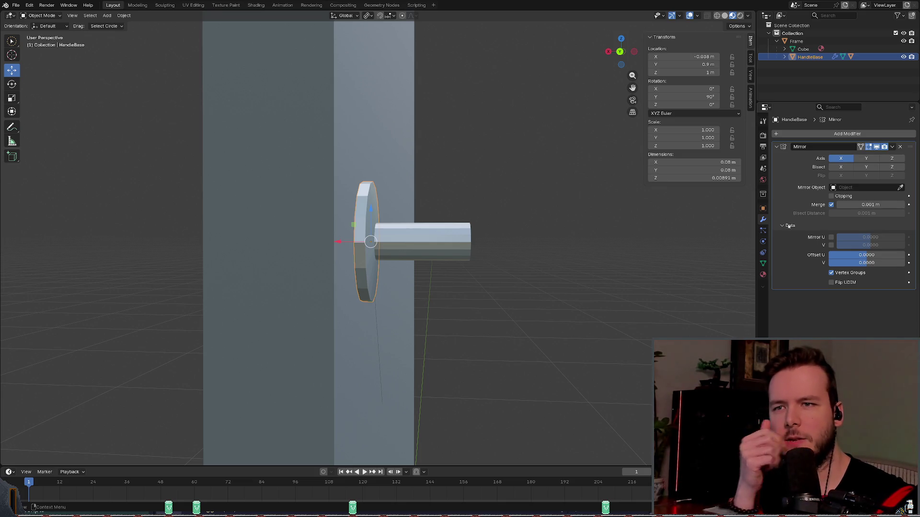
{"action": "left_click", "coordinate": [788, 226]}
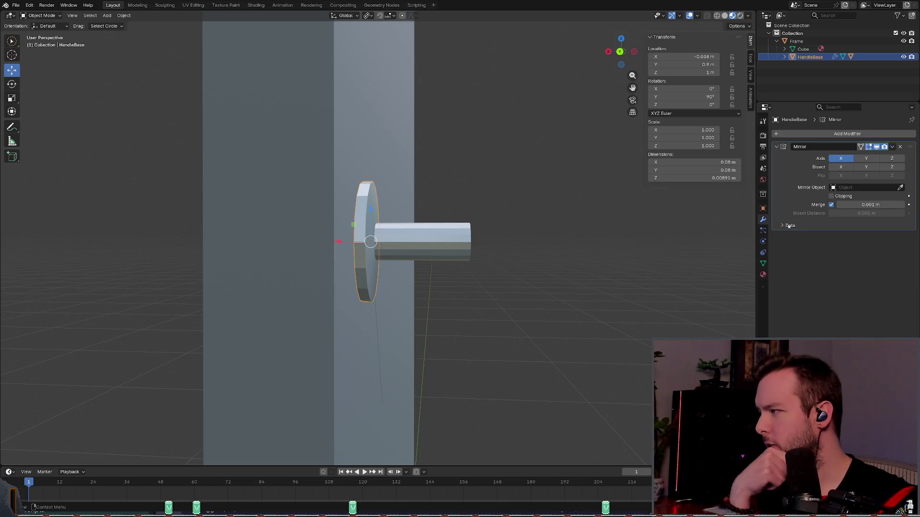
{"action": "mouse_move", "coordinate": [522, 228]}
{"action": "middle_mouse_down"}
{"action": "mouse_move", "coordinate": [521, 220]}
{"action": "mouse_move", "coordinate": [505, 222]}
{"action": "mouse_move", "coordinate": [520, 223]}
{"action": "middle_mouse_up"}
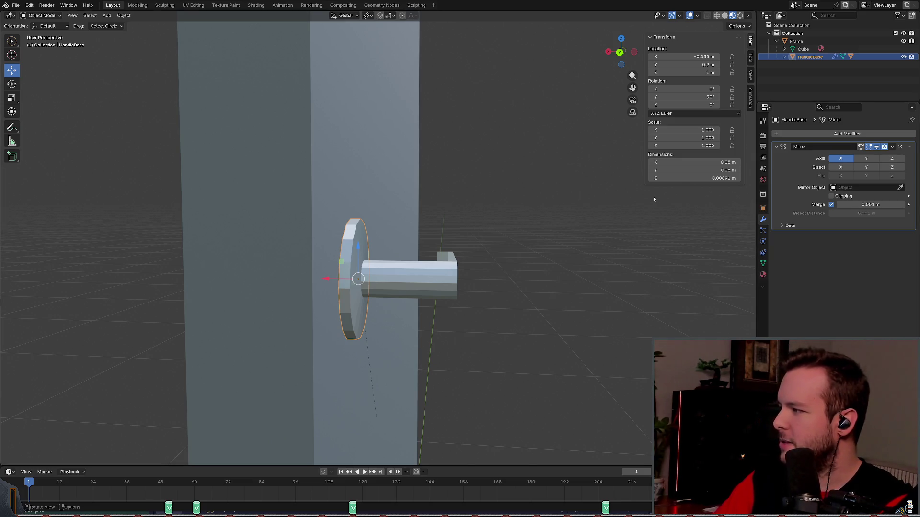
{"action": "left_click", "coordinate": [123, 16]}
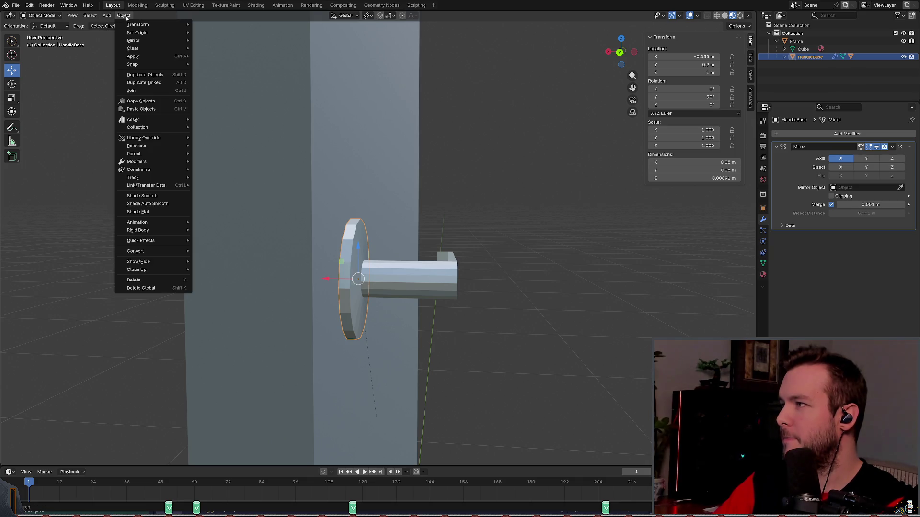
Step: Apply All Transforms to HandleBase and check the mirrored disc on the door's far face
{"action": "mouse_move", "coordinate": [136, 26]}
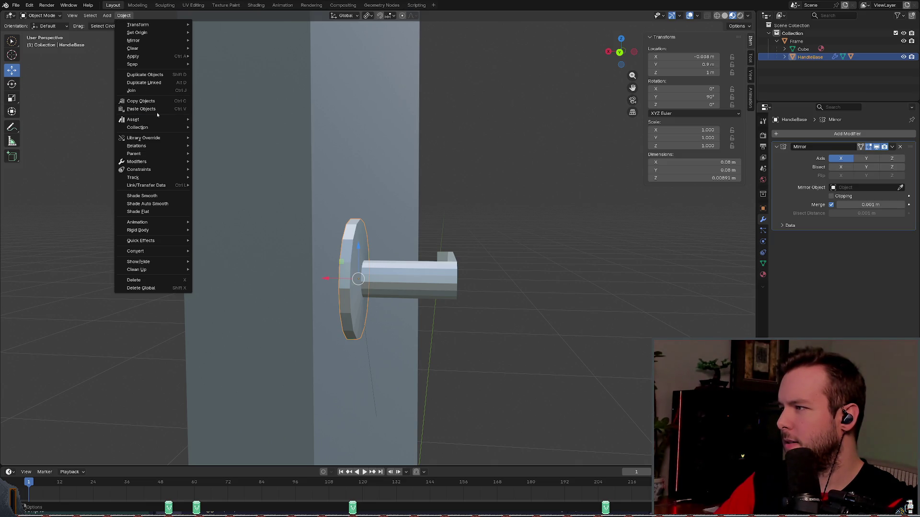
{"action": "mouse_move", "coordinate": [152, 165]}
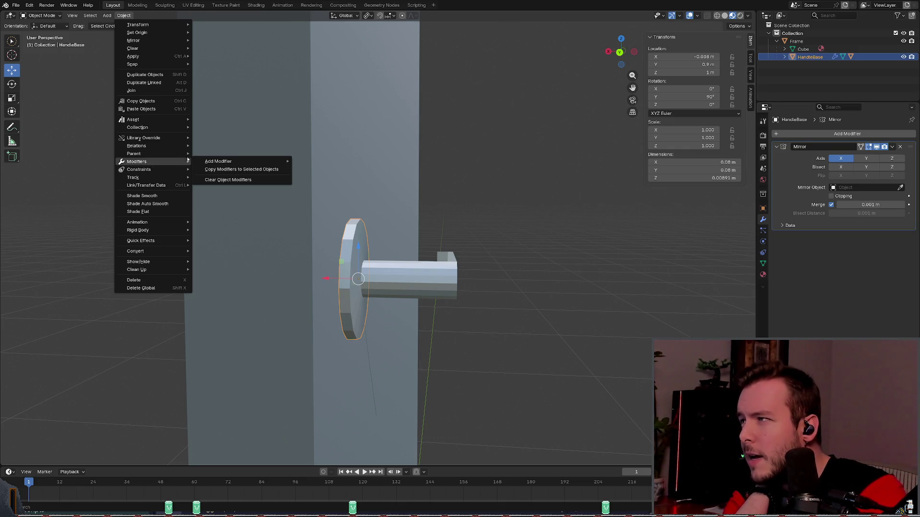
{"action": "mouse_move", "coordinate": [166, 58]}
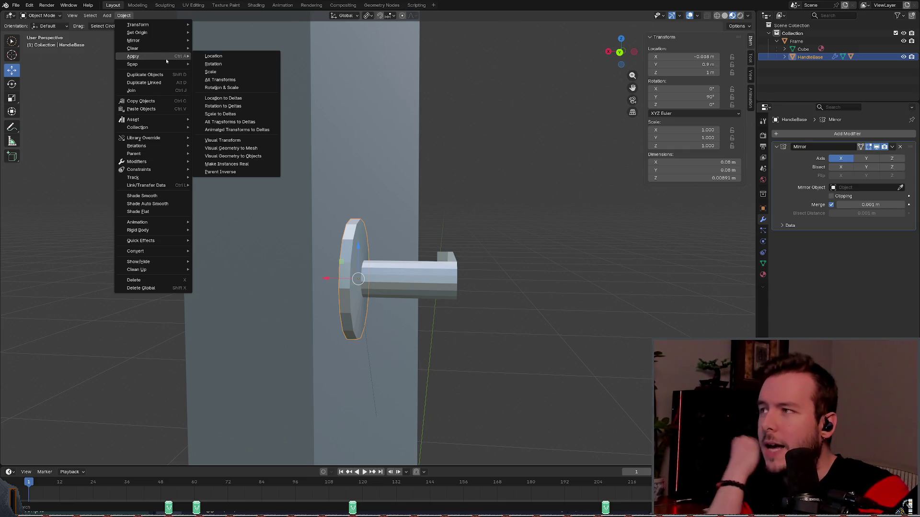
{"action": "left_click", "coordinate": [234, 80]}
{"action": "mouse_move", "coordinate": [233, 82]}
{"action": "middle_mouse_down"}
{"action": "mouse_move", "coordinate": [369, 195]}
{"action": "mouse_move", "coordinate": [412, 194]}
{"action": "middle_mouse_up"}
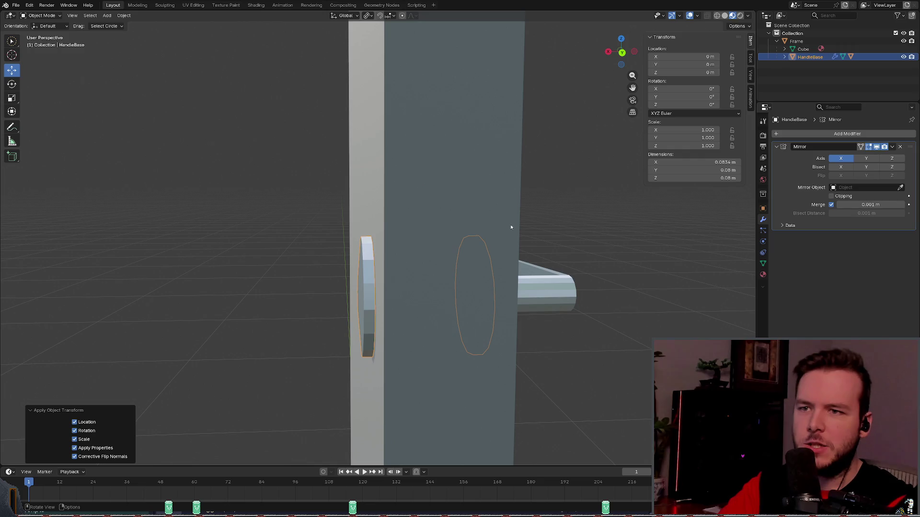
{"action": "middle_click_drag", "start_coordinate": [516, 241], "coordinate": [498, 236]}
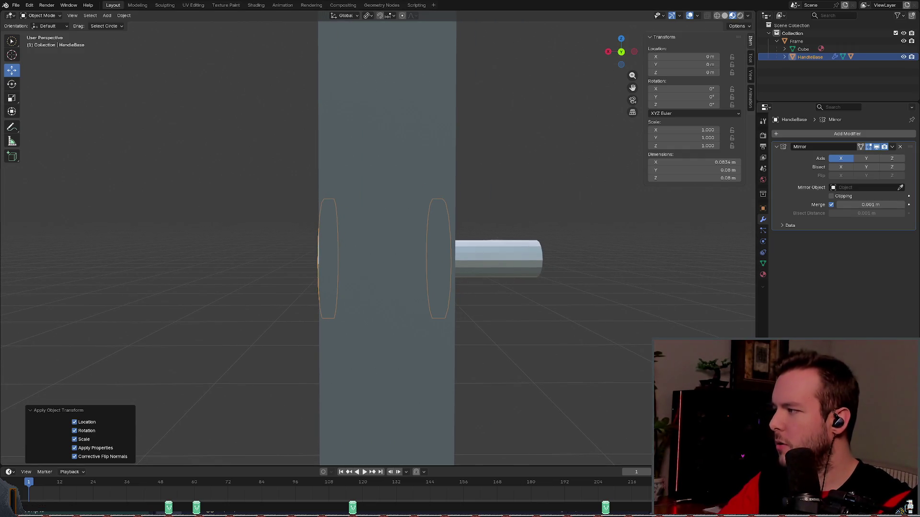
{"action": "middle_click_drag", "start_coordinate": [401, 318], "coordinate": [519, 298]}
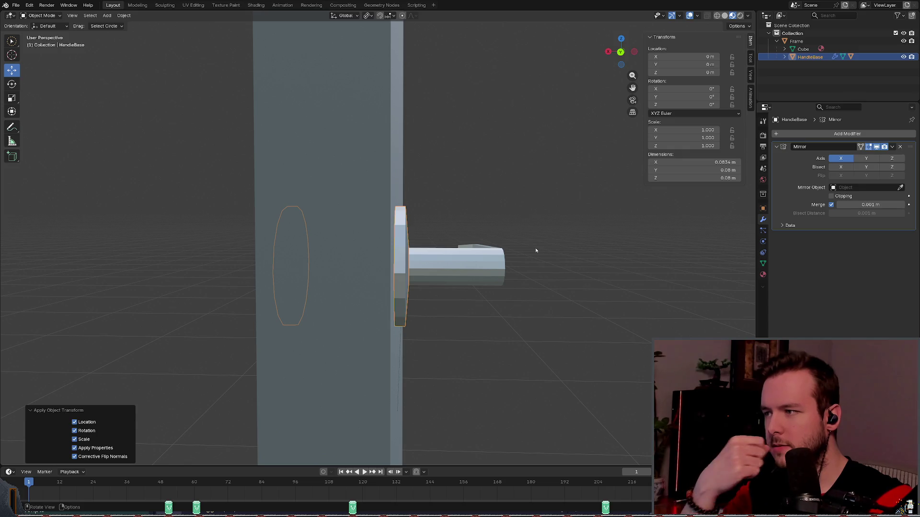
{"action": "left_click", "coordinate": [487, 238]}
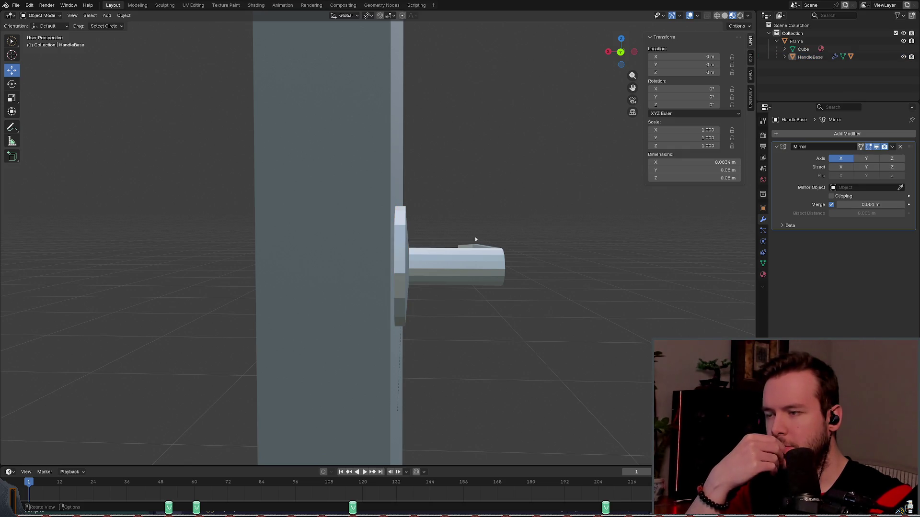
Step: Reselect HandleBase and expand it in the Outliner to show its Mirror modifier, Cylinder.005 and Handle
{"action": "left_click", "coordinate": [400, 244]}
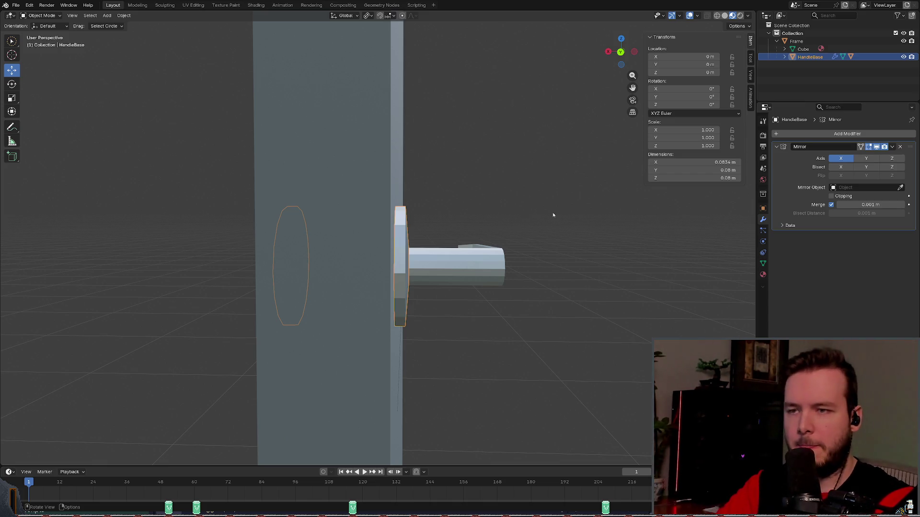
{"action": "mouse_move", "coordinate": [555, 197]}
{"action": "middle_mouse_down"}
{"action": "mouse_move", "coordinate": [569, 195]}
{"action": "mouse_move", "coordinate": [475, 252]}
{"action": "middle_mouse_up"}
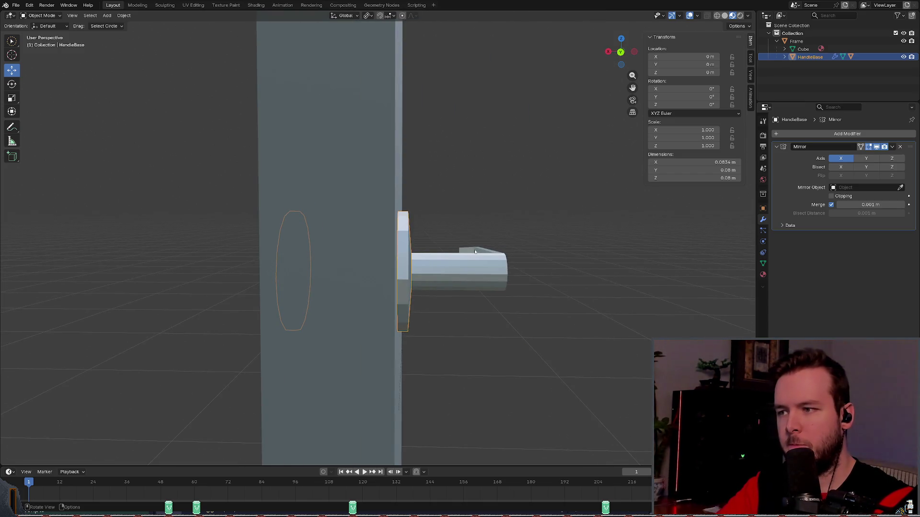
{"action": "left_click", "coordinate": [784, 56]}
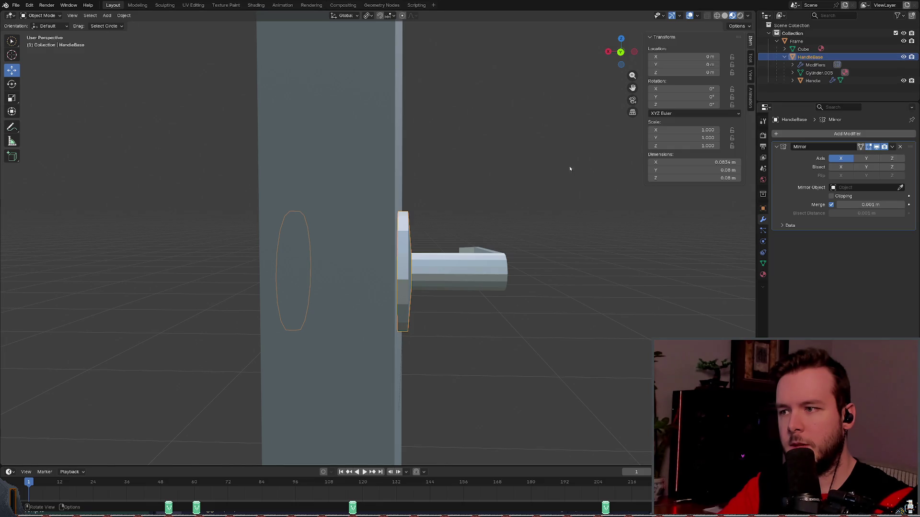
{"action": "middle_click_drag", "start_coordinate": [571, 168], "coordinate": [572, 167]}
{"action": "left_click", "coordinate": [791, 65]}
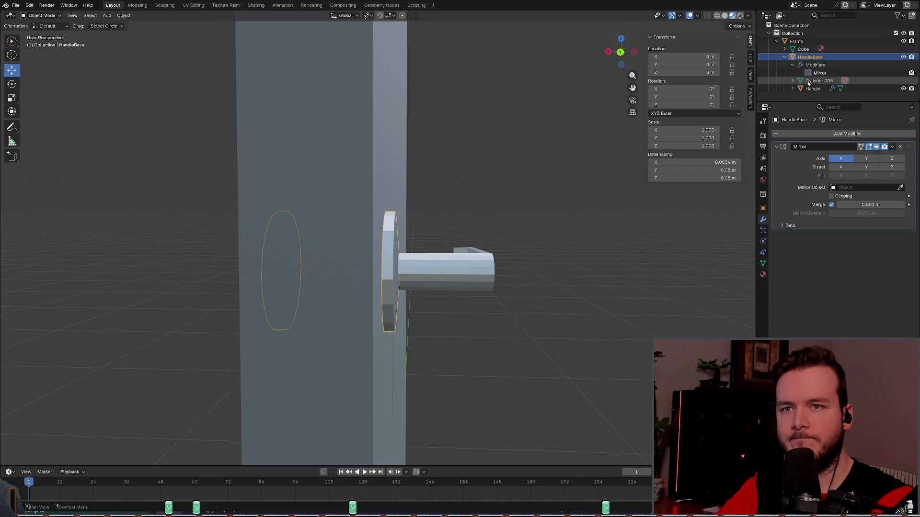
Step: On the Handle, replace the Armature modifier with a Mirror modifier that also mirrors on Z
{"action": "left_click", "coordinate": [811, 89]}
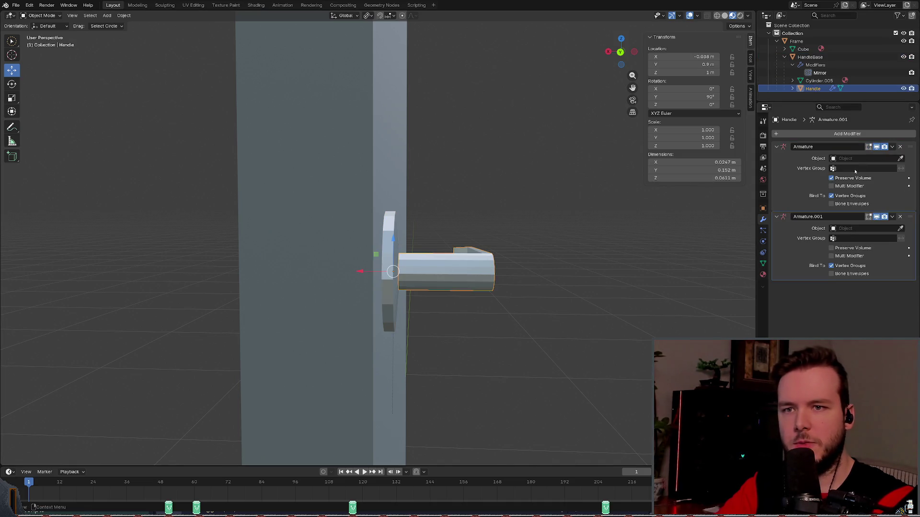
{"action": "left_click", "coordinate": [900, 147]}
{"action": "left_click", "coordinate": [900, 146]}
{"action": "left_click", "coordinate": [832, 134]}
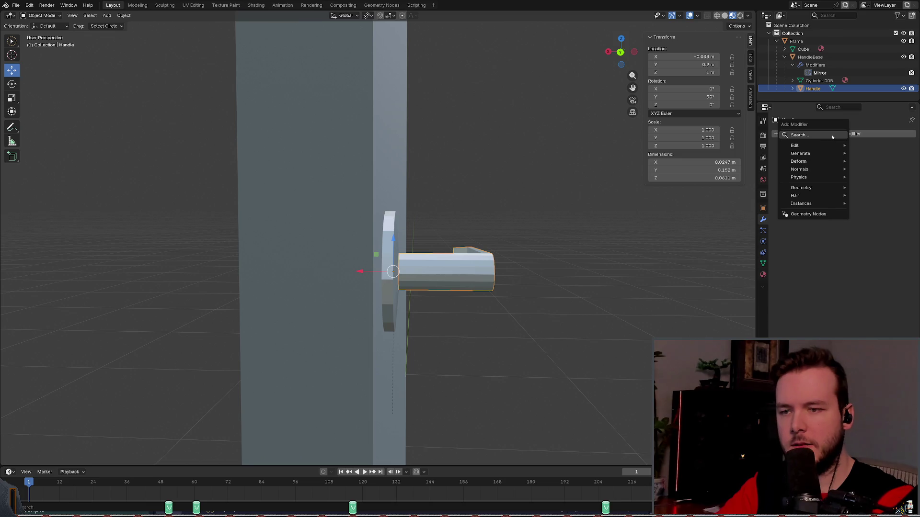
{"action": "type", "text": "m"}
{"action": "key", "text": "Return"}
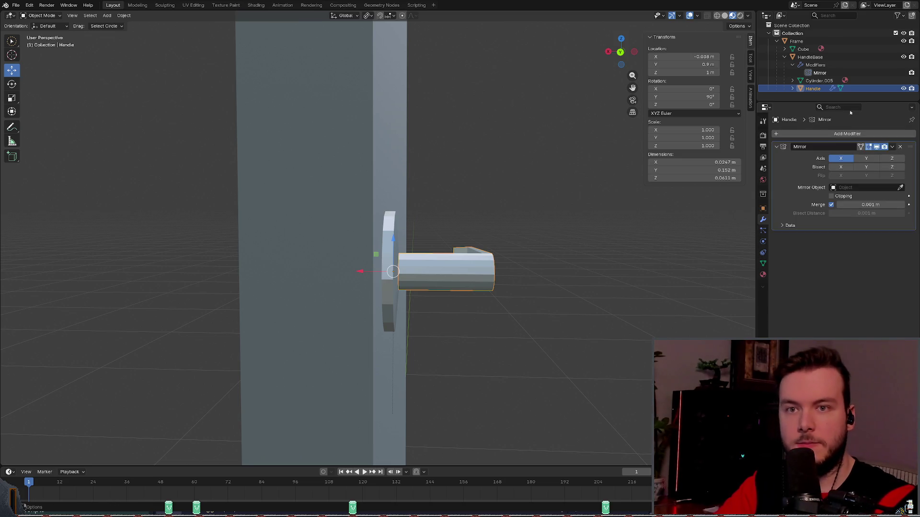
{"action": "left_click", "coordinate": [891, 158]}
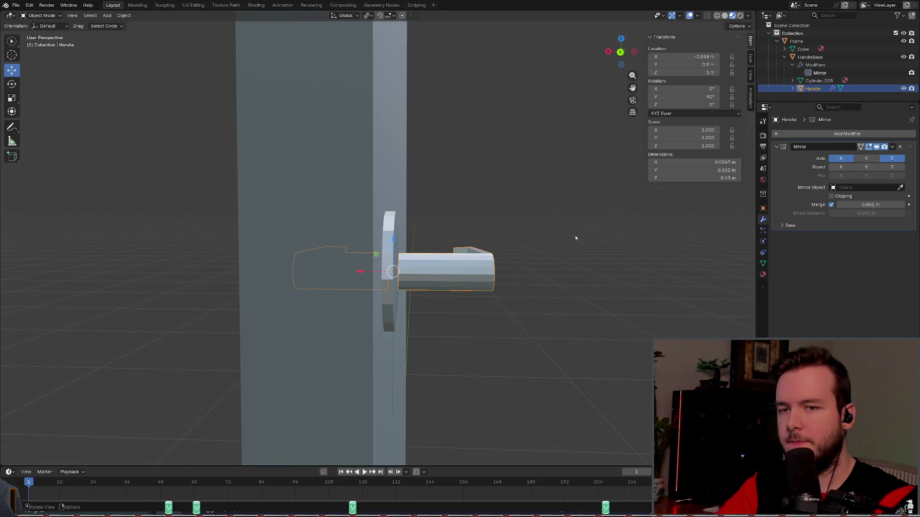
Step: Apply all transforms to the Handle so its location reads 0, 0, 0, and save
{"action": "key", "text": "ctrl+a"}
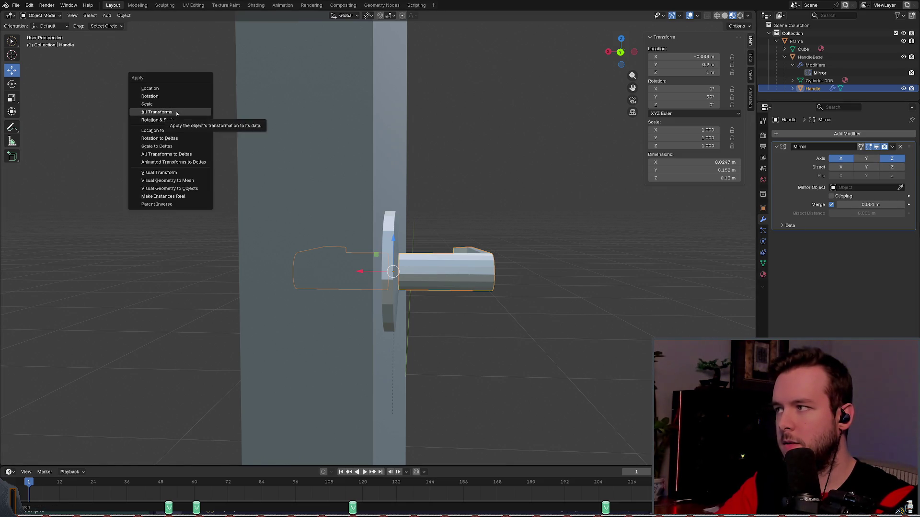
{"action": "left_click", "coordinate": [176, 111]}
{"action": "middle_click_drag", "start_coordinate": [358, 204], "coordinate": [449, 205]}
{"action": "middle_click_drag", "start_coordinate": [551, 211], "coordinate": [541, 211]}
{"action": "key", "text": "ctrl+s"}
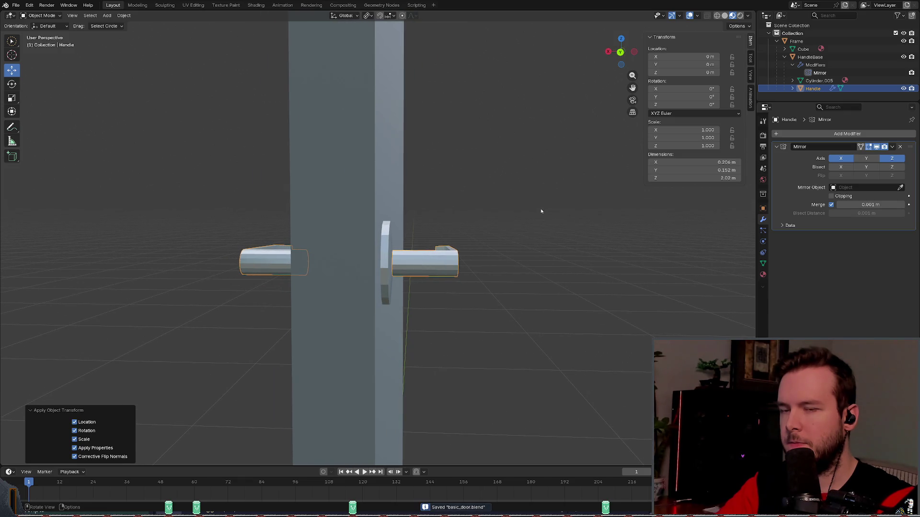
{"action": "left_click", "coordinate": [819, 80]}
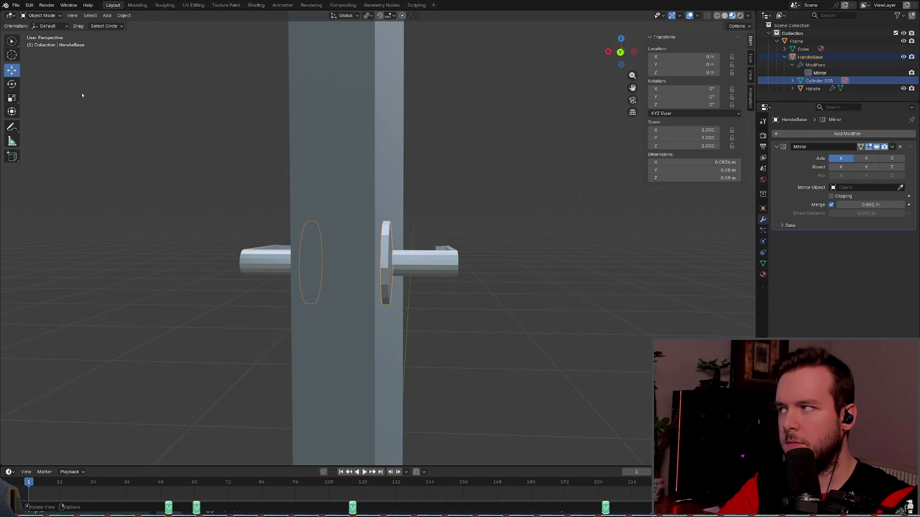
{"action": "key", "text": "r"}
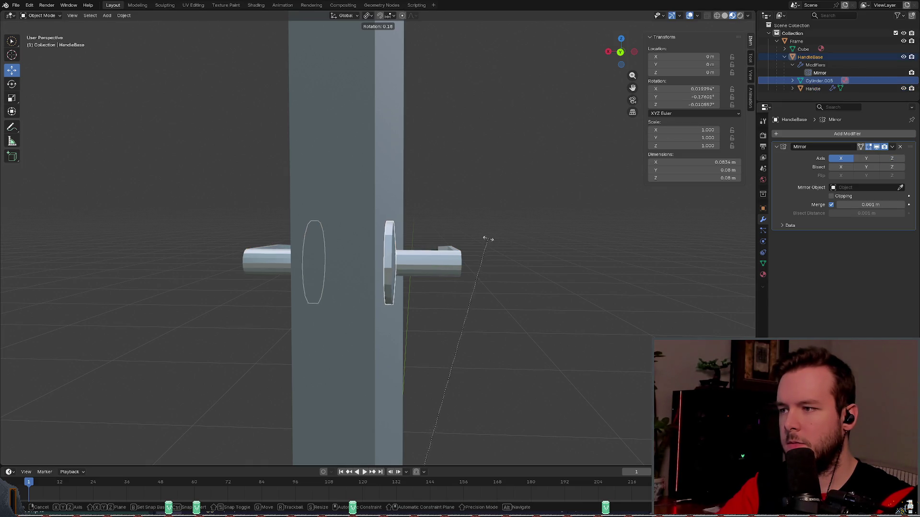
{"action": "key", "text": "y"}
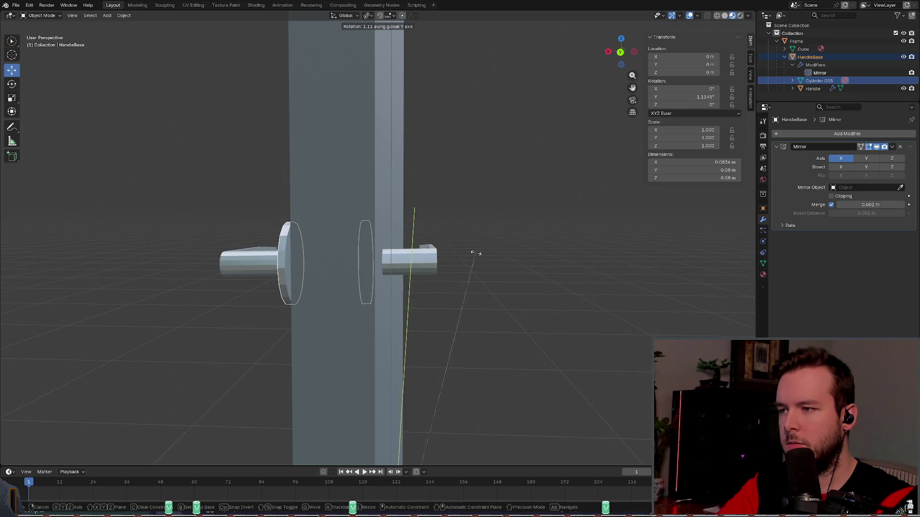
{"action": "key", "text": "z"}
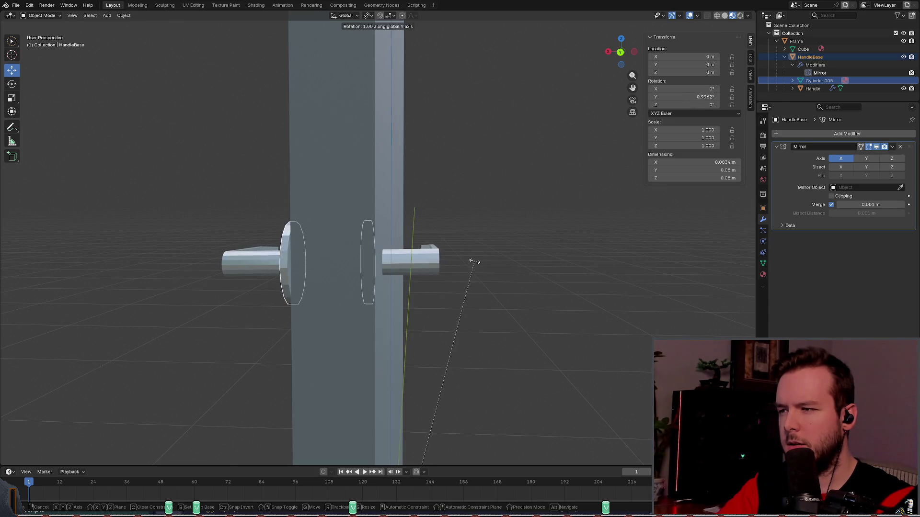
{"action": "mouse_move", "coordinate": [487, 212]}
{"action": "middle_mouse_down", "text": "alt"}
{"action": "mouse_move", "coordinate": [484, 236]}
{"action": "mouse_move", "coordinate": [465, 232]}
{"action": "mouse_move", "coordinate": [467, 254]}
{"action": "mouse_move", "coordinate": [452, 254]}
{"action": "middle_mouse_up", "text": "alt"}
{"action": "key", "text": "Escape"}
{"action": "scroll", "coordinate": [465, 257], "scroll_direction": "down", "scroll_amount": 5}
{"action": "scroll", "coordinate": [486, 236], "scroll_direction": "up", "scroll_amount": 2}
{"action": "left_click", "coordinate": [332, 263]}
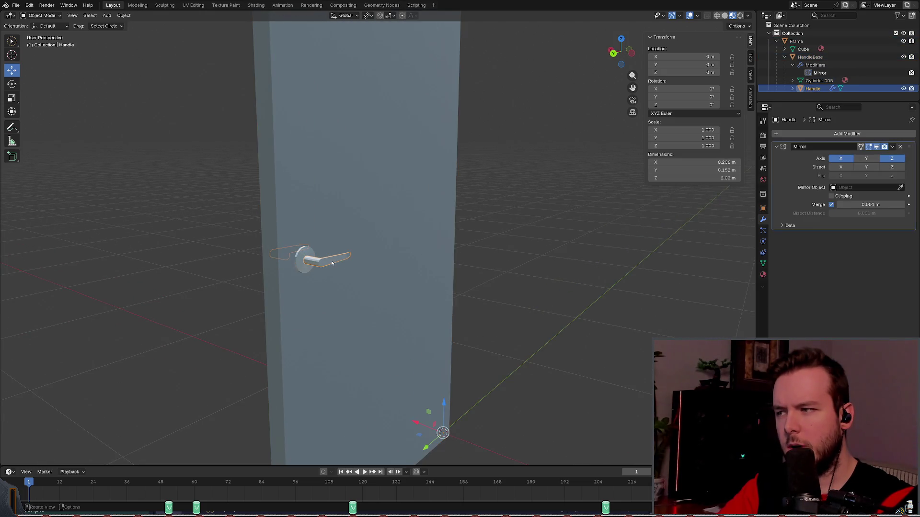
Step: Save the door .blend with its mirrored handles and switch to Godot's door_wood scene
{"action": "key", "text": "r"}
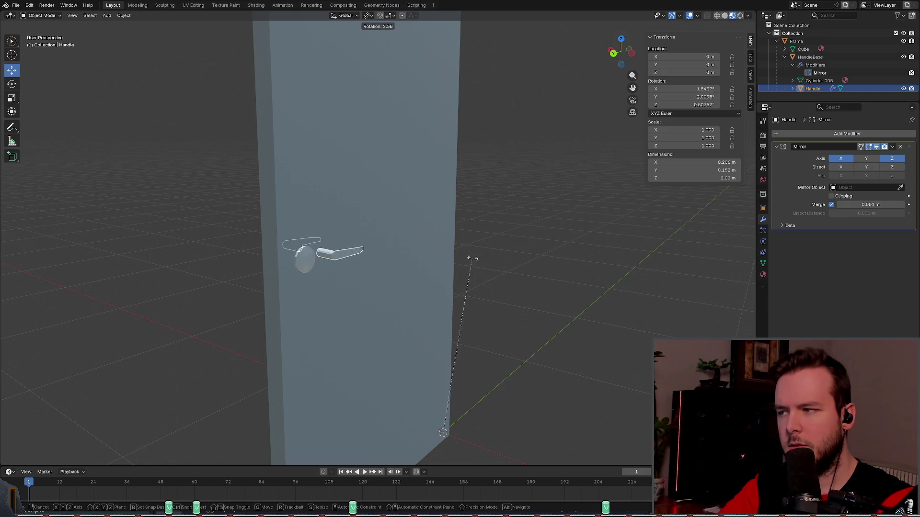
{"action": "key", "text": "Escape"}
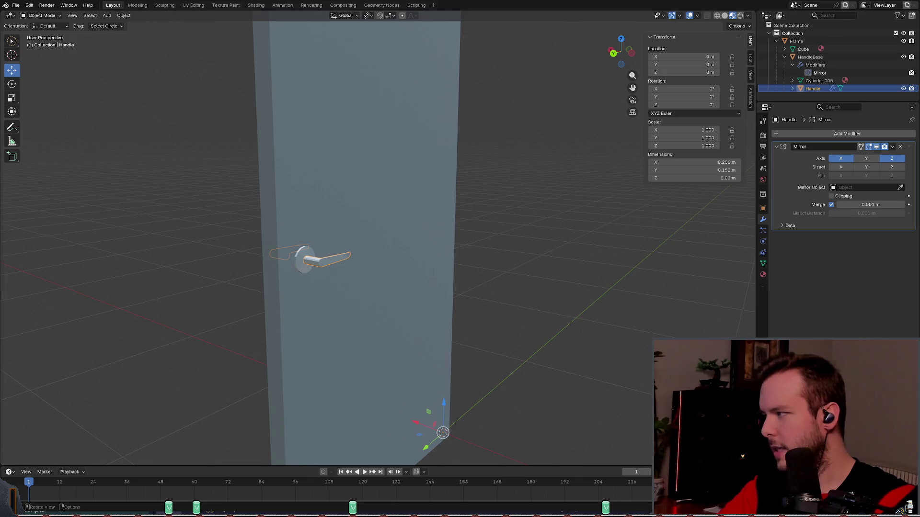
{"action": "mouse_move", "coordinate": [450, 249]}
{"action": "middle_mouse_down"}
{"action": "mouse_move", "coordinate": [489, 240]}
{"action": "mouse_move", "coordinate": [462, 245]}
{"action": "mouse_move", "coordinate": [497, 267]}
{"action": "middle_mouse_up"}
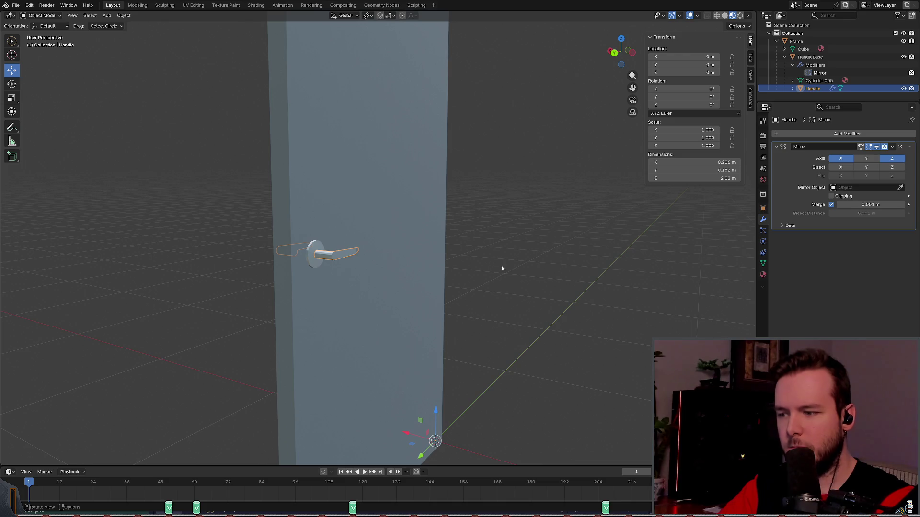
{"action": "left_click", "coordinate": [502, 268]}
{"action": "key", "text": "ctrl+s"}
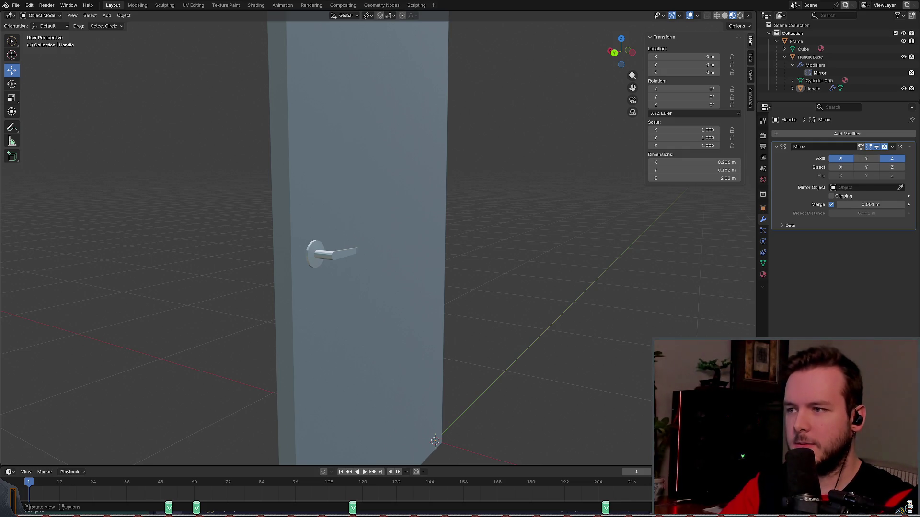
{"action": "key", "text": "alt+Tab"}
{"action": "scroll", "coordinate": [521, 219], "scroll_direction": "up", "scroll_amount": 5}
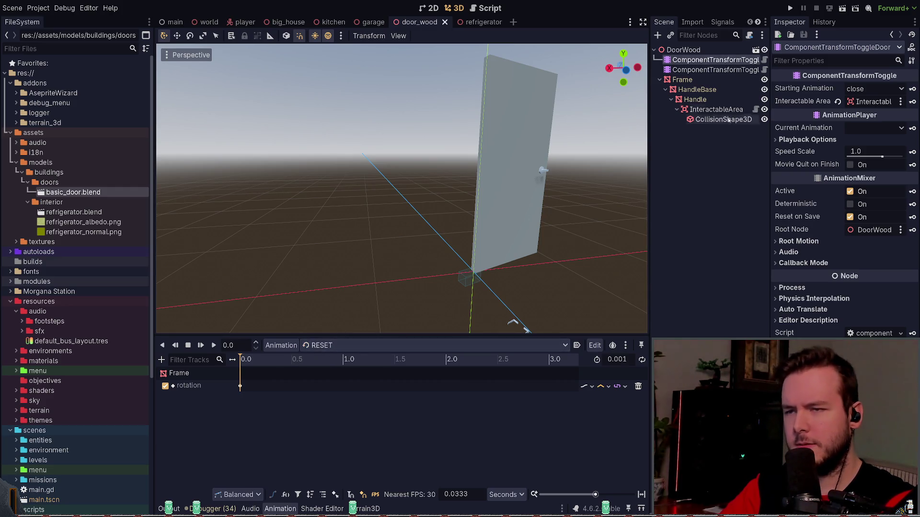
{"action": "left_click", "coordinate": [714, 69]}
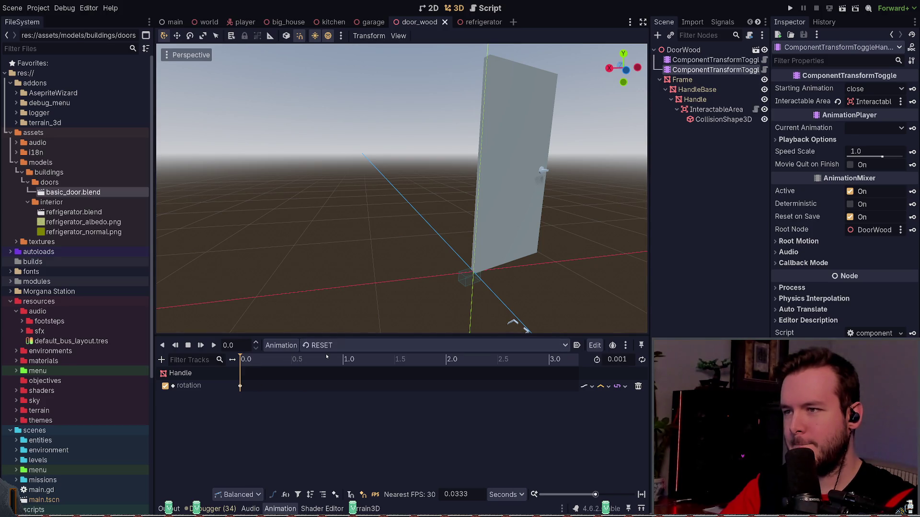
{"action": "key", "text": "Up"}
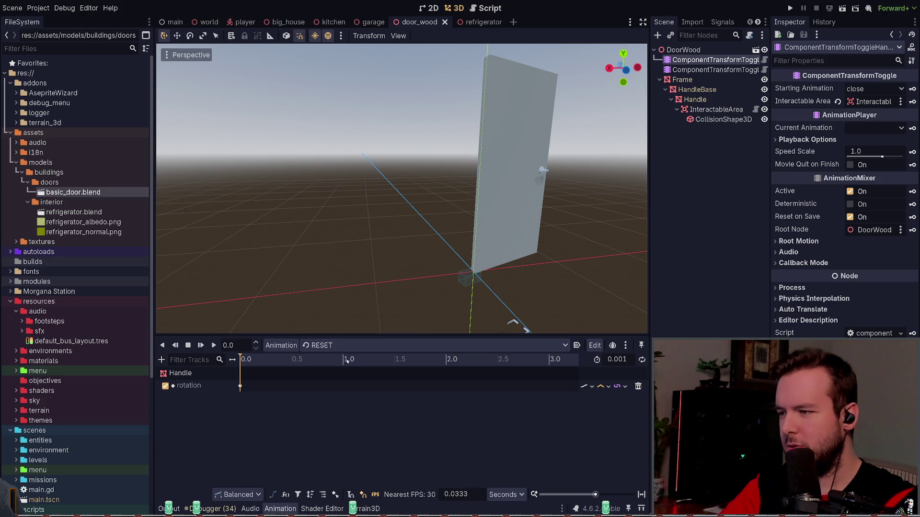
{"action": "scroll", "coordinate": [412, 345], "scroll_direction": "down", "scroll_amount": 1}
{"action": "left_click", "coordinate": [700, 72]}
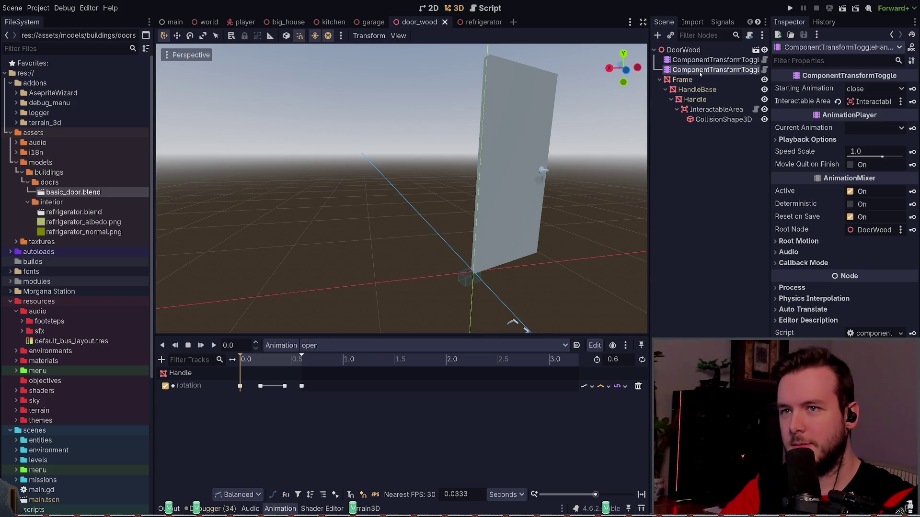
{"action": "key", "text": "Up"}
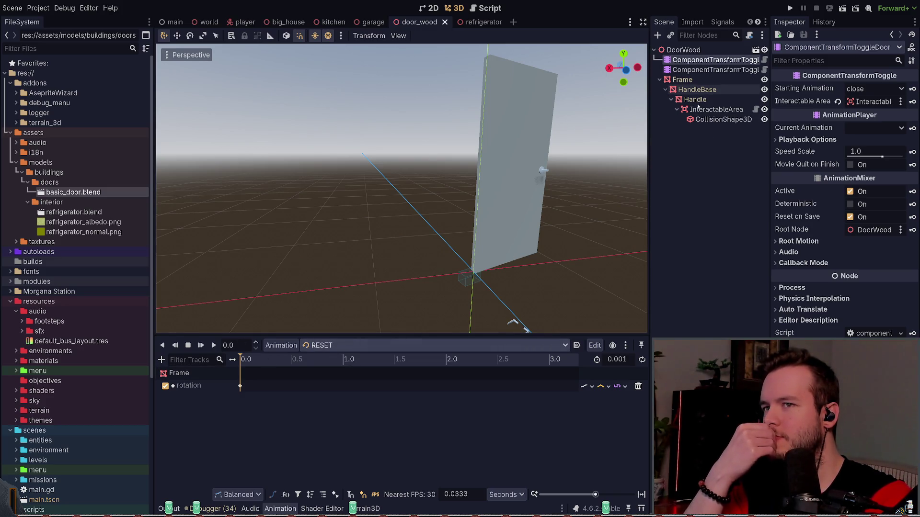
{"action": "left_click", "coordinate": [214, 345]}
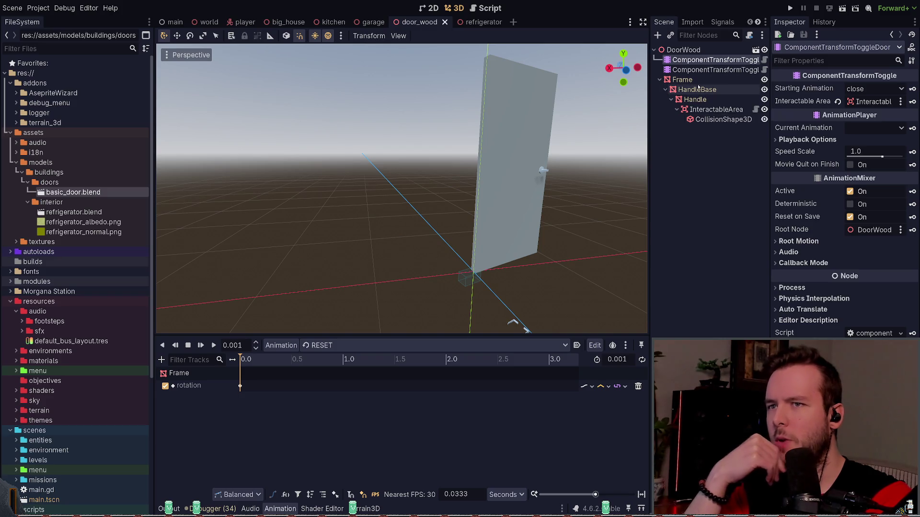
{"action": "left_click", "coordinate": [682, 80]}
{"action": "left_click", "coordinate": [809, 268]}
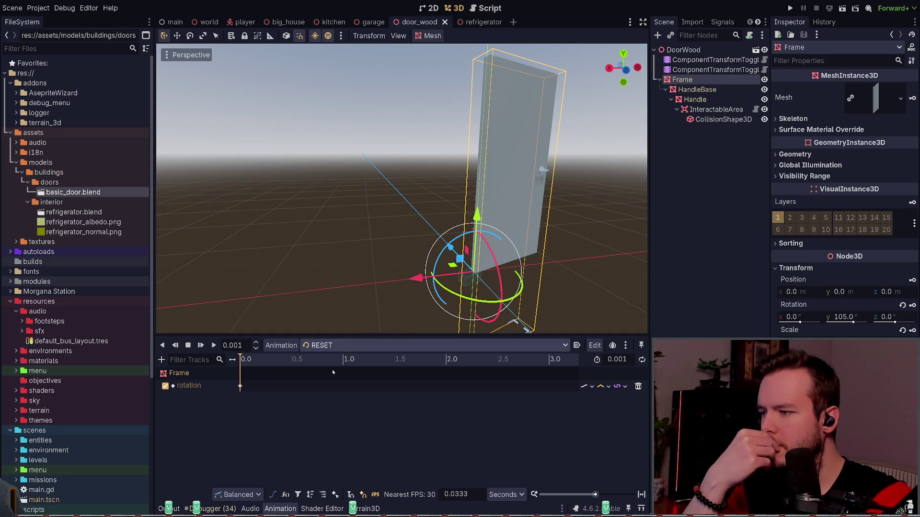
Step: Preview the door's close and open animations
{"action": "scroll", "coordinate": [349, 350], "scroll_direction": "down", "scroll_amount": 1}
{"action": "left_click", "coordinate": [214, 345]}
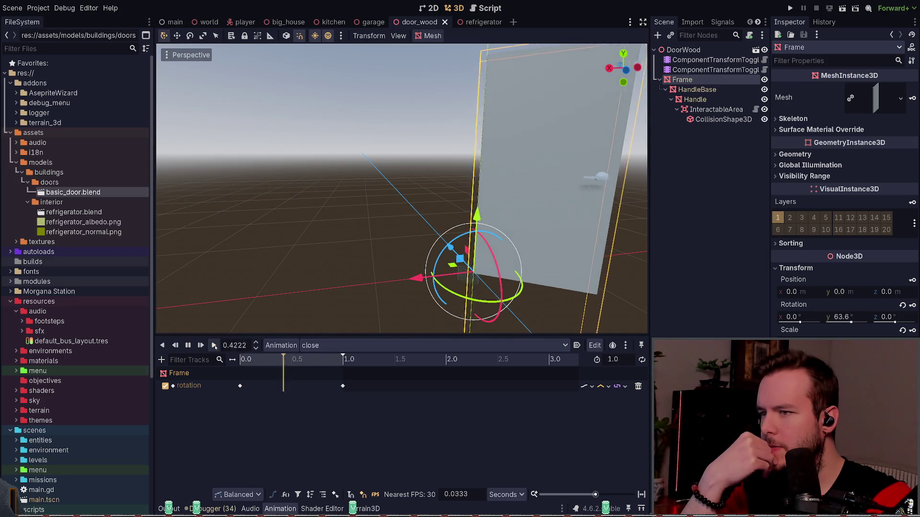
{"action": "mouse_move", "coordinate": [417, 282]}
{"action": "middle_mouse_down"}
{"action": "mouse_move", "coordinate": [455, 297]}
{"action": "mouse_move", "coordinate": [438, 273]}
{"action": "mouse_move", "coordinate": [380, 257]}
{"action": "mouse_move", "coordinate": [331, 328]}
{"action": "middle_mouse_up"}
{"action": "left_click", "coordinate": [326, 345]}
{"action": "left_click", "coordinate": [317, 367]}
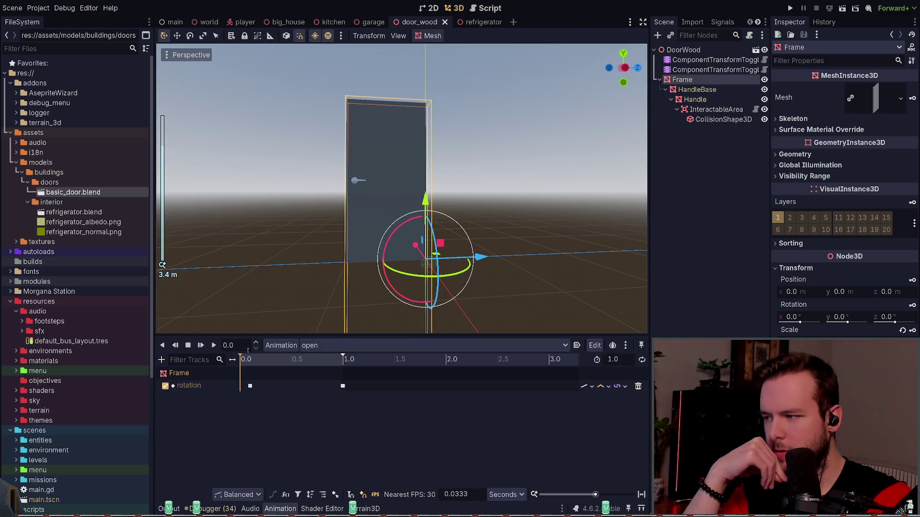
{"action": "left_click", "coordinate": [214, 346]}
{"action": "left_click", "coordinate": [215, 346]}
Step: Set the RESET animation's rotation keyframe to 0° on Y and save the scene
{"action": "left_click", "coordinate": [347, 347]}
{"action": "left_click", "coordinate": [338, 359]}
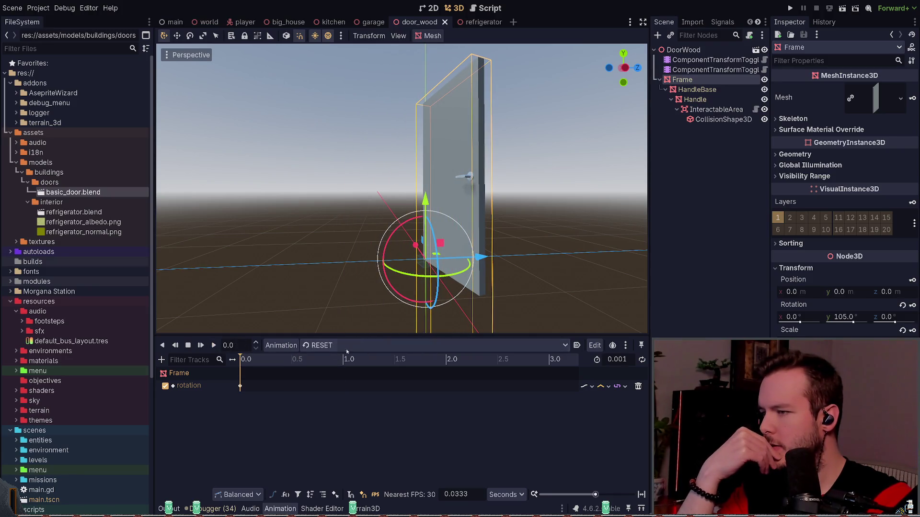
{"action": "left_click", "coordinate": [216, 346]}
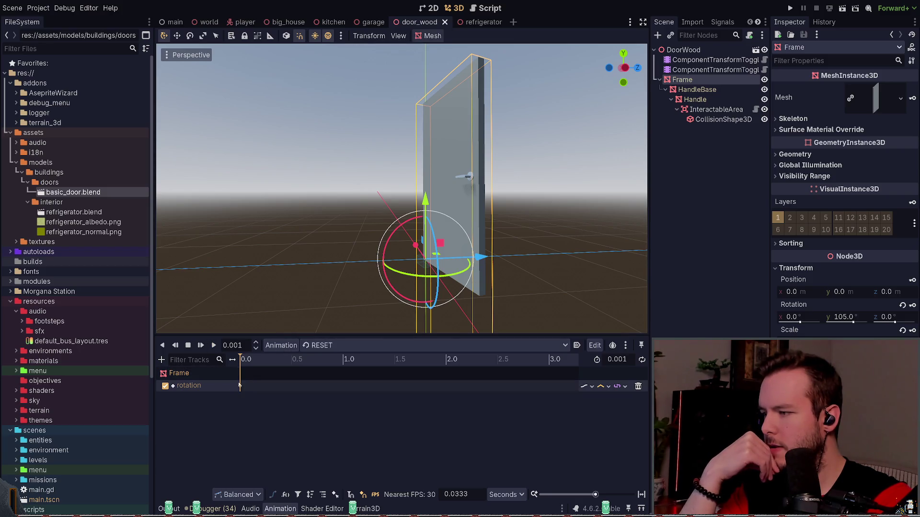
{"action": "left_click", "coordinate": [240, 386]}
{"action": "left_click", "coordinate": [848, 114]}
{"action": "type", "text": "0"}
{"action": "key", "text": "Return"}
{"action": "key", "text": "ctrl+s"}
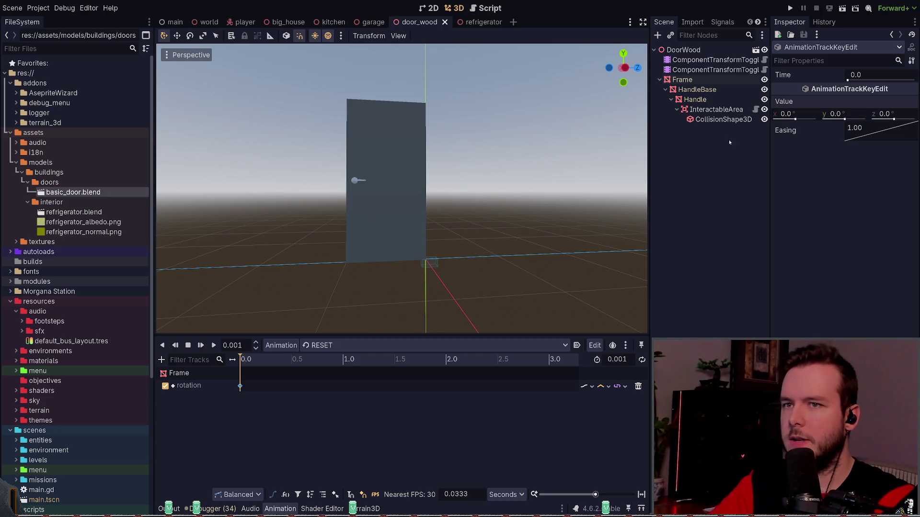
Step: Look over the HandleBase, CollisionShape3D and InteractableArea nodes in the door scene
{"action": "left_click", "coordinate": [697, 90]}
{"action": "left_click", "coordinate": [532, 252]}
{"action": "scroll", "coordinate": [509, 250], "scroll_direction": "up", "scroll_amount": 2}
{"action": "middle_click_drag", "start_coordinate": [510, 249], "coordinate": [507, 267]}
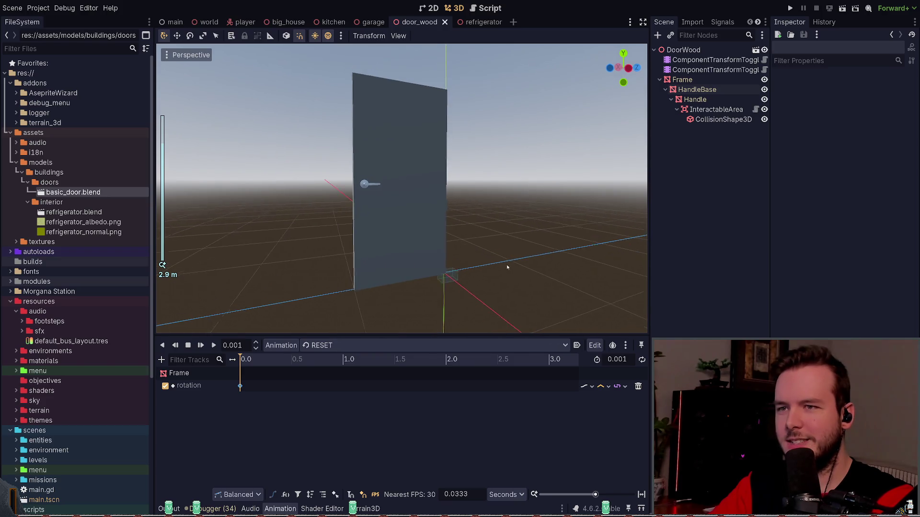
{"action": "left_click", "coordinate": [723, 119]}
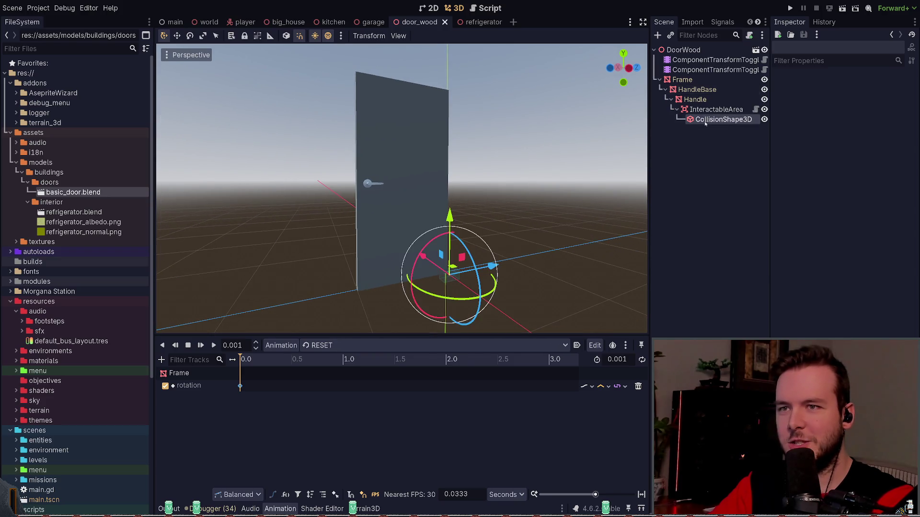
{"action": "left_click", "coordinate": [715, 109]}
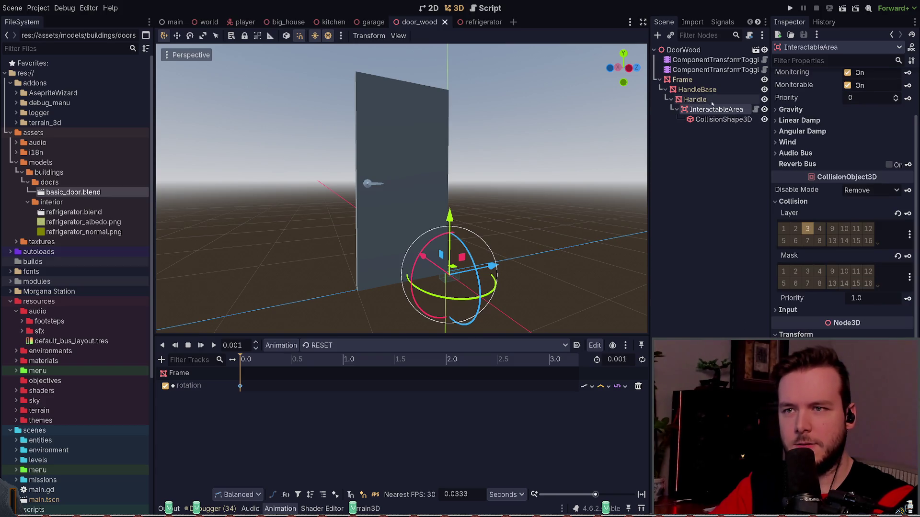
Step: Confirm the Handle, InteractableArea and CollisionShape3D Transforms read position 0 and 0° rotation, and save the scene
{"action": "left_click", "coordinate": [694, 100]}
{"action": "left_click", "coordinate": [853, 269]}
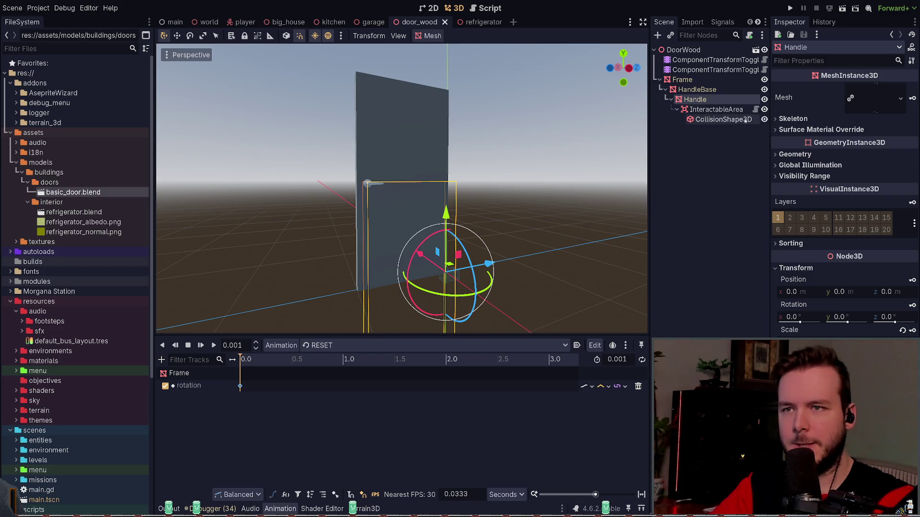
{"action": "left_click", "coordinate": [722, 110]}
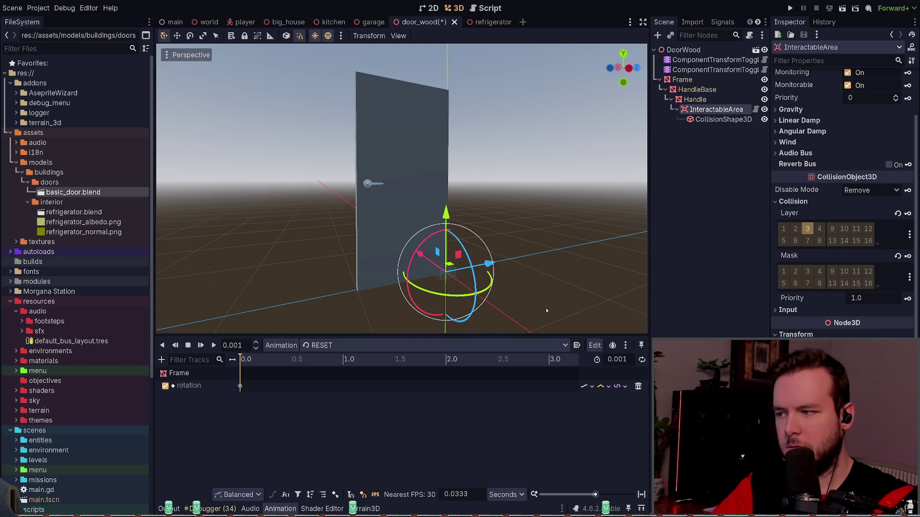
{"action": "key", "text": "ctrl+s"}
{"action": "left_click", "coordinate": [710, 121]}
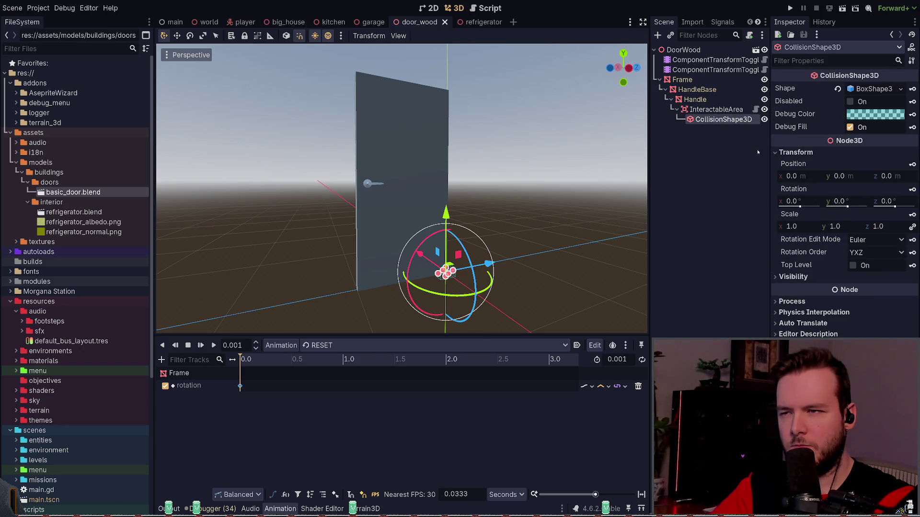
{"action": "left_click", "coordinate": [695, 99]}
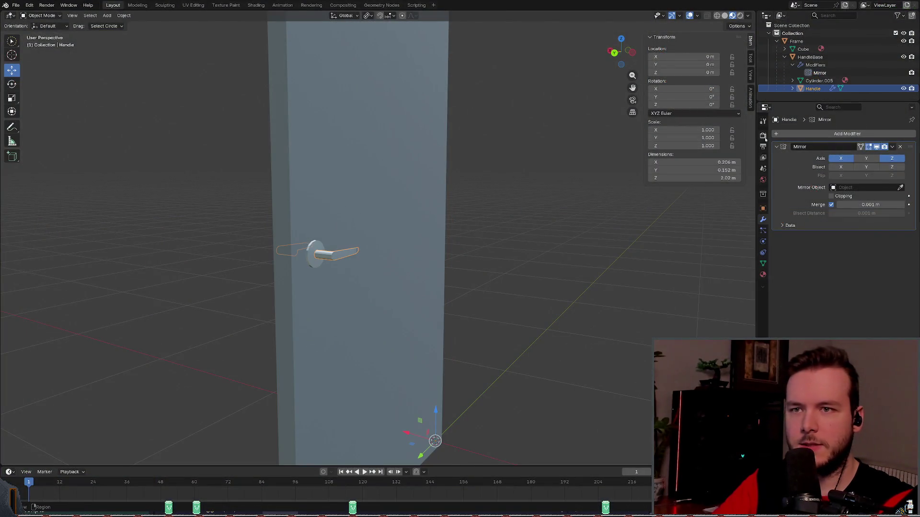
Step: Check that Handle's location is zero with HandleBase as parent, then select the HandleBase rosette
{"action": "left_click", "coordinate": [763, 207]}
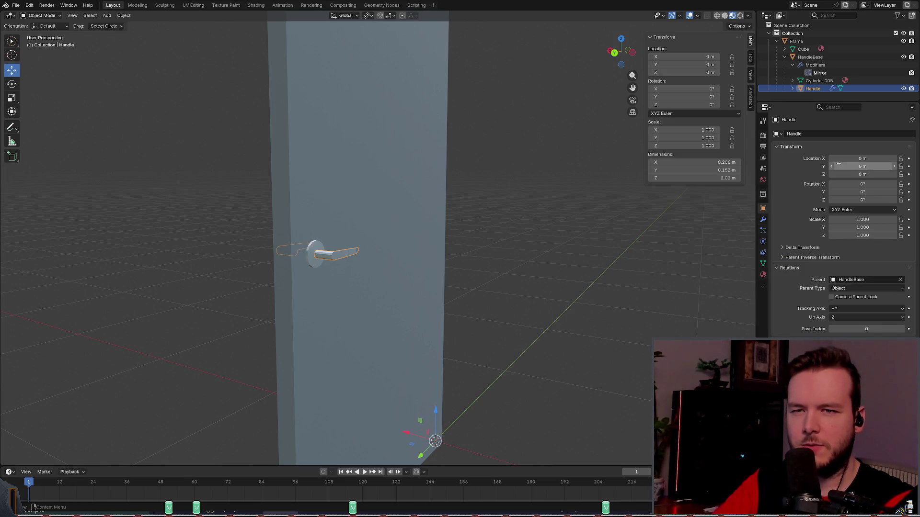
{"action": "mouse_move", "coordinate": [471, 254]}
{"action": "middle_mouse_down"}
{"action": "mouse_move", "coordinate": [446, 259]}
{"action": "mouse_move", "coordinate": [532, 231]}
{"action": "middle_mouse_up"}
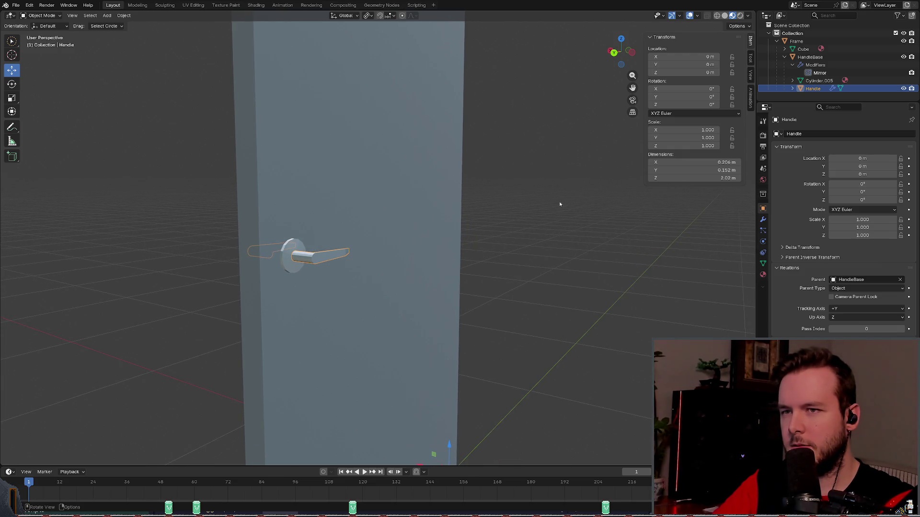
{"action": "left_click", "coordinate": [295, 248]}
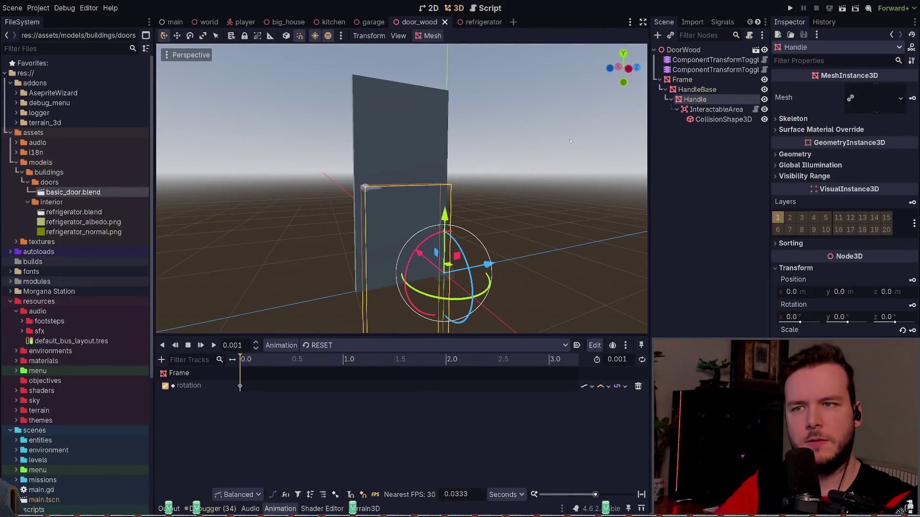
{"action": "mouse_move", "coordinate": [571, 139]}
{"action": "middle_mouse_down"}
{"action": "mouse_move", "coordinate": [524, 171]}
{"action": "mouse_move", "coordinate": [512, 153]}
{"action": "mouse_move", "coordinate": [510, 164]}
{"action": "middle_mouse_up"}
{"action": "scroll", "coordinate": [511, 163], "scroll_direction": "up", "scroll_amount": 5}
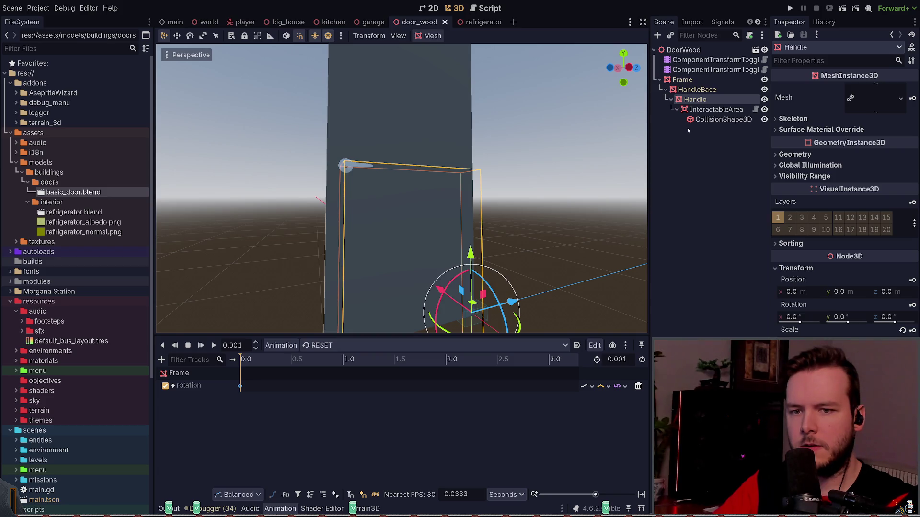
{"action": "left_click", "coordinate": [698, 90]}
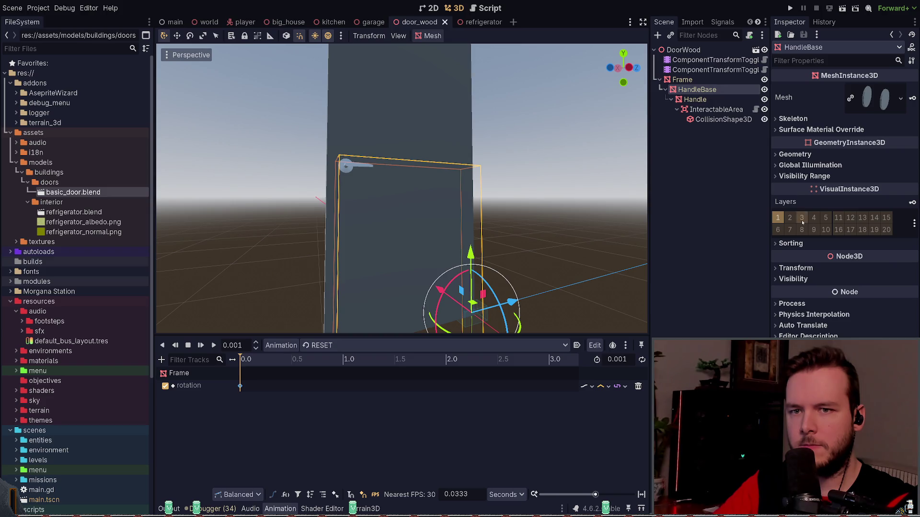
{"action": "left_click", "coordinate": [694, 69]}
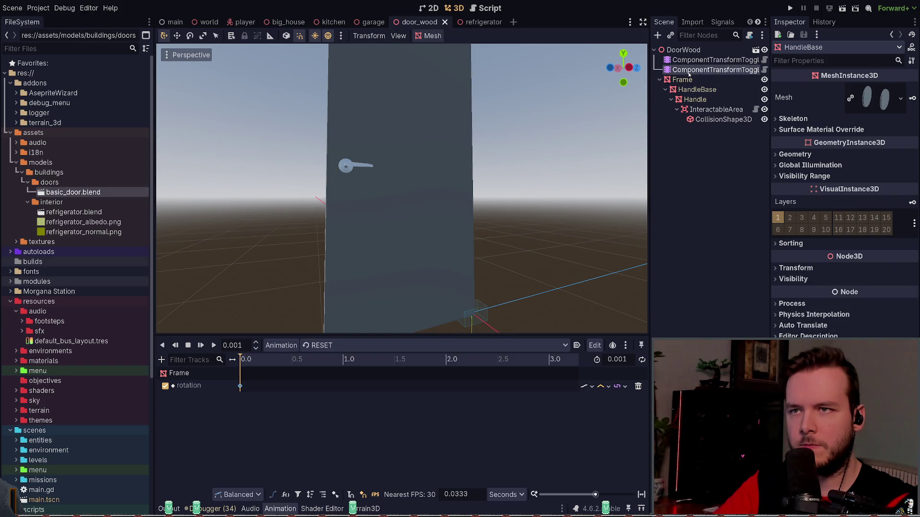
{"action": "left_click", "coordinate": [688, 80]}
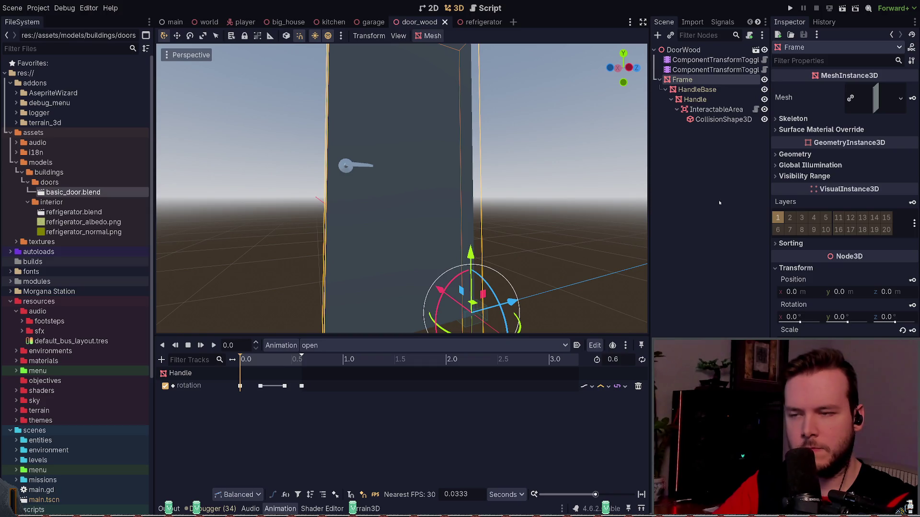
{"action": "left_click", "coordinate": [715, 110]}
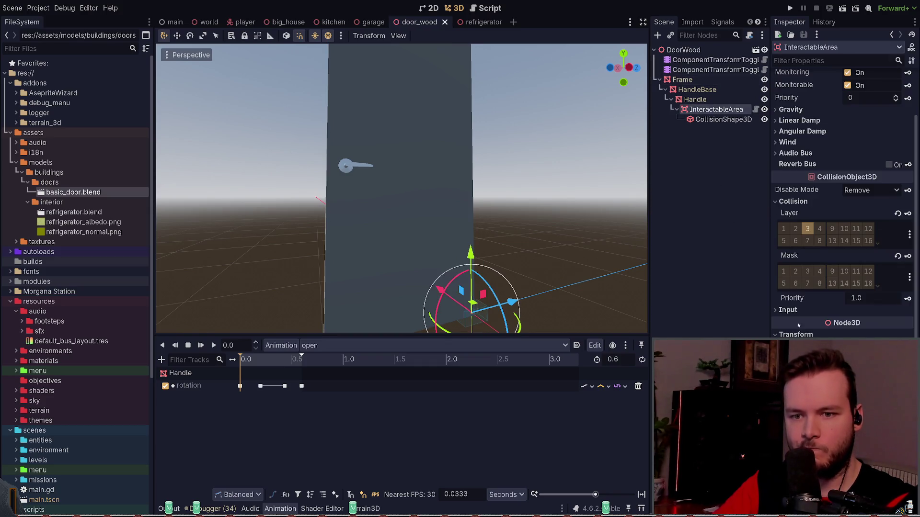
{"action": "scroll", "coordinate": [843, 201], "scroll_direction": "down", "scroll_amount": 2}
{"action": "scroll", "coordinate": [802, 298], "scroll_direction": "up", "scroll_amount": 4}
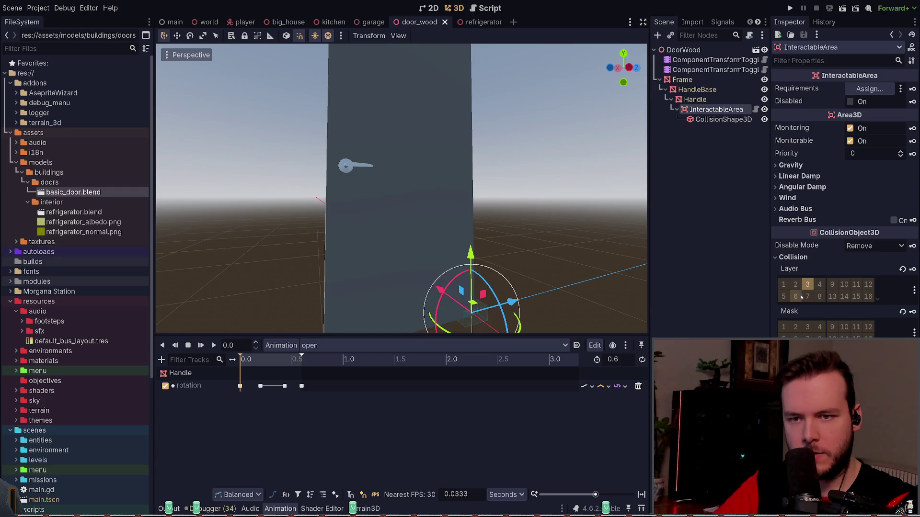
{"action": "scroll", "coordinate": [843, 201], "scroll_direction": "down", "scroll_amount": 3}
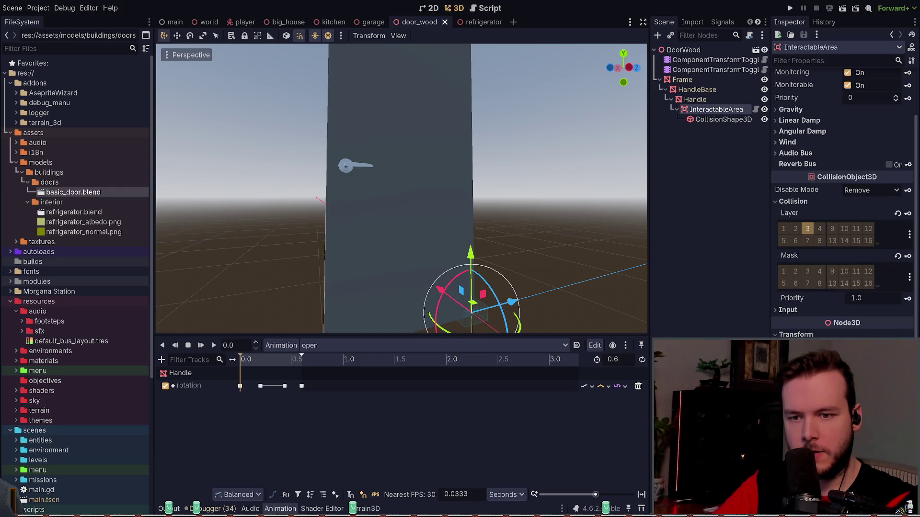
{"action": "scroll", "coordinate": [803, 326], "scroll_direction": "down", "scroll_amount": 2}
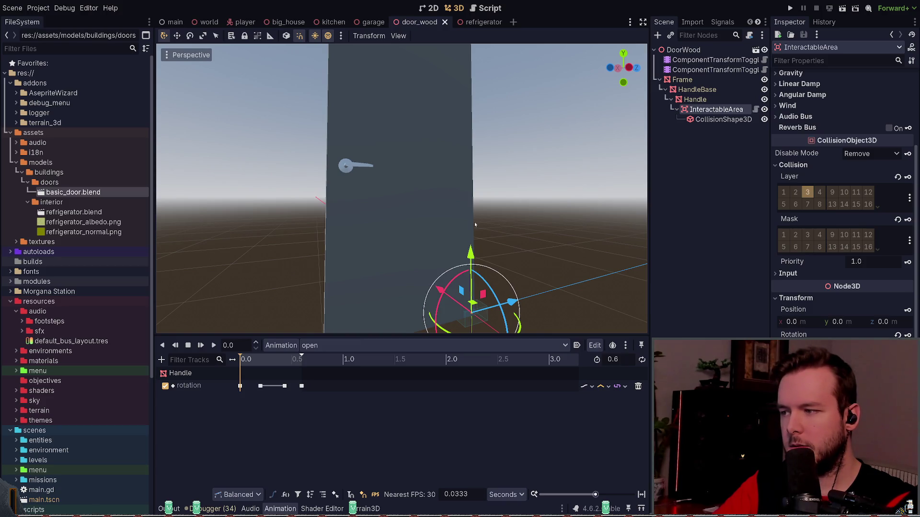
{"action": "scroll", "coordinate": [527, 236], "scroll_direction": "down", "scroll_amount": 3}
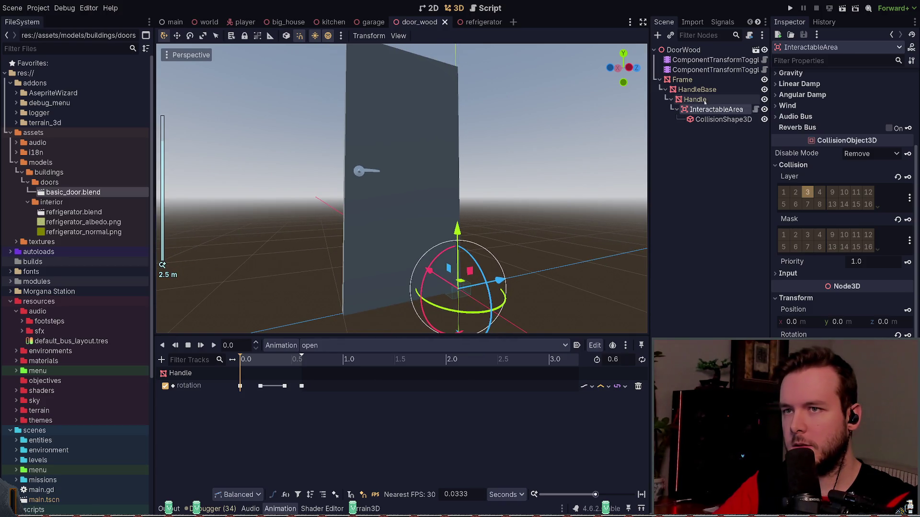
{"action": "left_click", "coordinate": [718, 119]}
{"action": "left_click", "coordinate": [714, 109]}
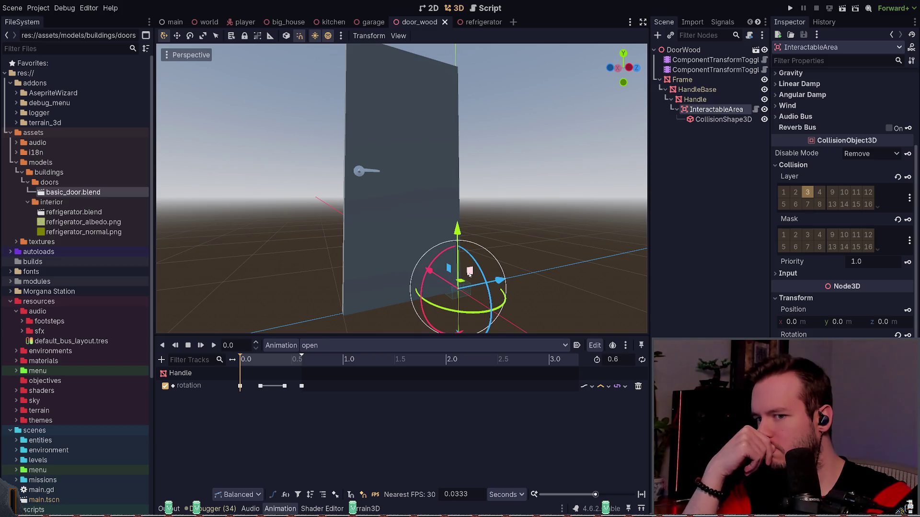
{"action": "left_click_drag", "start_coordinate": [470, 272], "coordinate": [371, 160]}
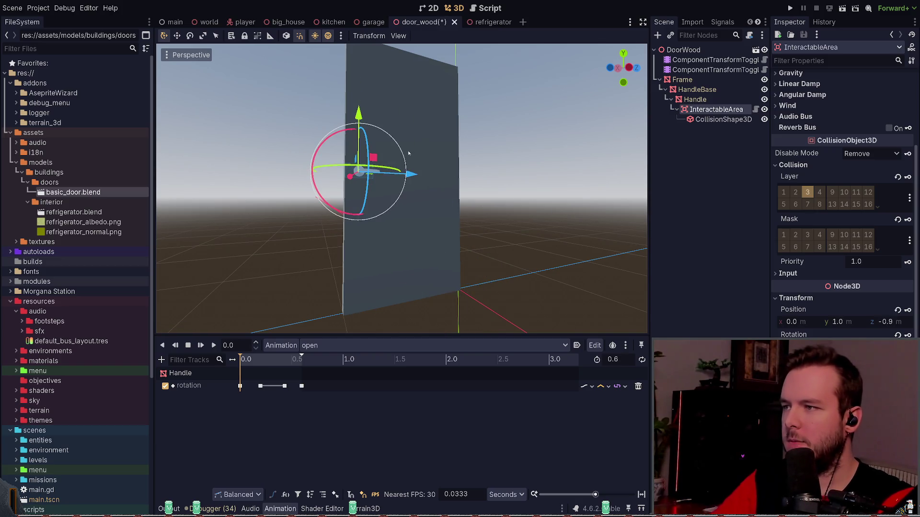
Step: Position the InteractableArea on the door handle, undo the stray X nudge, and save the scene
{"action": "scroll", "coordinate": [412, 162], "scroll_direction": "up", "scroll_amount": 3}
{"action": "middle_click_drag", "start_coordinate": [411, 162], "coordinate": [431, 201]}
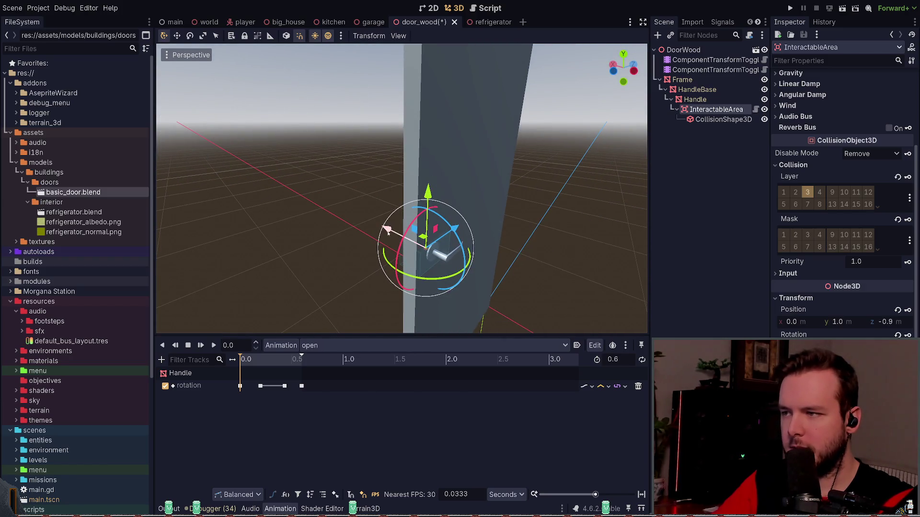
{"action": "left_click_drag", "start_coordinate": [411, 235], "coordinate": [405, 238]}
{"action": "scroll", "coordinate": [431, 216], "scroll_direction": "down", "scroll_amount": 3}
{"action": "middle_click_drag", "start_coordinate": [503, 205], "coordinate": [551, 201]}
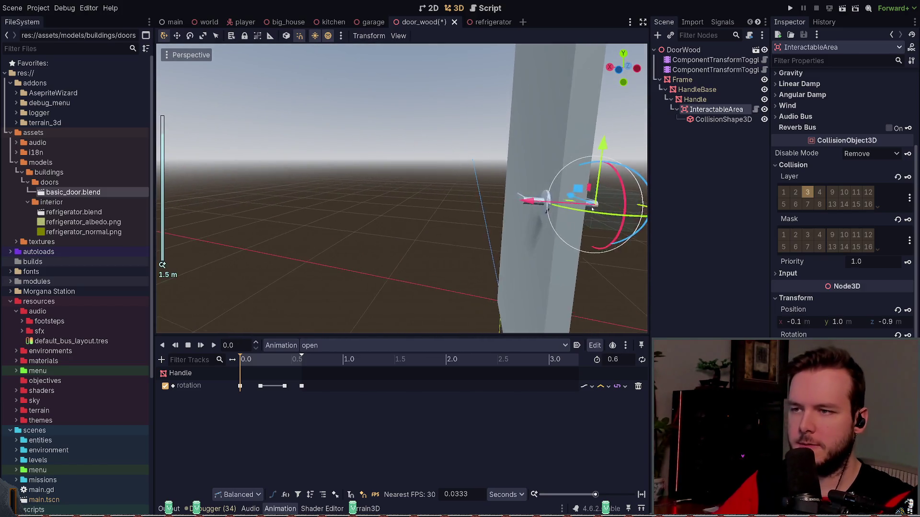
{"action": "scroll", "coordinate": [562, 205], "scroll_direction": "up", "scroll_amount": 4}
{"action": "key", "text": "ctrl+z"}
{"action": "key", "text": "ctrl+s"}
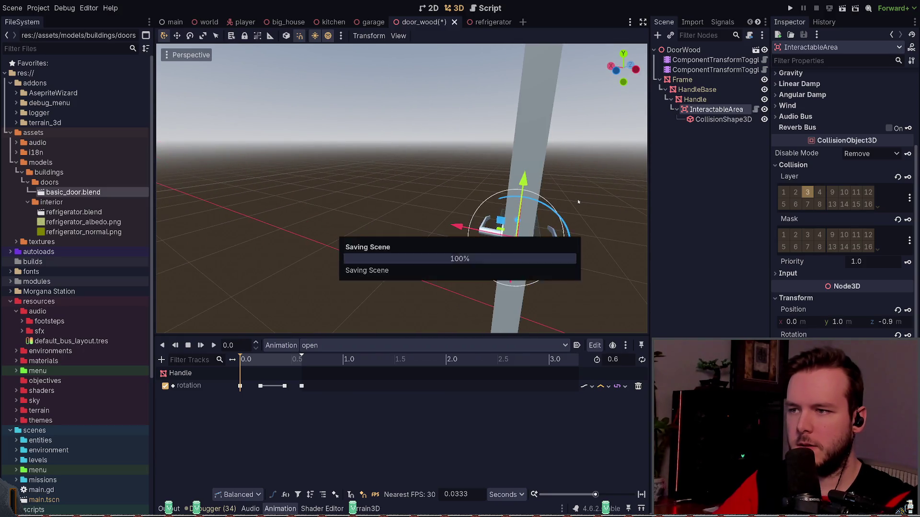
{"action": "middle_click_drag", "start_coordinate": [554, 192], "coordinate": [542, 189]}
{"action": "mouse_move", "coordinate": [355, 179]}
{"action": "left_mouse_down"}
{"action": "mouse_move", "coordinate": [328, 180]}
{"action": "mouse_move", "coordinate": [345, 179]}
{"action": "left_mouse_up"}
Step: Enlarge the handle's CollisionShape3D box to 0.1 x 0.23 x 0.2 so it covers the lever
{"action": "left_click", "coordinate": [723, 120]}
{"action": "mouse_move", "coordinate": [487, 156]}
{"action": "middle_mouse_down"}
{"action": "mouse_move", "coordinate": [450, 189]}
{"action": "mouse_move", "coordinate": [405, 193]}
{"action": "middle_mouse_up"}
{"action": "scroll", "coordinate": [482, 172], "scroll_direction": "up", "scroll_amount": 3}
{"action": "mouse_move", "coordinate": [506, 212]}
{"action": "left_mouse_down"}
{"action": "mouse_move", "coordinate": [479, 207]}
{"action": "mouse_move", "coordinate": [486, 206]}
{"action": "left_mouse_up"}
{"action": "left_click", "coordinate": [413, 191]}
{"action": "middle_click_drag", "start_coordinate": [412, 192], "coordinate": [455, 172]}
{"action": "left_click", "coordinate": [789, 10]}
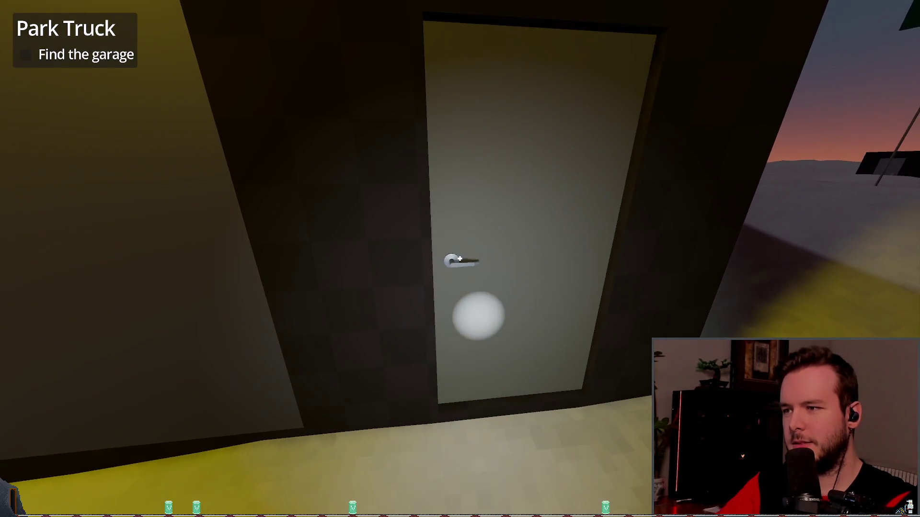
Step: Open and close the door by its handle several times in-game, then Dev Quit back to the editor
{"action": "left_click", "coordinate": [460, 259]}
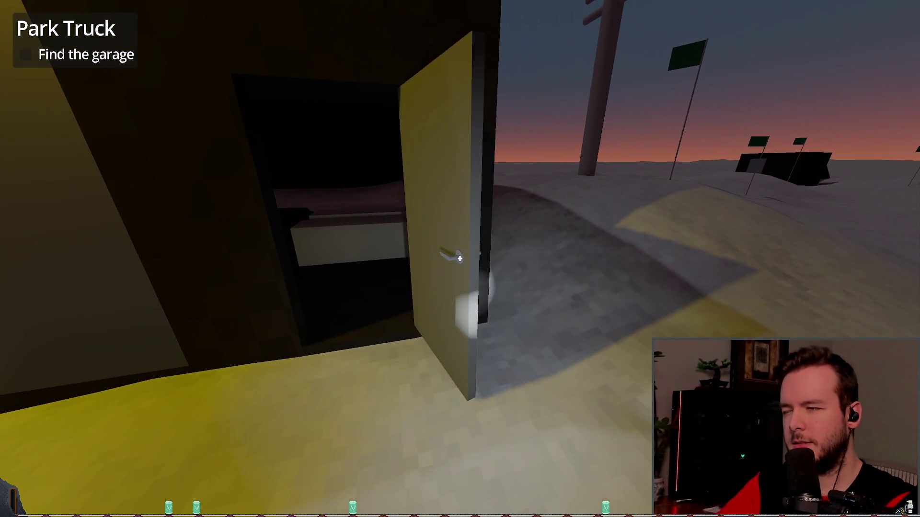
{"action": "left_click", "coordinate": [459, 259]}
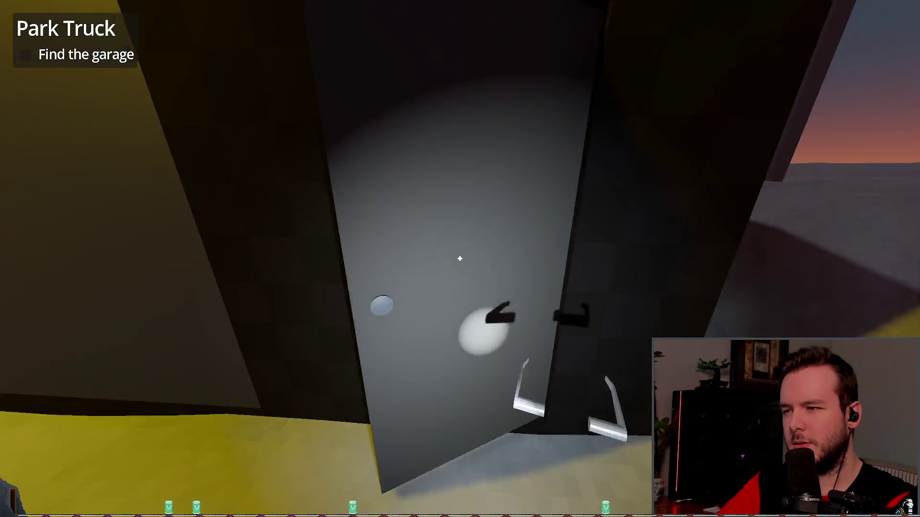
{"action": "left_click", "coordinate": [460, 259]}
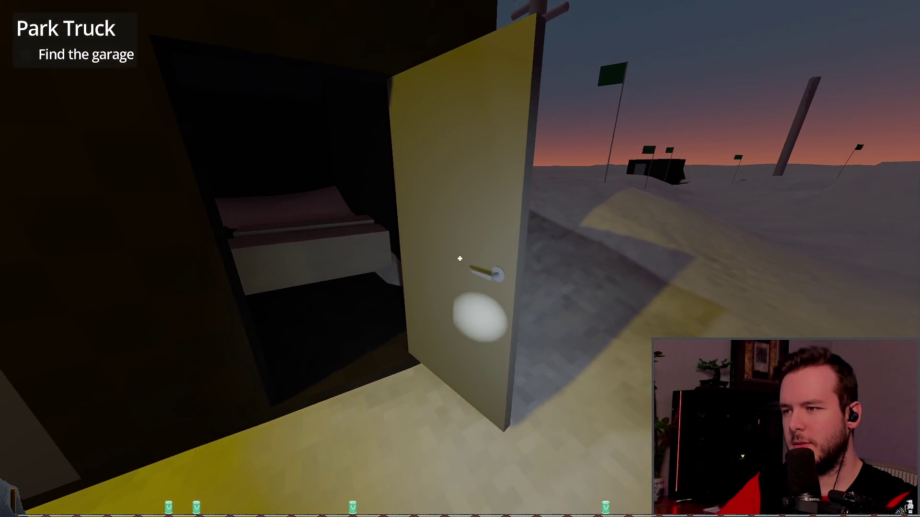
{"action": "left_click", "coordinate": [459, 259]}
{"action": "left_click", "coordinate": [460, 259]}
{"action": "key", "text": "Escape"}
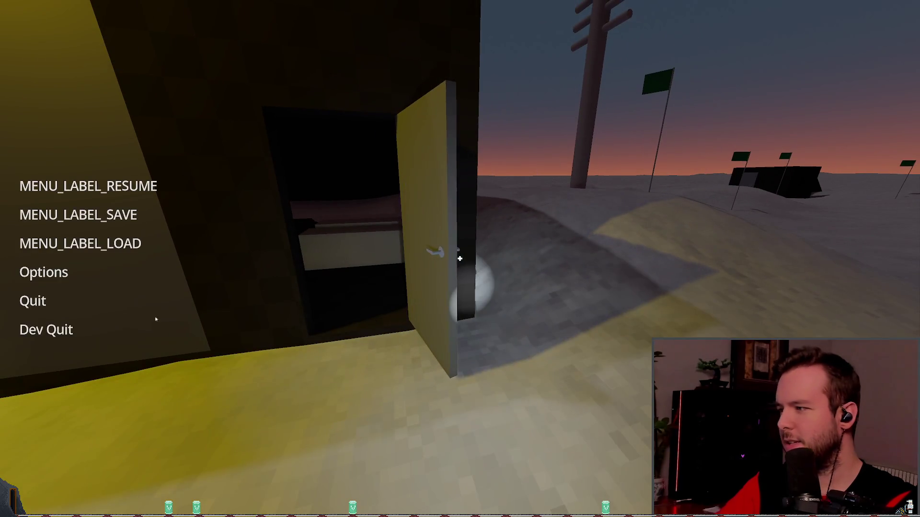
{"action": "left_click", "coordinate": [45, 328]}
{"action": "left_click", "coordinate": [695, 99]}
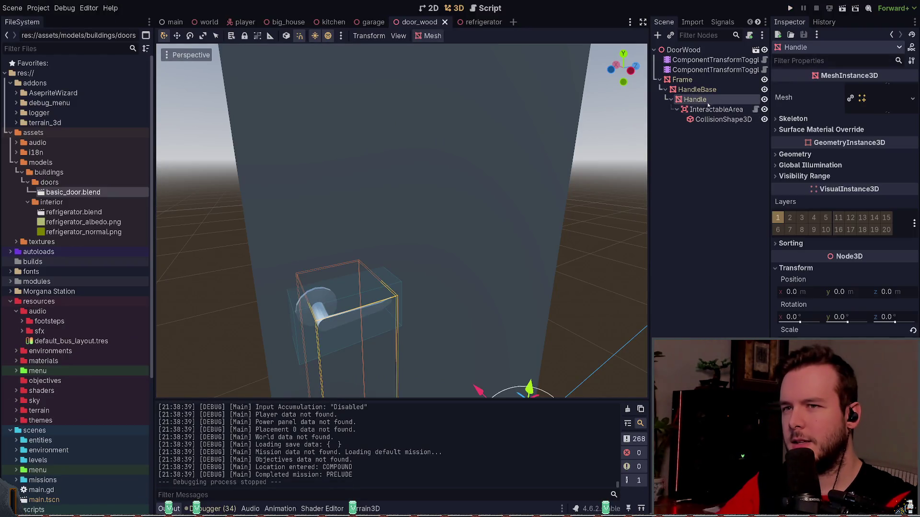
Step: Play the 'open' animation on the second ComponentTransformToggle node to watch the handle swing
{"action": "scroll", "coordinate": [466, 251], "scroll_direction": "down", "scroll_amount": 5}
{"action": "left_click", "coordinate": [559, 222]}
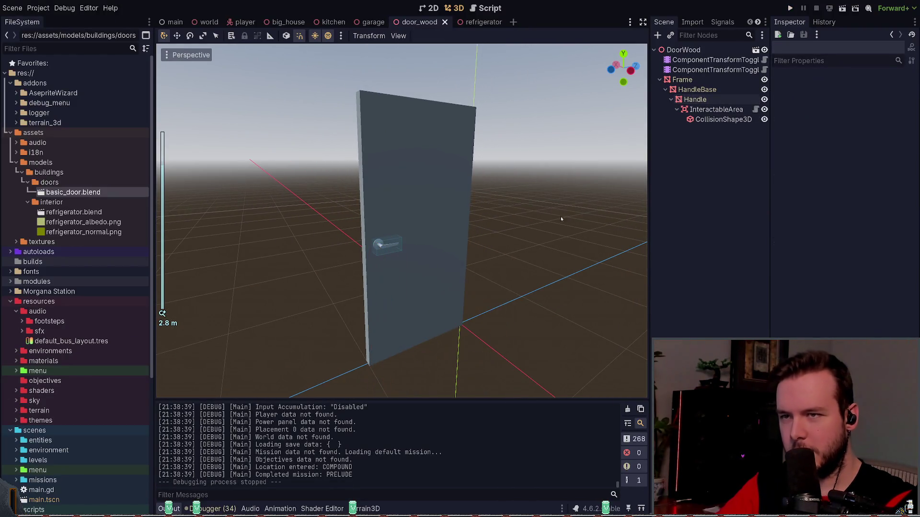
{"action": "left_click", "coordinate": [709, 70]}
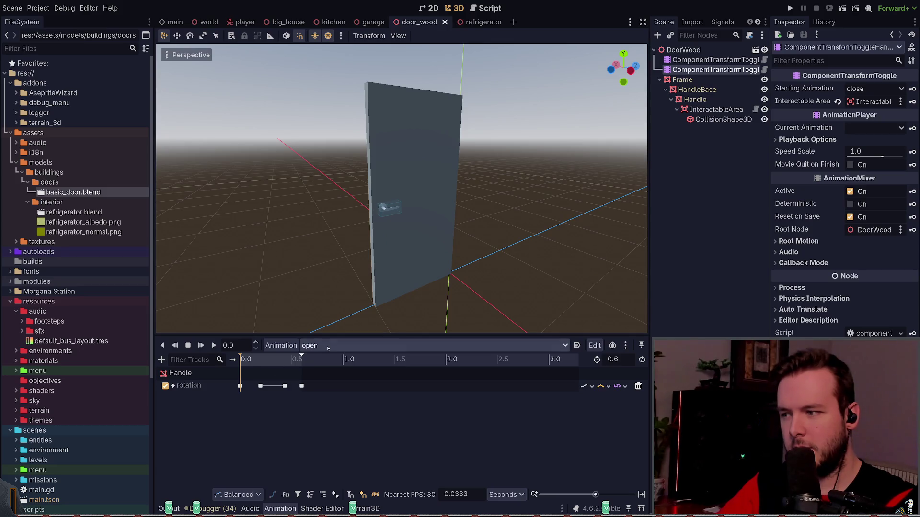
{"action": "left_click", "coordinate": [215, 345]}
{"action": "left_click", "coordinate": [215, 345]}
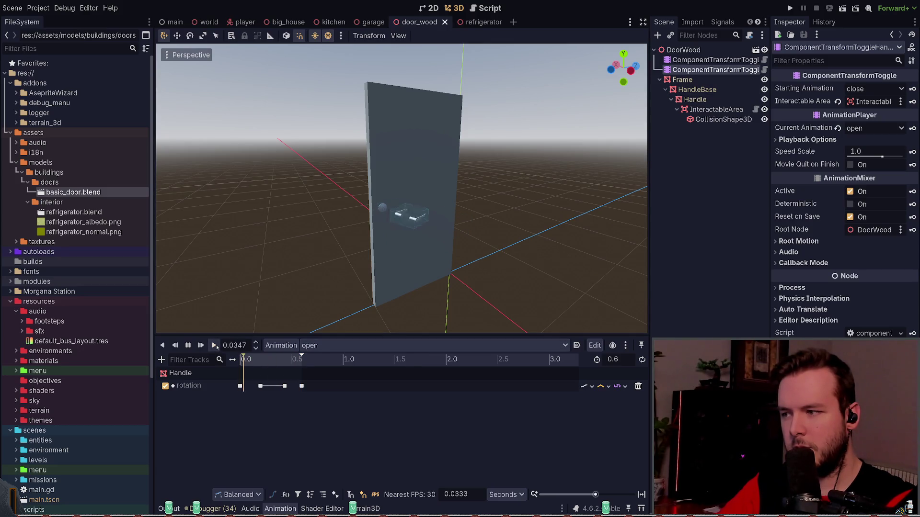
{"action": "scroll", "coordinate": [468, 225], "scroll_direction": "up", "scroll_amount": 3}
{"action": "mouse_move", "coordinate": [467, 225]}
{"action": "middle_mouse_down"}
{"action": "mouse_move", "coordinate": [470, 243]}
{"action": "mouse_move", "coordinate": [469, 214]}
{"action": "mouse_move", "coordinate": [399, 191]}
{"action": "middle_mouse_up"}
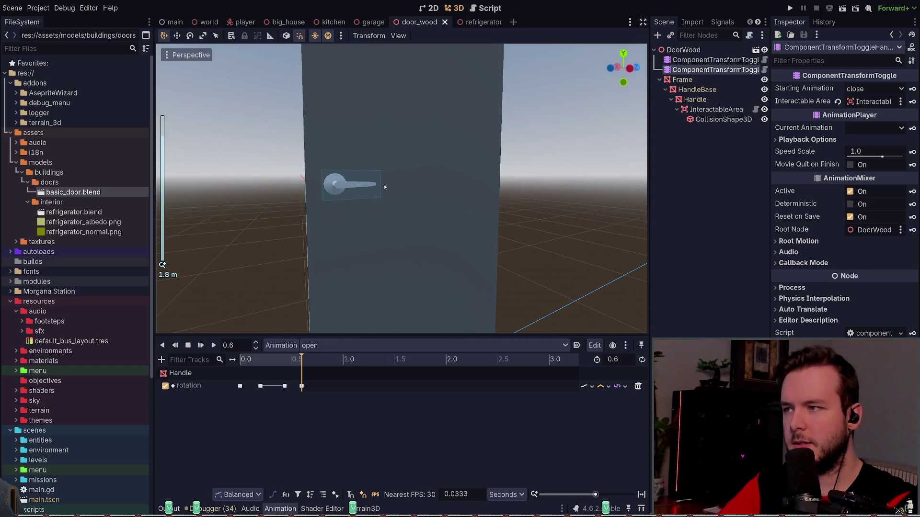
Step: Box-select the Handle rotation track's keyframes, then select HandleBase in the Scene tree
{"action": "mouse_move", "coordinate": [225, 408]}
{"action": "left_mouse_down"}
{"action": "mouse_move", "coordinate": [365, 374]}
{"action": "mouse_move", "coordinate": [279, 418]}
{"action": "mouse_move", "coordinate": [303, 407]}
{"action": "mouse_move", "coordinate": [317, 383]}
{"action": "left_mouse_up"}
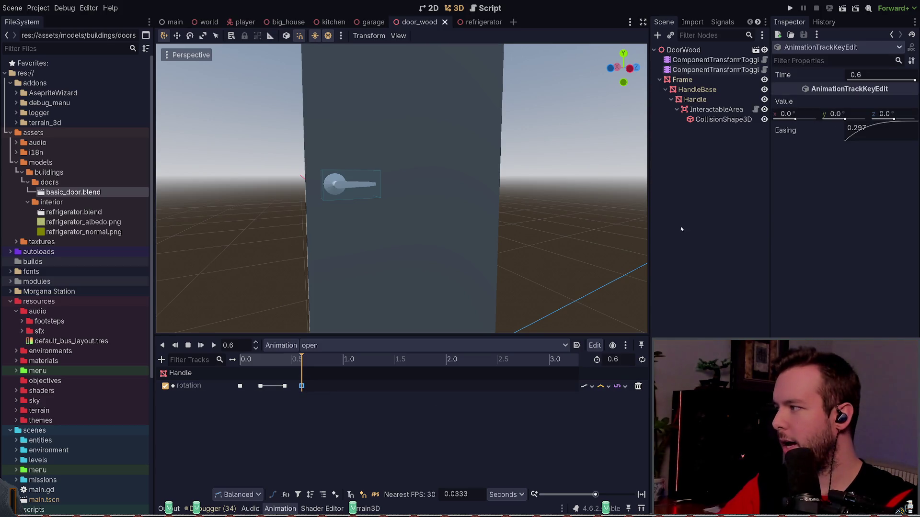
{"action": "left_click", "coordinate": [716, 109]}
{"action": "left_click", "coordinate": [681, 79]}
{"action": "left_click", "coordinate": [699, 111]}
{"action": "left_click", "coordinate": [695, 99]}
{"action": "left_click", "coordinate": [701, 89]}
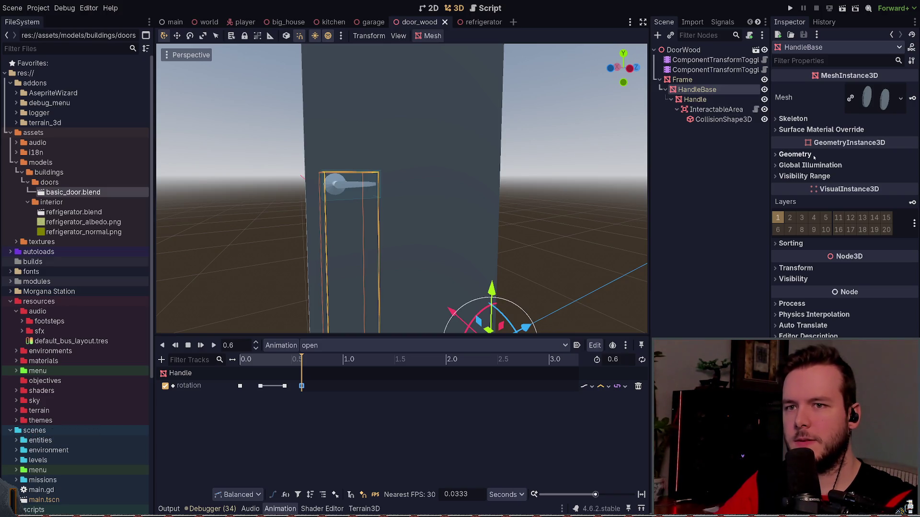
Step: Select the Handle node and trial-rotate it around x and 4.5° around z, undoing the z tilt
{"action": "left_click", "coordinate": [685, 80]}
{"action": "left_click", "coordinate": [699, 90]}
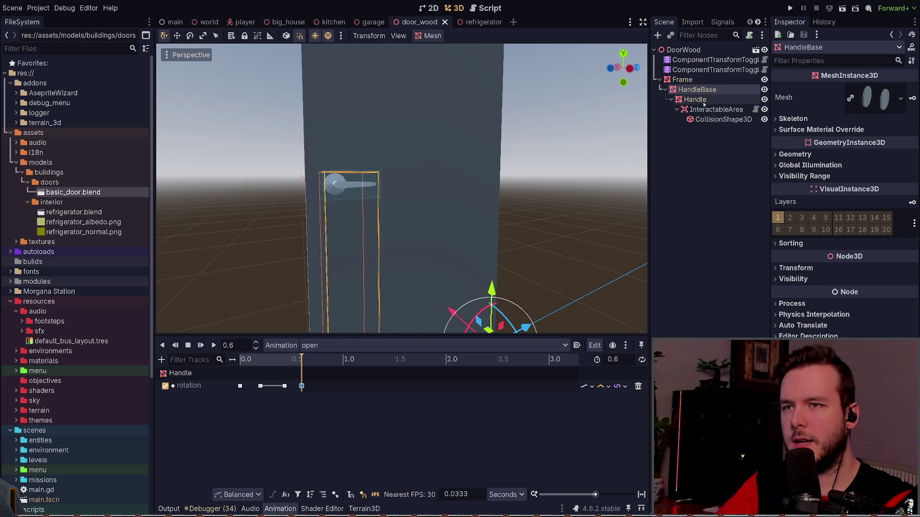
{"action": "left_click", "coordinate": [704, 102]}
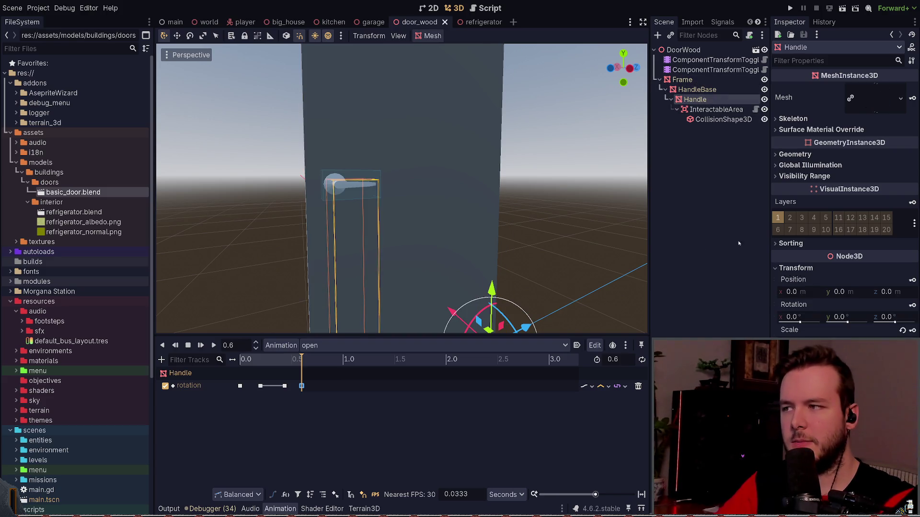
{"action": "mouse_move", "coordinate": [791, 319]}
{"action": "left_mouse_down"}
{"action": "mouse_move", "coordinate": [824, 319]}
{"action": "mouse_move", "coordinate": [782, 308]}
{"action": "left_mouse_up"}
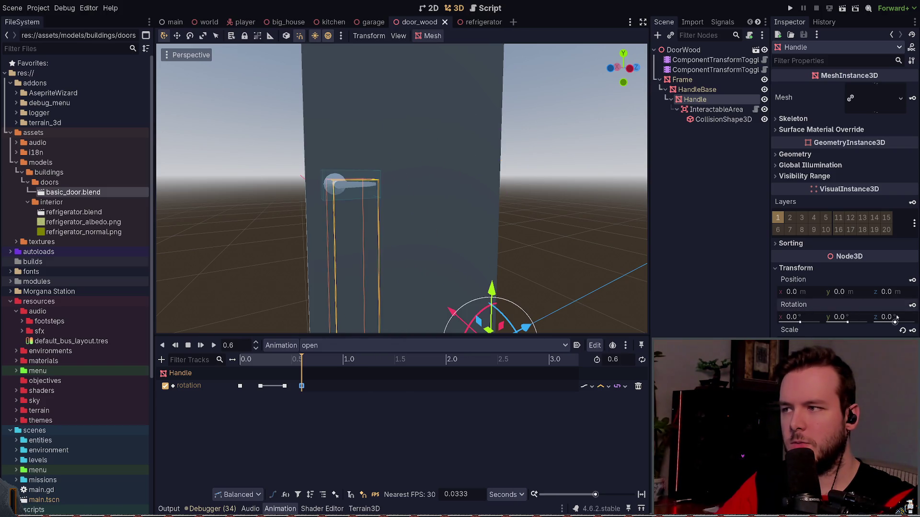
{"action": "left_click_drag", "start_coordinate": [897, 318], "coordinate": [908, 318]}
{"action": "key", "text": "ctrl+z"}
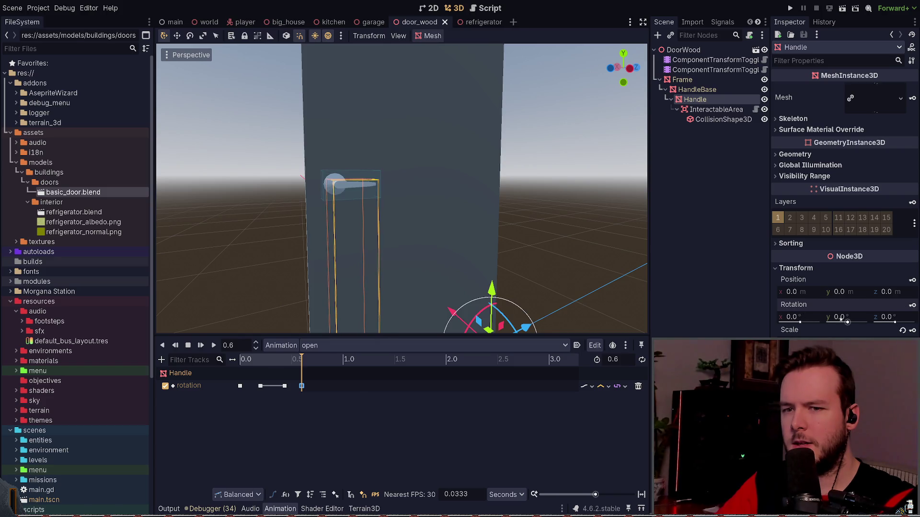
Step: Trial-rotate the Handle around y and z, undoing every change so its rotation stays 0°
{"action": "scroll", "coordinate": [537, 258], "scroll_direction": "down", "scroll_amount": 5}
{"action": "scroll", "coordinate": [514, 248], "scroll_direction": "up", "scroll_amount": 4}
{"action": "left_click_drag", "start_coordinate": [846, 321], "coordinate": [796, 322]}
{"action": "key", "text": "ctrl+z"}
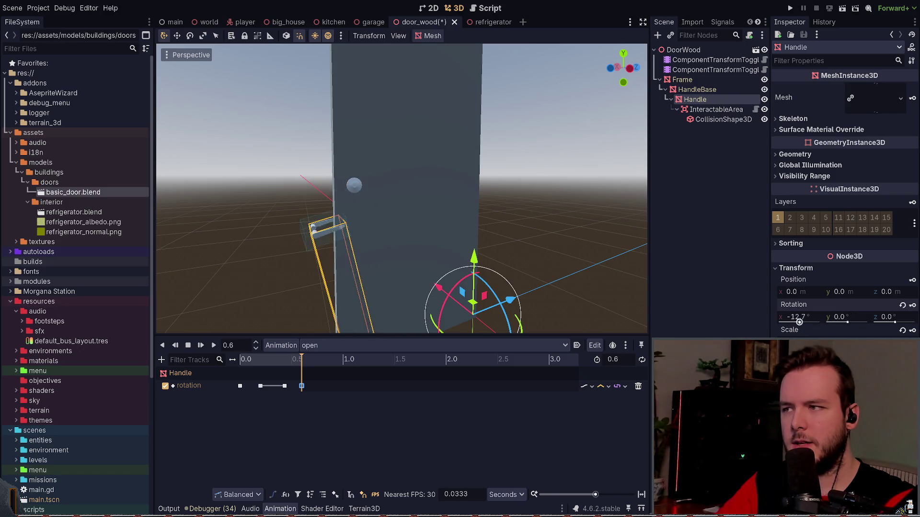
{"action": "key", "text": "ctrl+z"}
{"action": "left_click_drag", "start_coordinate": [894, 322], "coordinate": [901, 322]}
{"action": "key", "text": "ctrl+z"}
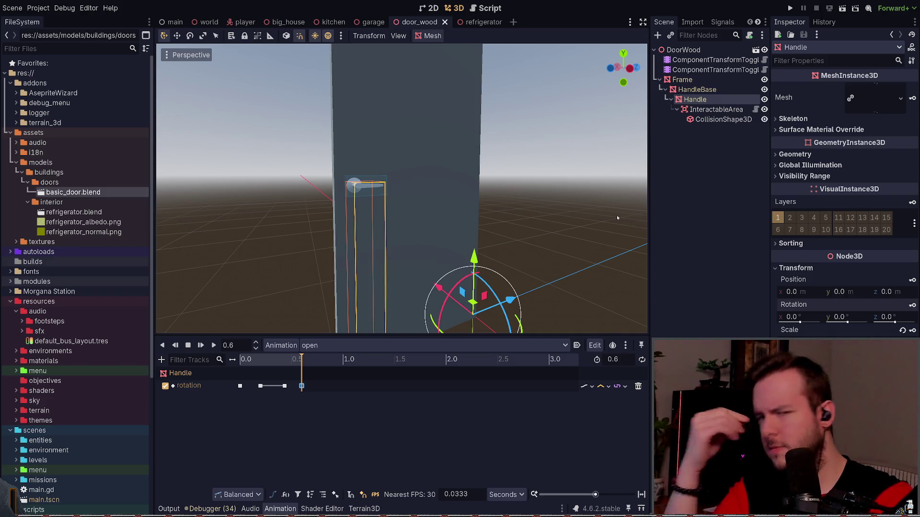
{"action": "key", "text": "alt+Tab"}
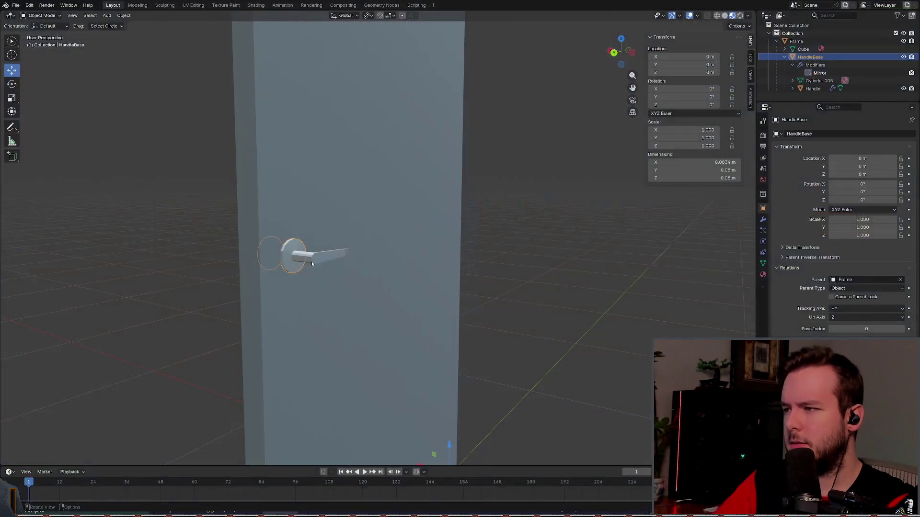
Step: Step between HandleBase and Handle in the hierarchy, undoing the Handle origin change
{"action": "middle_click_drag", "start_coordinate": [370, 289], "coordinate": [390, 283]}
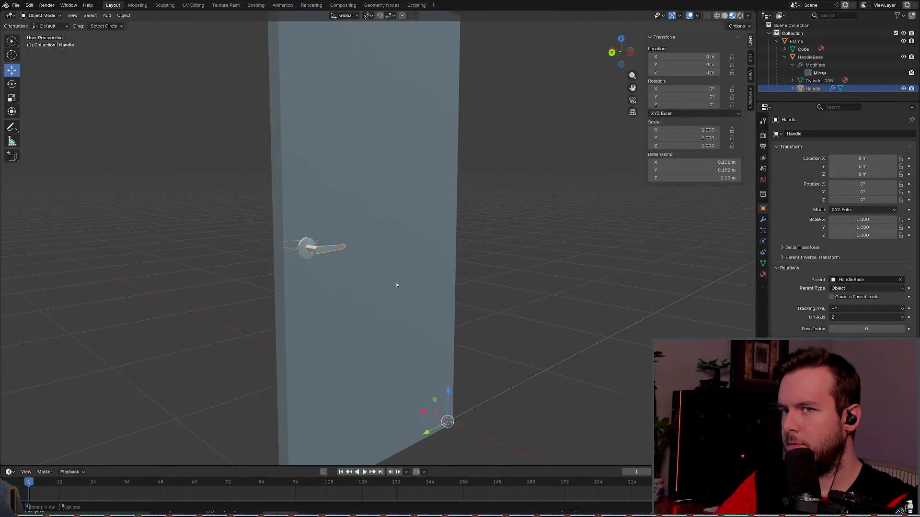
{"action": "key", "text": "bracketleft"}
{"action": "key", "text": "bracketright"}
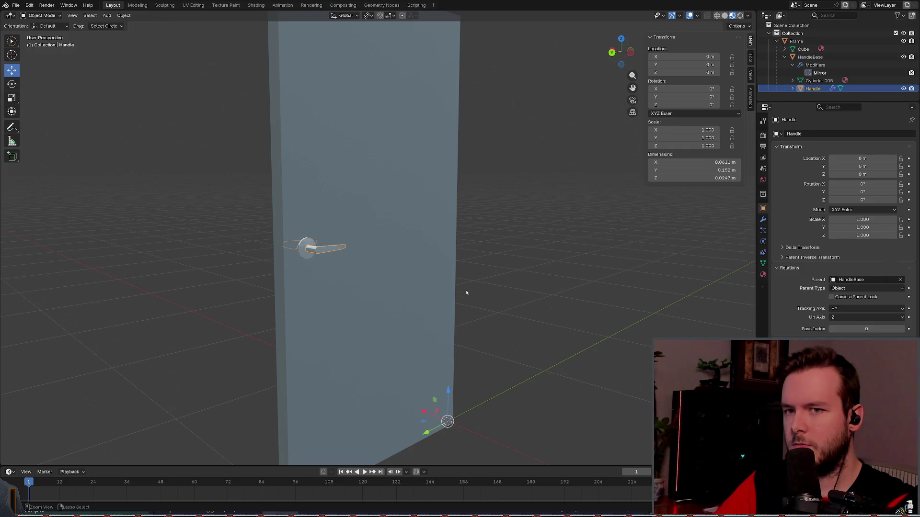
{"action": "key", "text": "bracketleft"}
{"action": "key", "text": "bracketright"}
{"action": "key", "text": "bracketleft"}
{"action": "key", "text": "bracketleft"}
{"action": "key", "text": "bracketright"}
{"action": "key", "text": "bracketright"}
{"action": "key", "text": "ctrl+z"}
Step: Return HandleBase's origin to the world origin and reset its location and rotation
{"action": "key", "text": "bracketleft"}
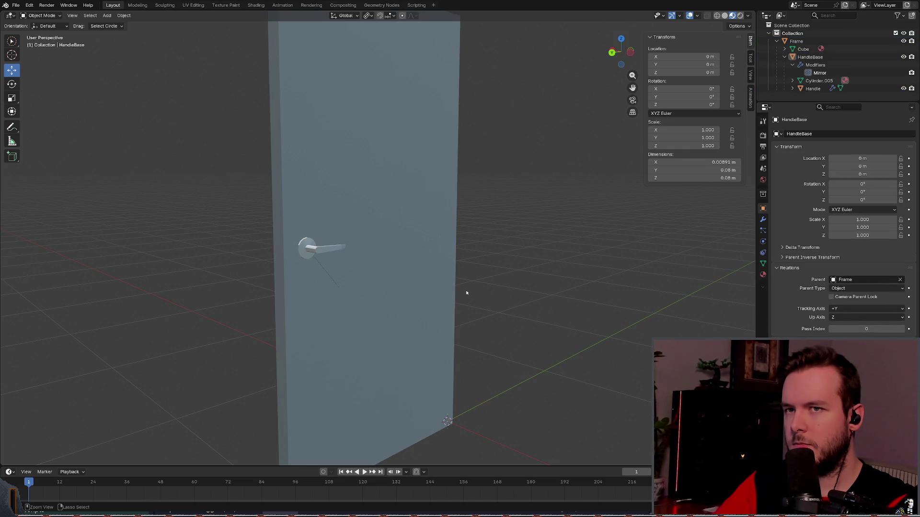
{"action": "key", "text": "bracketleft"}
{"action": "key", "text": "bracketright"}
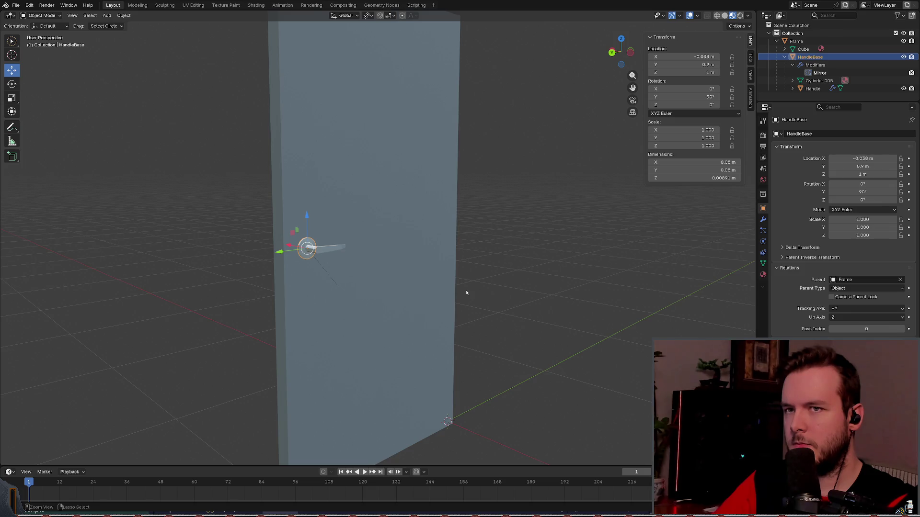
{"action": "key", "text": "ctrl+z"}
{"action": "key", "text": "ctrl+z"}
{"action": "key", "text": "ctrl+shift+z"}
{"action": "key", "text": "ctrl+z"}
{"action": "mouse_move", "coordinate": [456, 286]}
{"action": "middle_mouse_down"}
{"action": "mouse_move", "coordinate": [478, 284]}
{"action": "mouse_move", "coordinate": [479, 275]}
{"action": "mouse_move", "coordinate": [456, 269]}
{"action": "middle_mouse_up"}
{"action": "key", "text": "ctrl+shift+z"}
Step: Select the child Handle object and save basic_door.blend
{"action": "key", "text": "bracketright"}
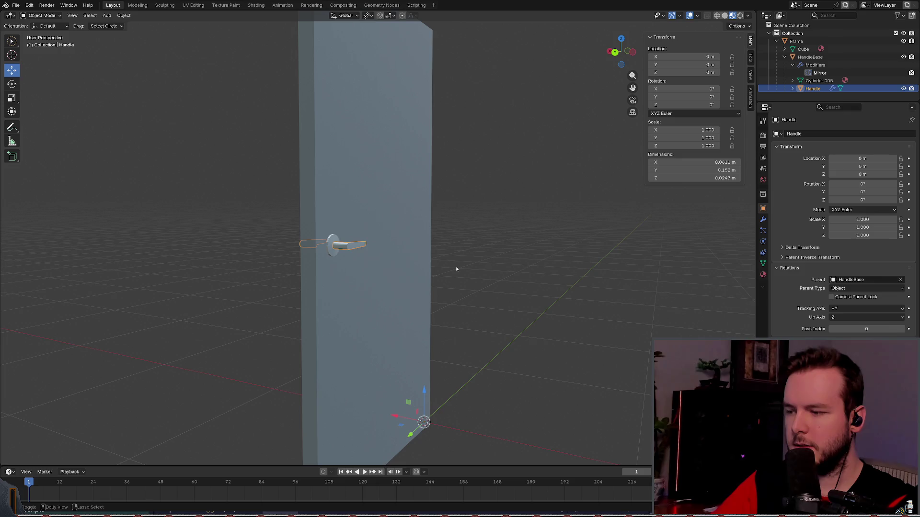
{"action": "key", "text": "ctrl+s"}
{"action": "key", "text": "ctrl+a"}
{"action": "key", "text": "Escape"}
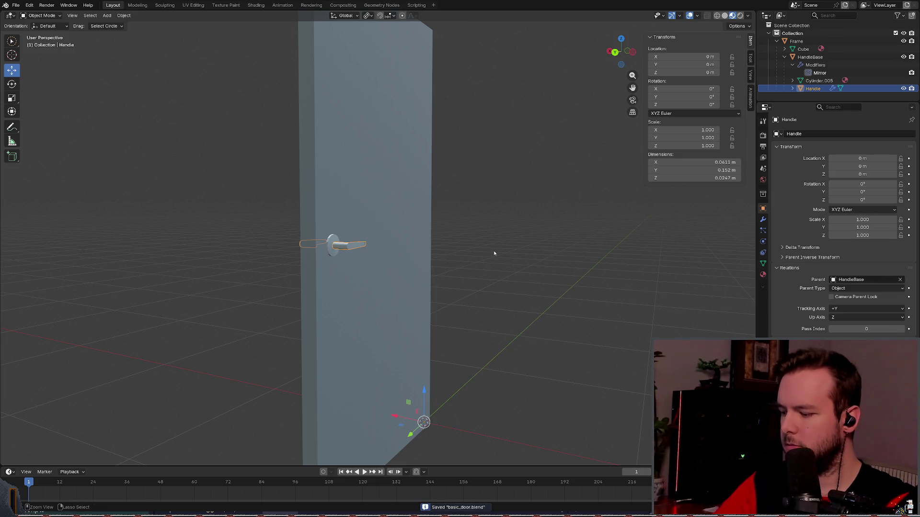
{"action": "middle_click_drag", "start_coordinate": [462, 256], "coordinate": [455, 247]}
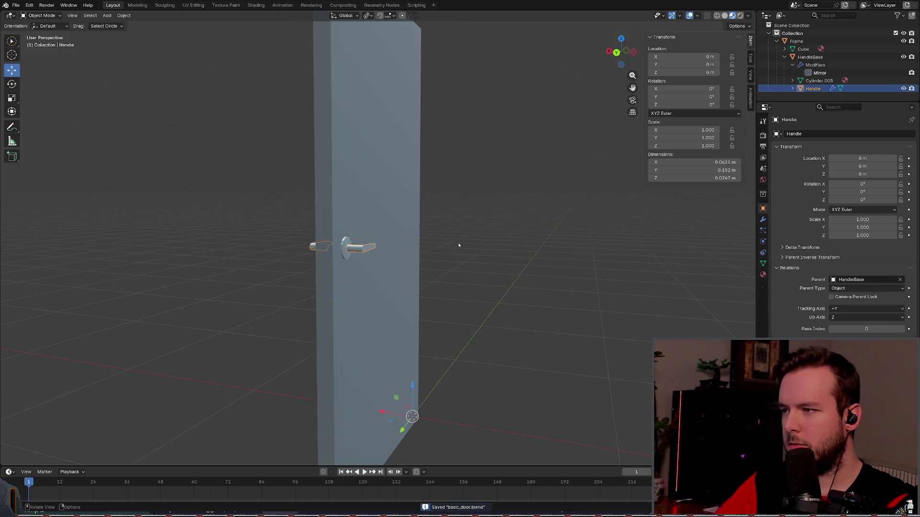
{"action": "scroll", "coordinate": [455, 245], "scroll_direction": "up", "scroll_amount": 3}
Step: Set the Handle's origin to its geometry and clear its location to zero
{"action": "right_click", "coordinate": [321, 257]}
{"action": "mouse_move", "coordinate": [321, 259]}
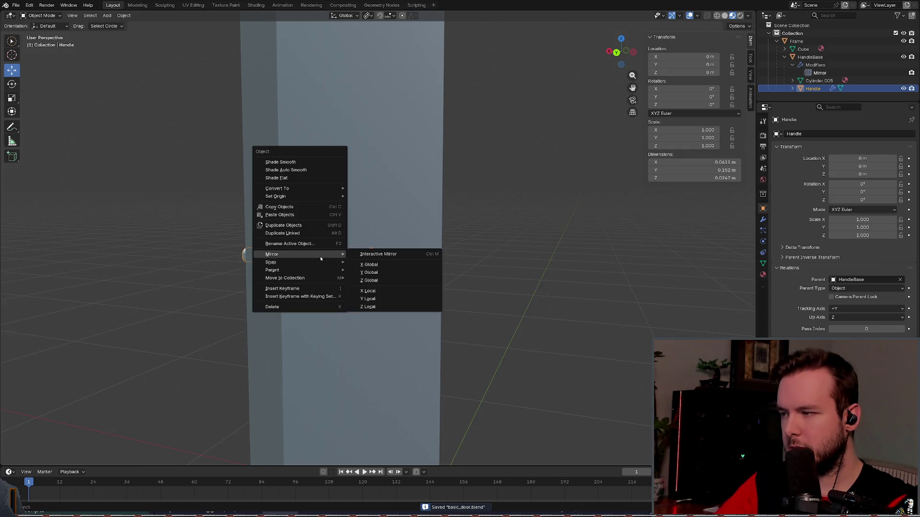
{"action": "mouse_move", "coordinate": [318, 196]}
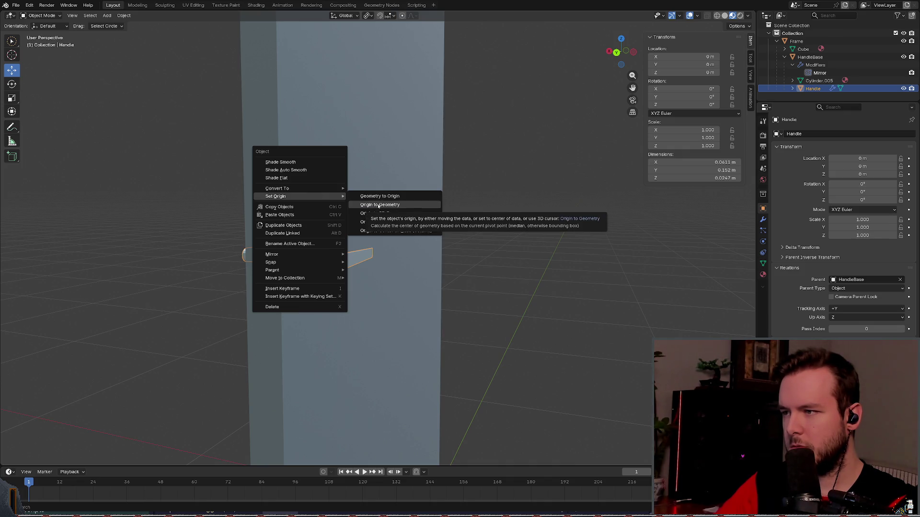
{"action": "left_click", "coordinate": [379, 205]}
{"action": "mouse_move", "coordinate": [478, 265]}
{"action": "middle_mouse_down"}
{"action": "mouse_move", "coordinate": [497, 294]}
{"action": "mouse_move", "coordinate": [495, 273]}
{"action": "mouse_move", "coordinate": [378, 324]}
{"action": "mouse_move", "coordinate": [398, 310]}
{"action": "mouse_move", "coordinate": [307, 276]}
{"action": "mouse_move", "coordinate": [356, 282]}
{"action": "middle_mouse_up"}
{"action": "key", "text": "alt+g"}
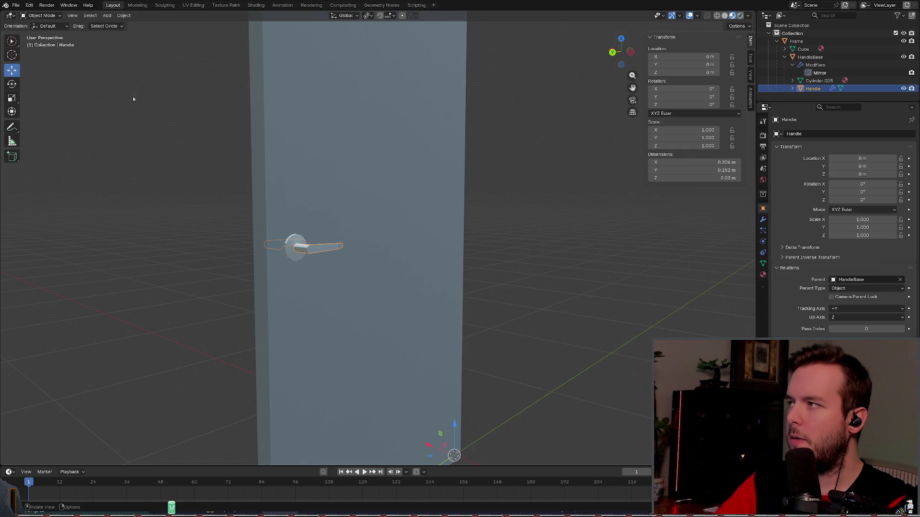
Step: Set the Handle's origin to its volume centre and clear its location to zero again
{"action": "middle_click_drag", "start_coordinate": [215, 162], "coordinate": [254, 168]}
{"action": "middle_click_drag", "start_coordinate": [297, 209], "coordinate": [377, 244]}
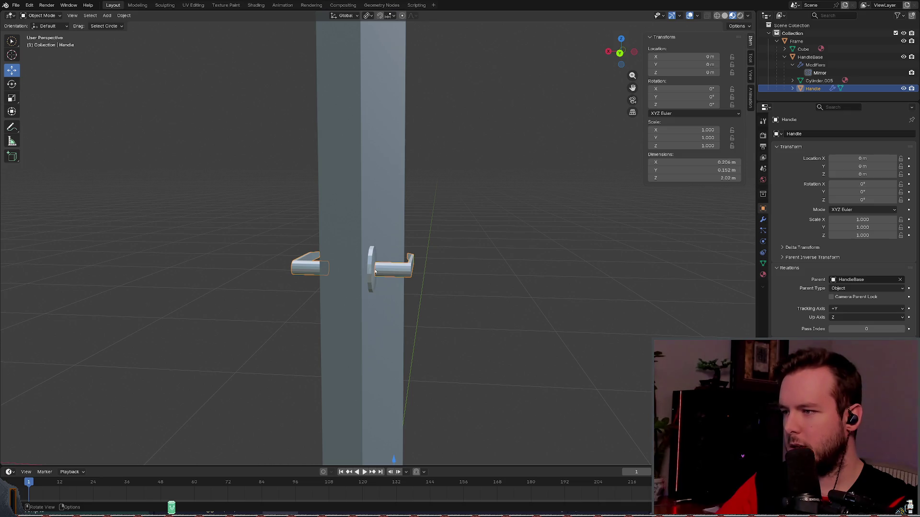
{"action": "right_click", "coordinate": [374, 271]}
{"action": "mouse_move", "coordinate": [376, 271]}
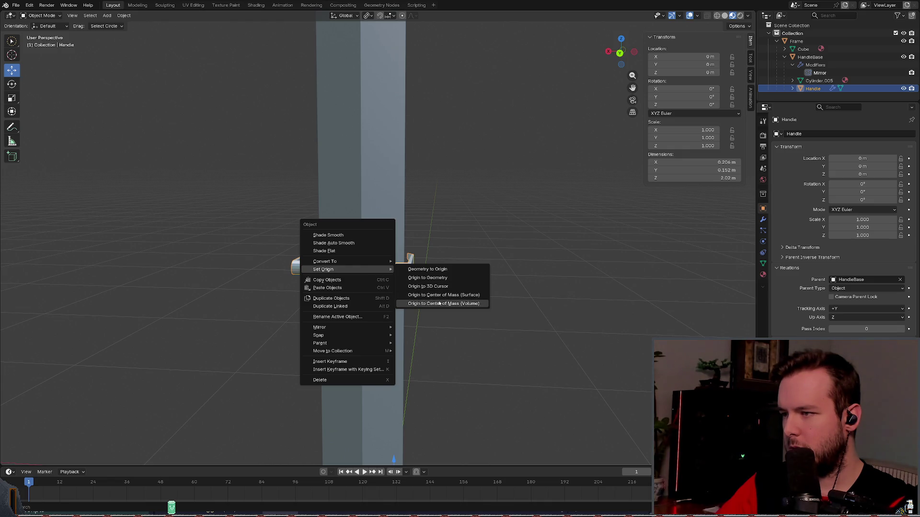
{"action": "left_click", "coordinate": [451, 304]}
{"action": "mouse_move", "coordinate": [448, 277]}
{"action": "middle_mouse_down"}
{"action": "mouse_move", "coordinate": [426, 276]}
{"action": "mouse_move", "coordinate": [451, 268]}
{"action": "middle_mouse_up"}
{"action": "key", "text": "alt+g"}
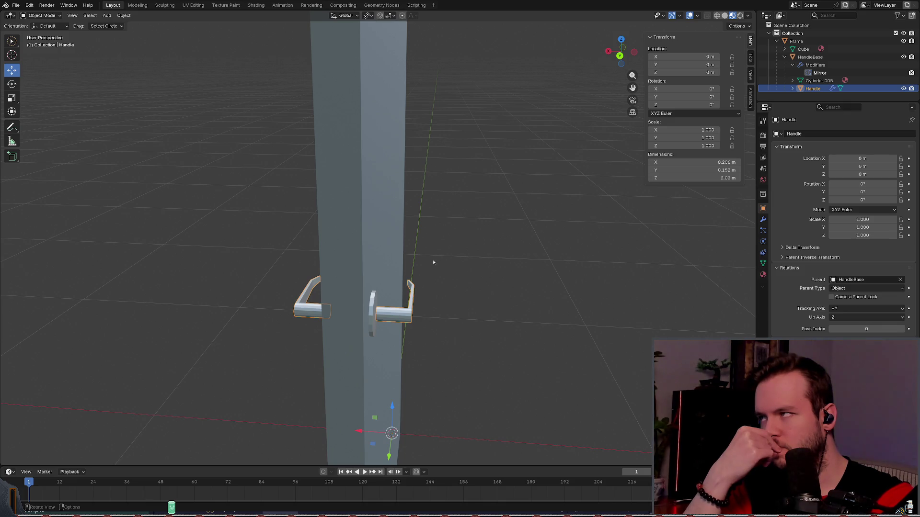
Step: Snap the 3D cursor to the Handle's origin, apply its location, and save basic_door.blend
{"action": "right_click", "coordinate": [352, 312]}
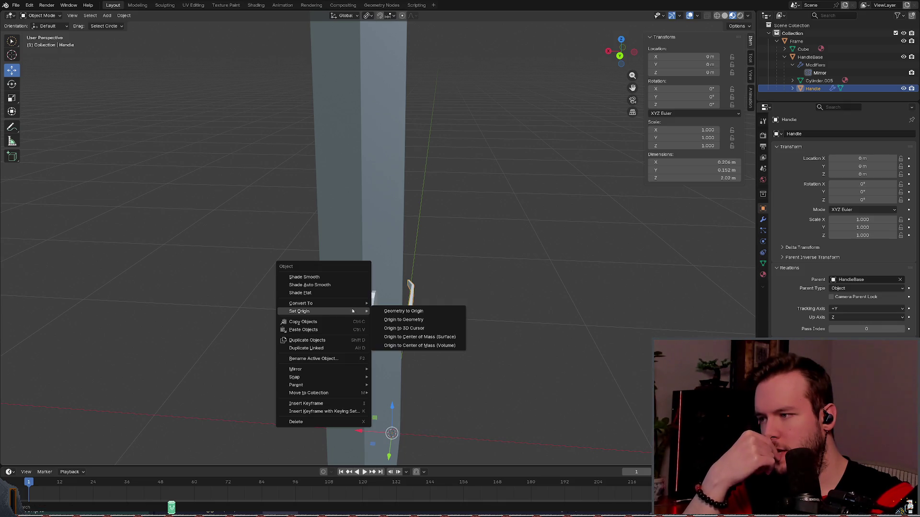
{"action": "mouse_move", "coordinate": [347, 305]}
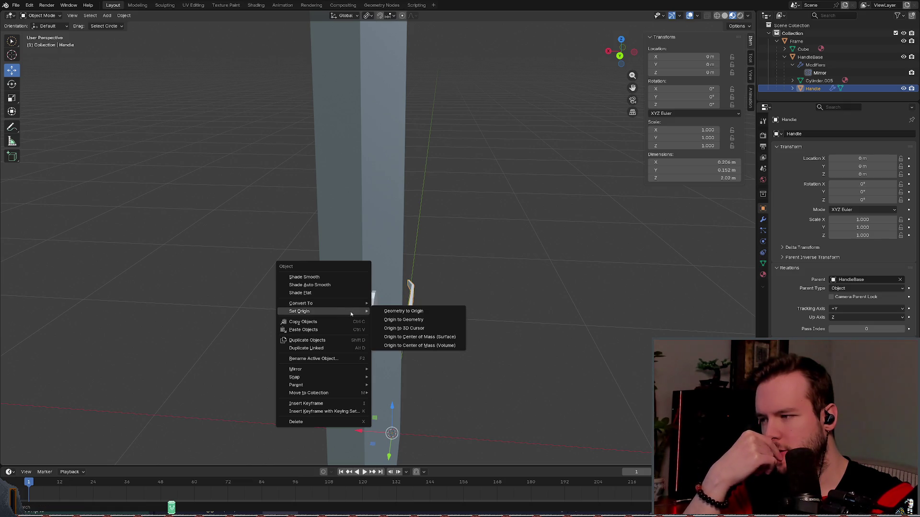
{"action": "mouse_move", "coordinate": [327, 380]}
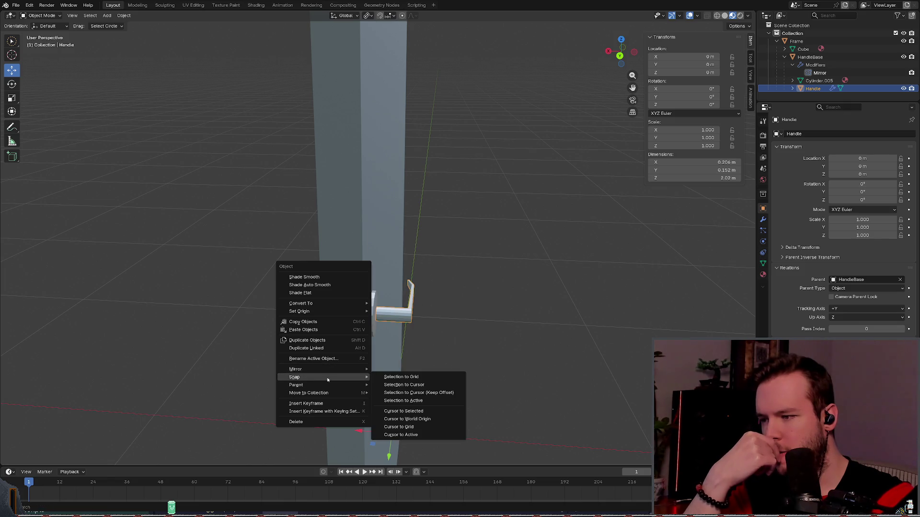
{"action": "left_click", "coordinate": [400, 435]}
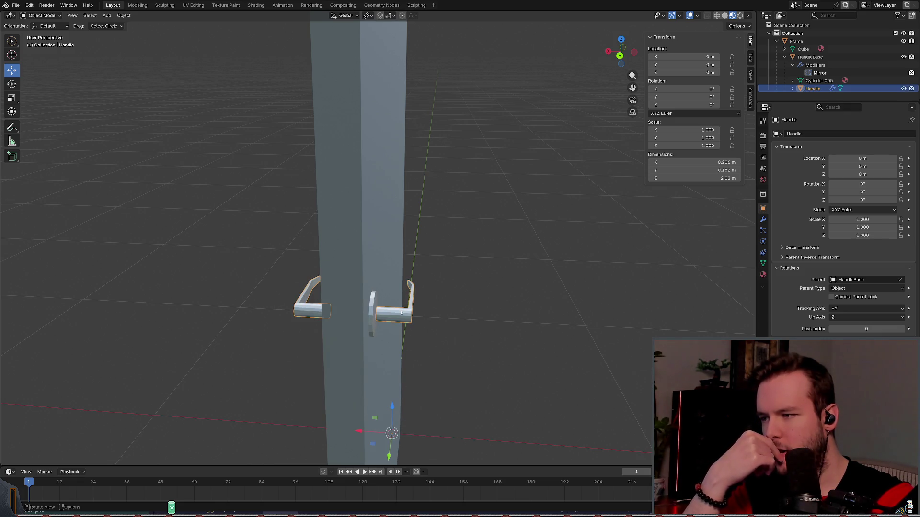
{"action": "mouse_move", "coordinate": [472, 304]}
{"action": "middle_mouse_down"}
{"action": "mouse_move", "coordinate": [452, 281]}
{"action": "mouse_move", "coordinate": [462, 309]}
{"action": "middle_mouse_up"}
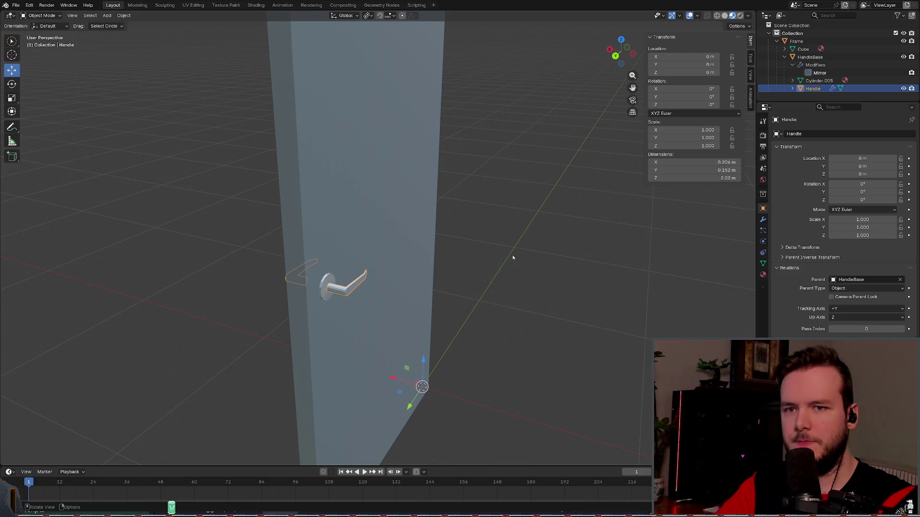
{"action": "key", "text": "ctrl+a"}
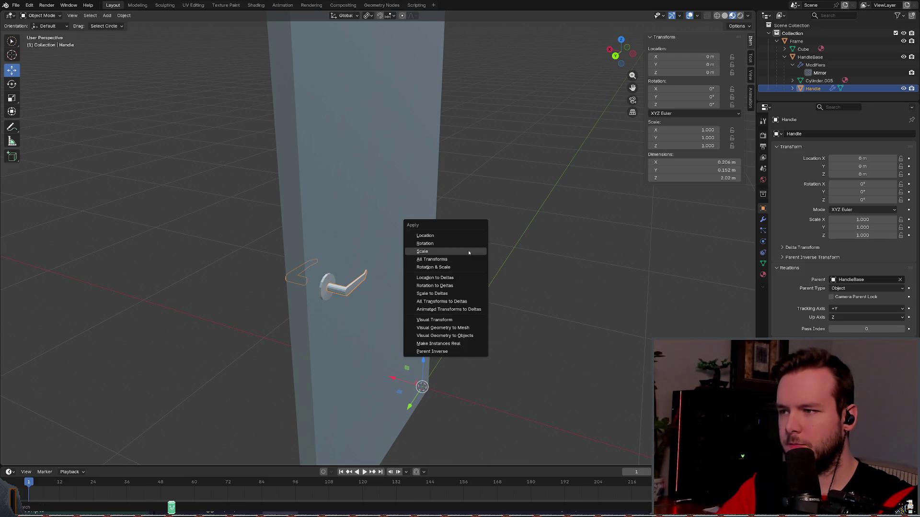
{"action": "left_click", "coordinate": [466, 236]}
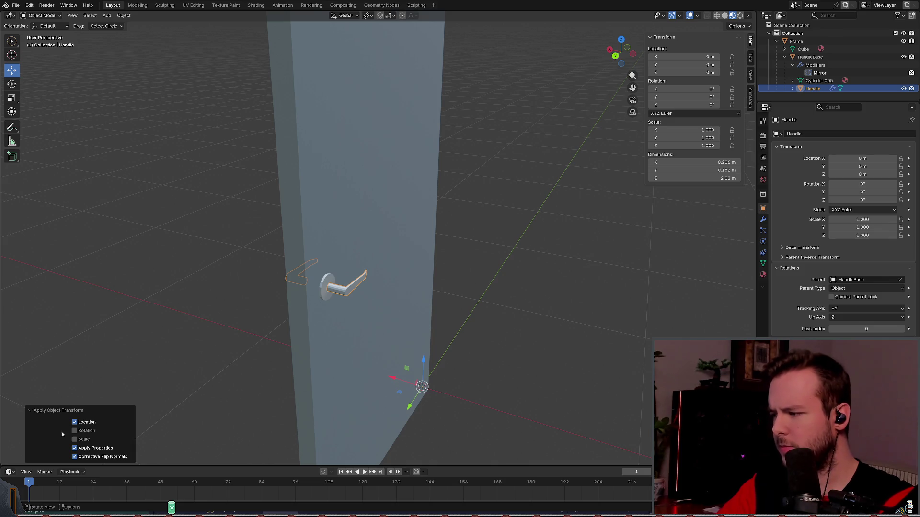
{"action": "key", "text": "ctrl+s"}
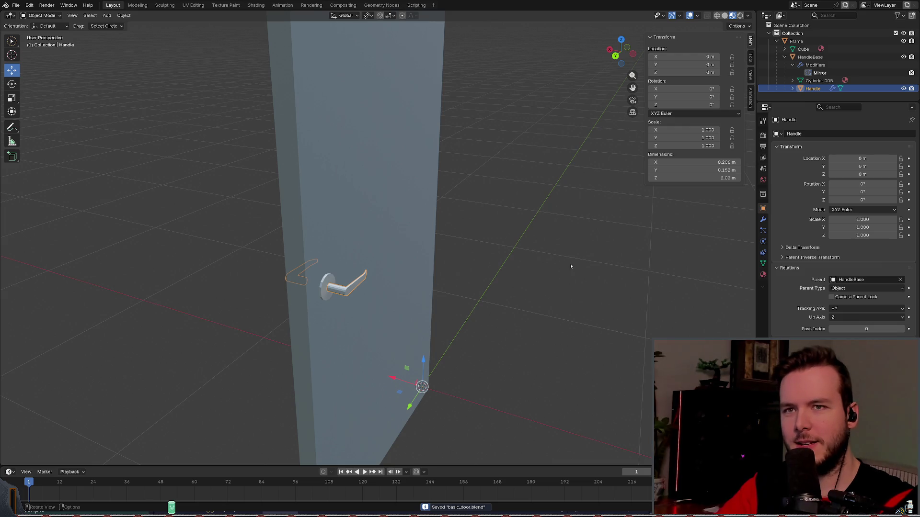
Step: Select and deselect the Frame door slab, reselect the handle, and browse its Object menu
{"action": "left_click", "coordinate": [449, 337]}
{"action": "left_click", "coordinate": [434, 331]}
{"action": "left_click", "coordinate": [459, 367]}
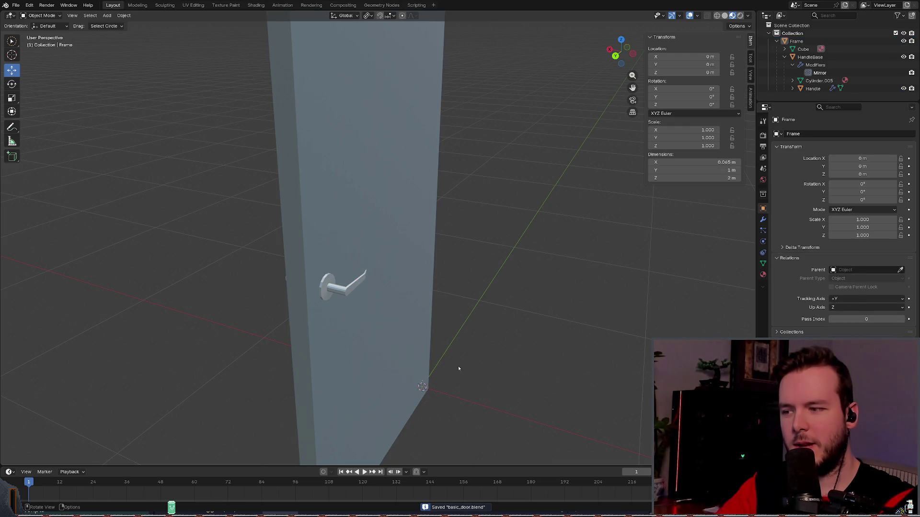
{"action": "left_click", "coordinate": [430, 385]}
{"action": "left_click", "coordinate": [430, 385]}
{"action": "left_click", "coordinate": [346, 288]}
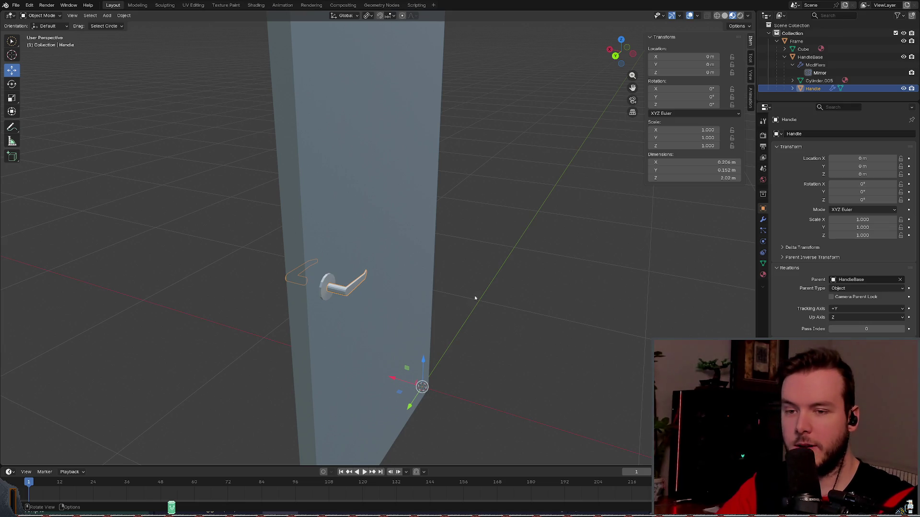
{"action": "right_click", "coordinate": [335, 288]}
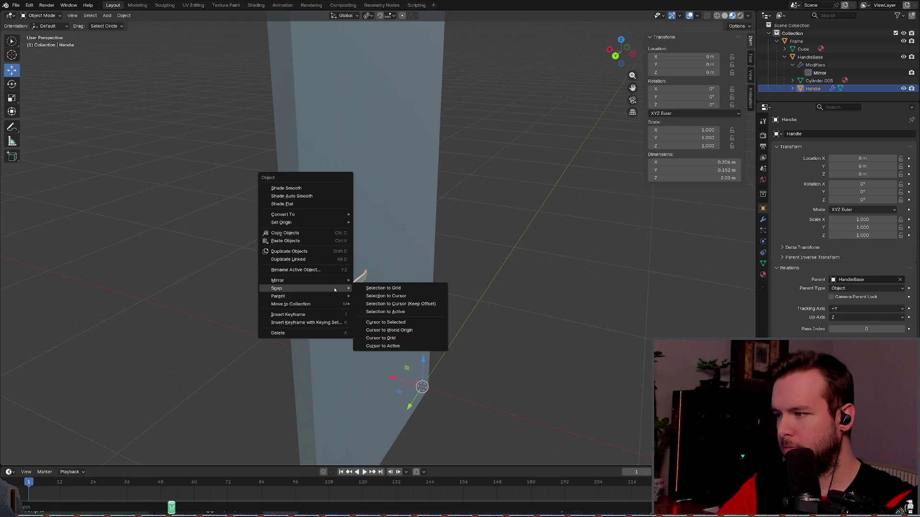
{"action": "mouse_move", "coordinate": [332, 297]}
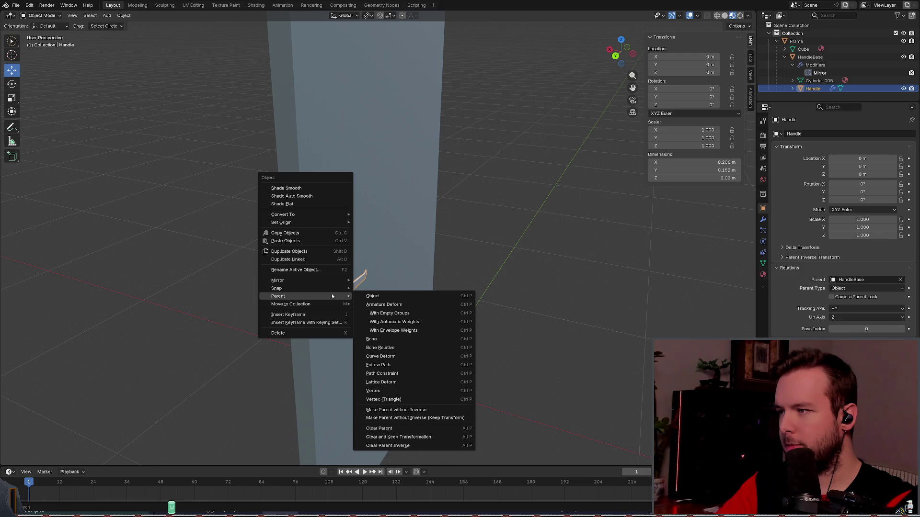
{"action": "mouse_move", "coordinate": [319, 222]}
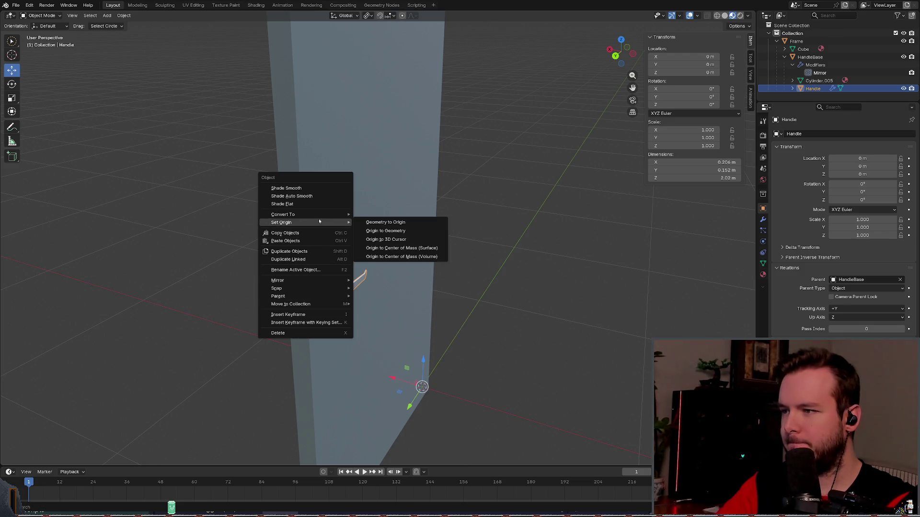
{"action": "mouse_move", "coordinate": [496, 247]}
{"action": "middle_mouse_down"}
{"action": "mouse_move", "coordinate": [495, 265]}
{"action": "mouse_move", "coordinate": [629, 166]}
{"action": "middle_mouse_up"}
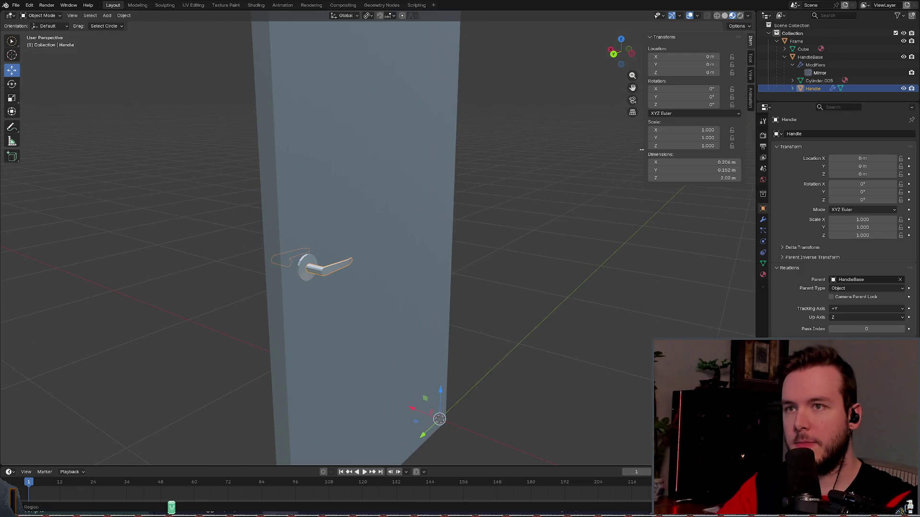
Step: Move the Handle onto the door at lever height, with Y 0.90437 m and Z 1 m
{"action": "left_click", "coordinate": [746, 26]}
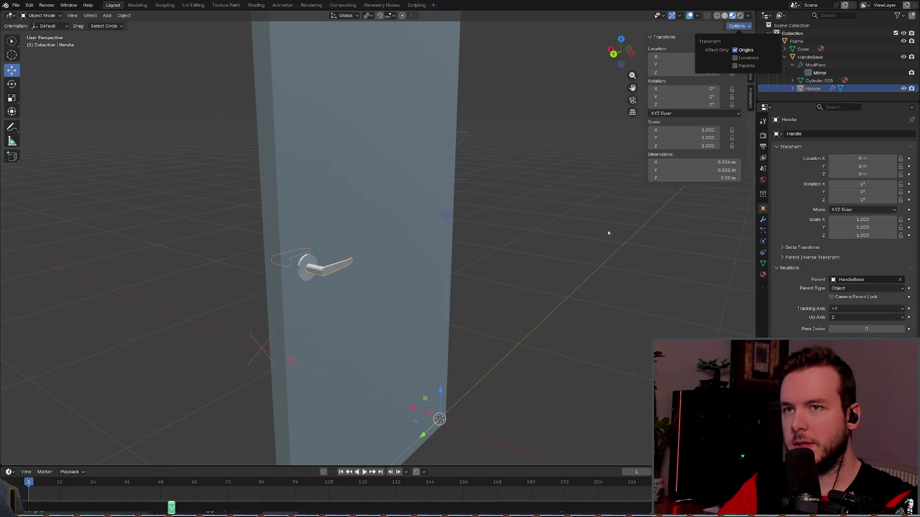
{"action": "mouse_move", "coordinate": [431, 413]}
{"action": "left_mouse_down"}
{"action": "mouse_move", "coordinate": [390, 403]}
{"action": "mouse_move", "coordinate": [242, 288]}
{"action": "mouse_move", "coordinate": [247, 269]}
{"action": "mouse_move", "coordinate": [293, 259]}
{"action": "mouse_move", "coordinate": [287, 264]}
{"action": "mouse_move", "coordinate": [294, 252]}
{"action": "left_mouse_up"}
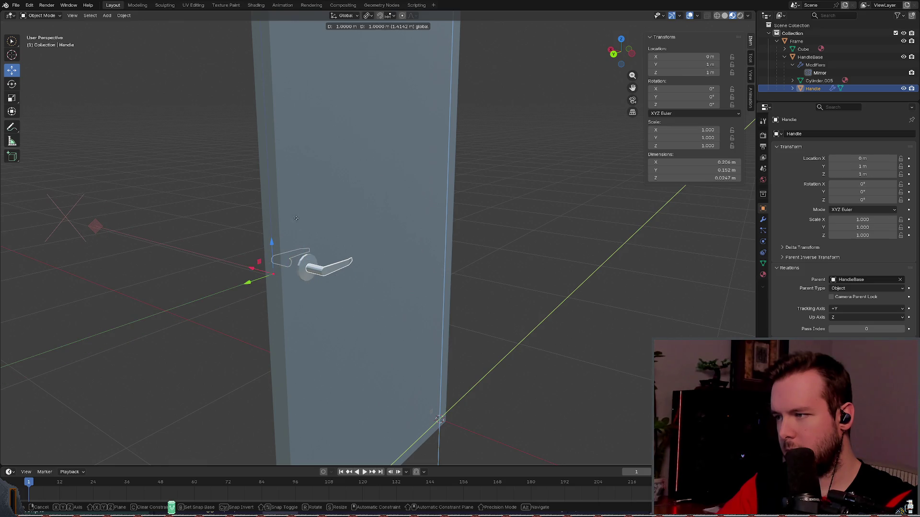
{"action": "mouse_move", "coordinate": [294, 197]}
{"action": "left_mouse_down"}
{"action": "mouse_move", "coordinate": [290, 280]}
{"action": "mouse_move", "coordinate": [286, 250]}
{"action": "left_mouse_up"}
{"action": "mouse_move", "coordinate": [287, 250]}
{"action": "middle_mouse_down"}
{"action": "mouse_move", "coordinate": [440, 257]}
{"action": "mouse_move", "coordinate": [464, 243]}
{"action": "mouse_move", "coordinate": [383, 268]}
{"action": "middle_mouse_up"}
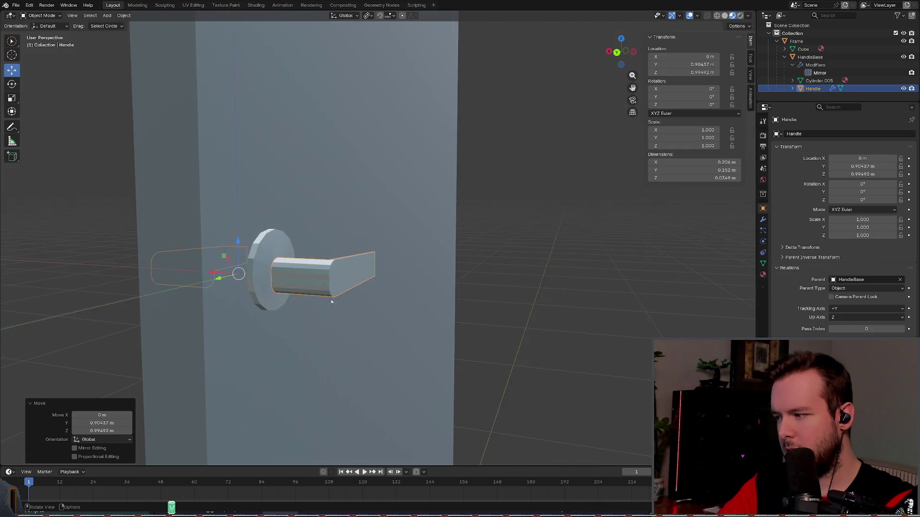
{"action": "left_click", "coordinate": [102, 423]}
{"action": "key", "text": "Tab"}
{"action": "type", "text": "1"}
{"action": "key", "text": "Return"}
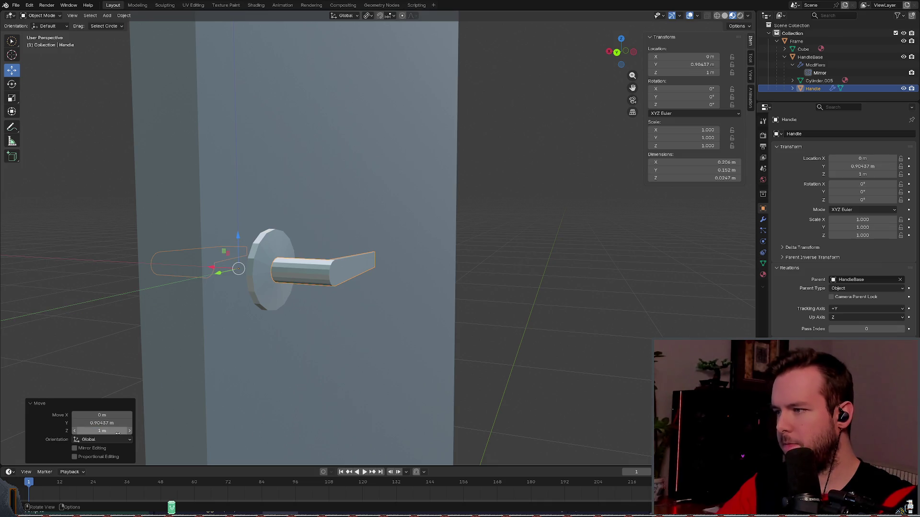
Step: Inspect the placed handle from around the door and save basic_door.blend
{"action": "mouse_move", "coordinate": [332, 315]}
{"action": "middle_mouse_down"}
{"action": "mouse_move", "coordinate": [353, 300]}
{"action": "mouse_move", "coordinate": [297, 297]}
{"action": "mouse_move", "coordinate": [312, 312]}
{"action": "mouse_move", "coordinate": [335, 313]}
{"action": "middle_mouse_up"}
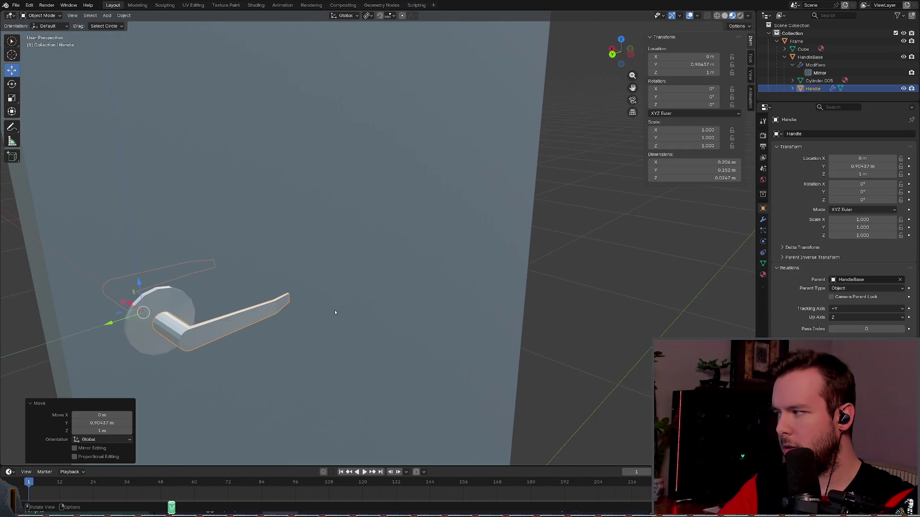
{"action": "scroll", "coordinate": [335, 312], "scroll_direction": "down", "scroll_amount": 6}
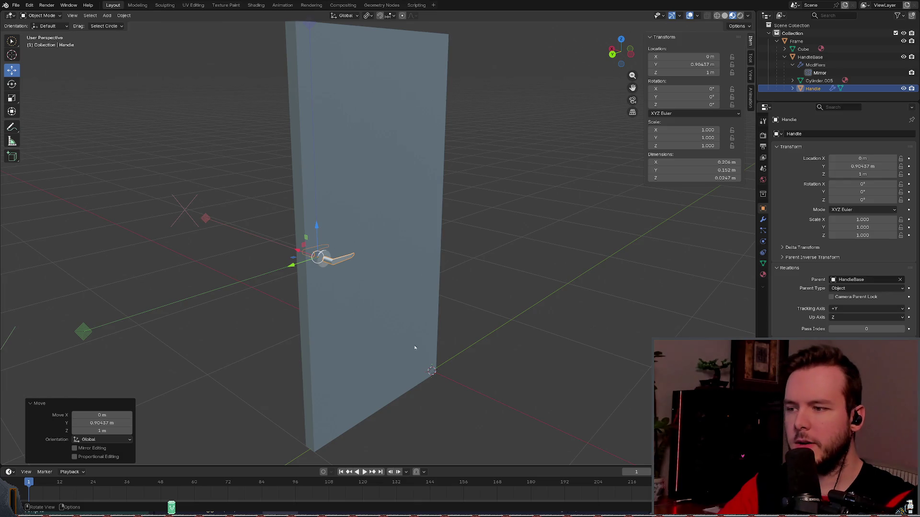
{"action": "mouse_move", "coordinate": [325, 280]}
{"action": "middle_mouse_down"}
{"action": "mouse_move", "coordinate": [278, 281]}
{"action": "mouse_move", "coordinate": [347, 285]}
{"action": "middle_mouse_up"}
{"action": "middle_click_drag", "start_coordinate": [348, 345], "coordinate": [406, 318]}
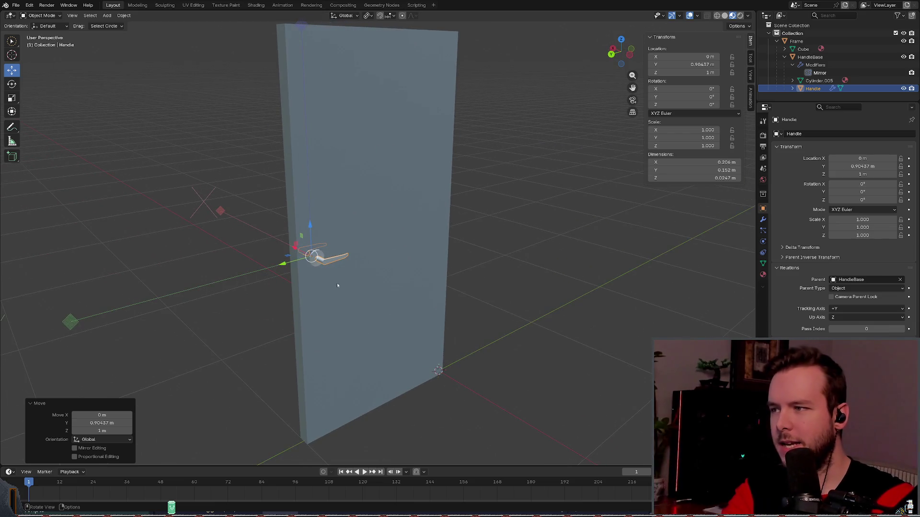
{"action": "middle_click_drag", "start_coordinate": [319, 267], "coordinate": [360, 274]}
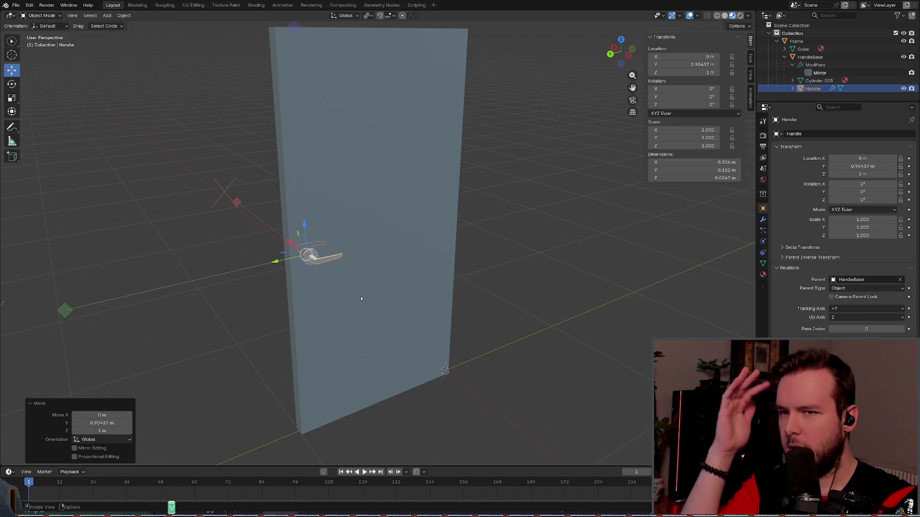
{"action": "mouse_move", "coordinate": [350, 289]}
{"action": "middle_mouse_down"}
{"action": "mouse_move", "coordinate": [366, 271]}
{"action": "mouse_move", "coordinate": [456, 269]}
{"action": "mouse_move", "coordinate": [390, 278]}
{"action": "mouse_move", "coordinate": [380, 303]}
{"action": "mouse_move", "coordinate": [390, 263]}
{"action": "mouse_move", "coordinate": [476, 279]}
{"action": "middle_mouse_up"}
{"action": "scroll", "coordinate": [364, 275], "scroll_direction": "up", "scroll_amount": 5}
{"action": "scroll", "coordinate": [456, 269], "scroll_direction": "down", "scroll_amount": 3}
{"action": "key", "text": "ctrl+s"}
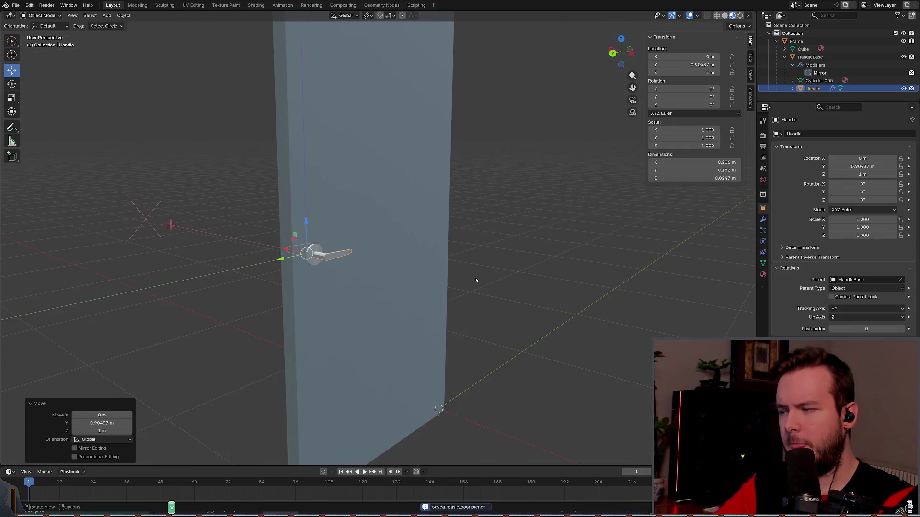
Step: Open and dismiss the Apply transform menu without applying, then switch to the Godot editor
{"action": "key", "text": "ctrl+a"}
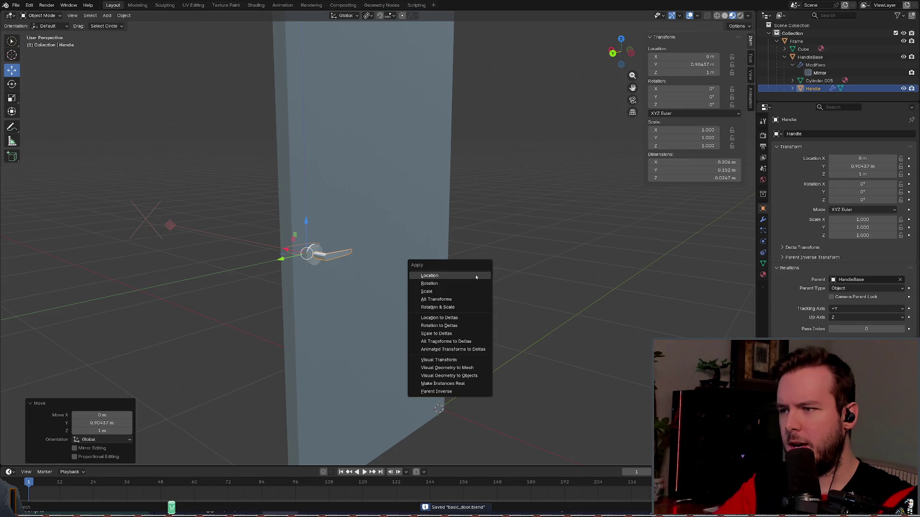
{"action": "left_click", "coordinate": [468, 275]}
{"action": "middle_click_drag", "start_coordinate": [484, 287], "coordinate": [464, 274]}
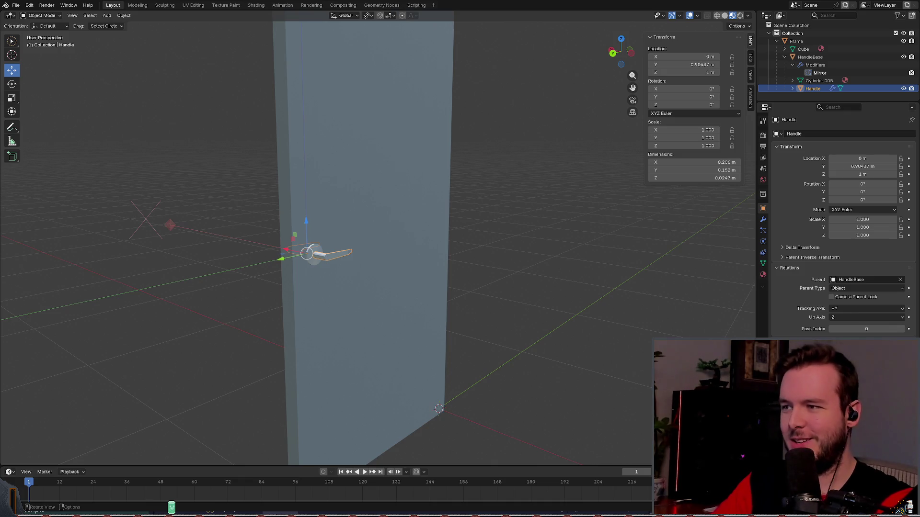
{"action": "key", "text": "alt+Tab"}
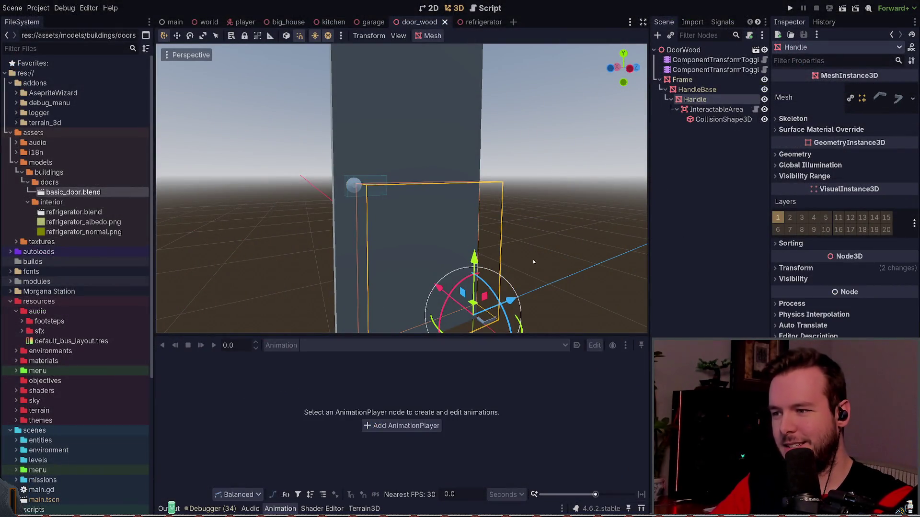
Step: Inspect the Handle, HandleBase and InteractableArea node transforms and the transform toggle components
{"action": "left_click", "coordinate": [809, 268]}
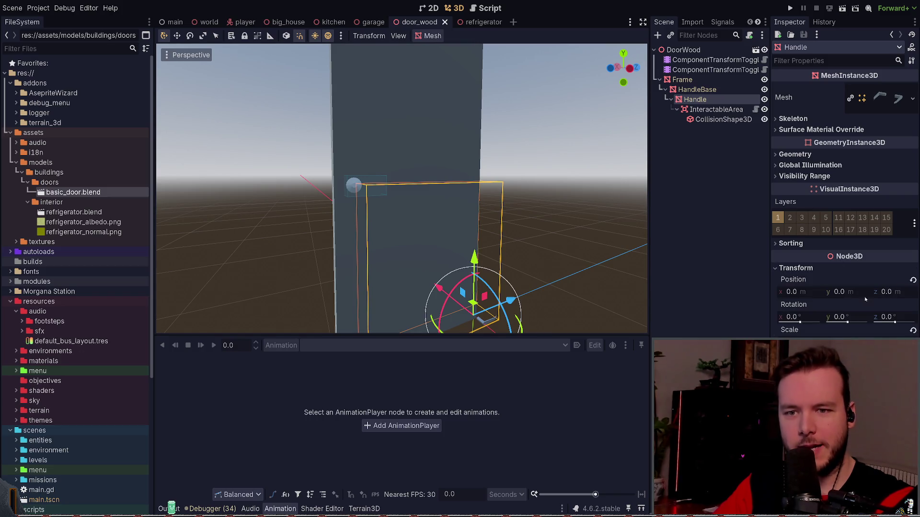
{"action": "left_click", "coordinate": [805, 268]}
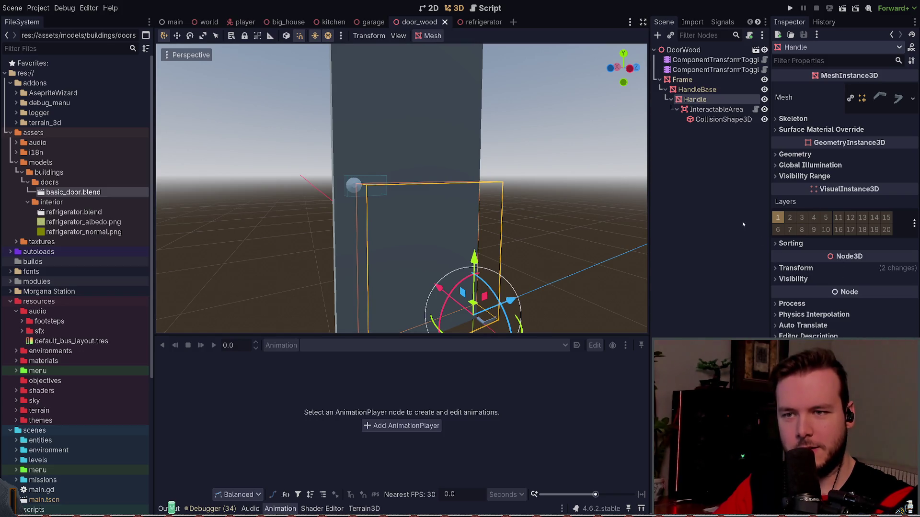
{"action": "left_click", "coordinate": [697, 90]}
{"action": "left_click", "coordinate": [808, 268]}
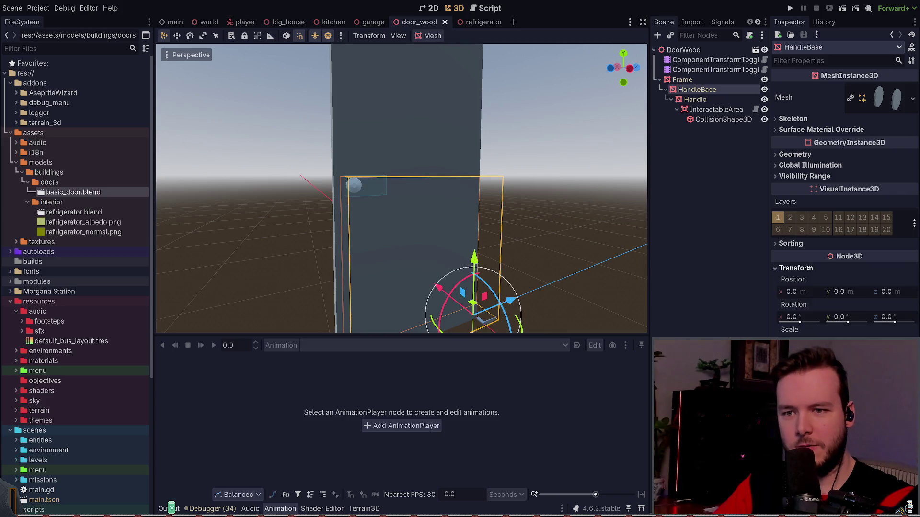
{"action": "left_click", "coordinate": [695, 99]}
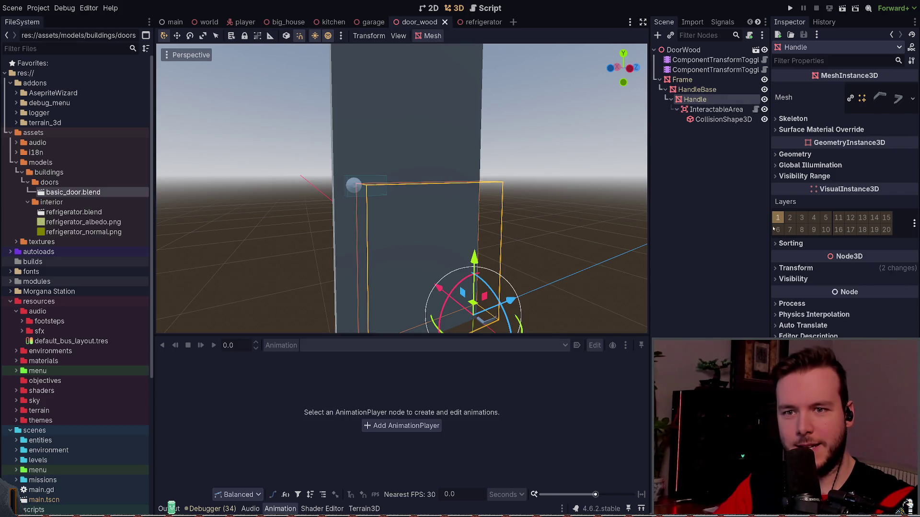
{"action": "left_click", "coordinate": [816, 268]}
{"action": "left_click", "coordinate": [715, 109]}
{"action": "left_click", "coordinate": [697, 89]}
{"action": "left_click", "coordinate": [694, 70]}
{"action": "left_click", "coordinate": [694, 59]}
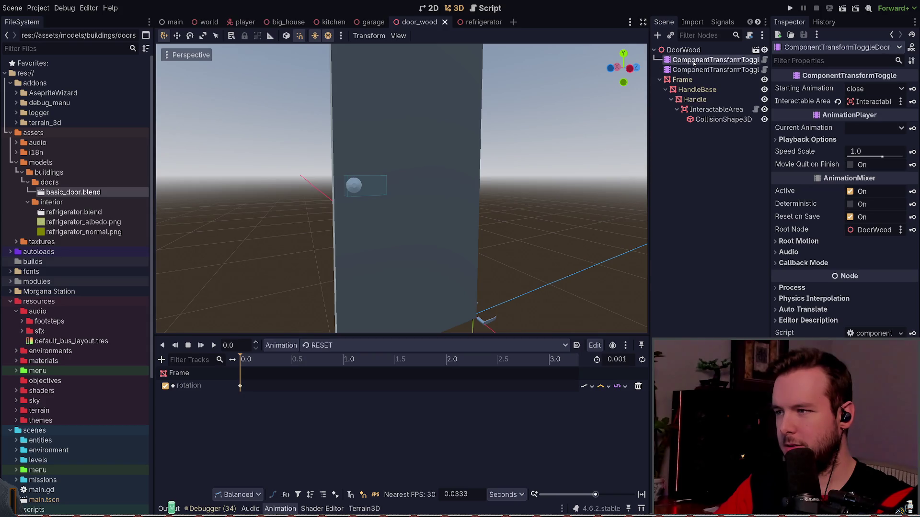
Step: Inspect the open animation's Handle rotation keys
{"action": "left_click", "coordinate": [693, 70]}
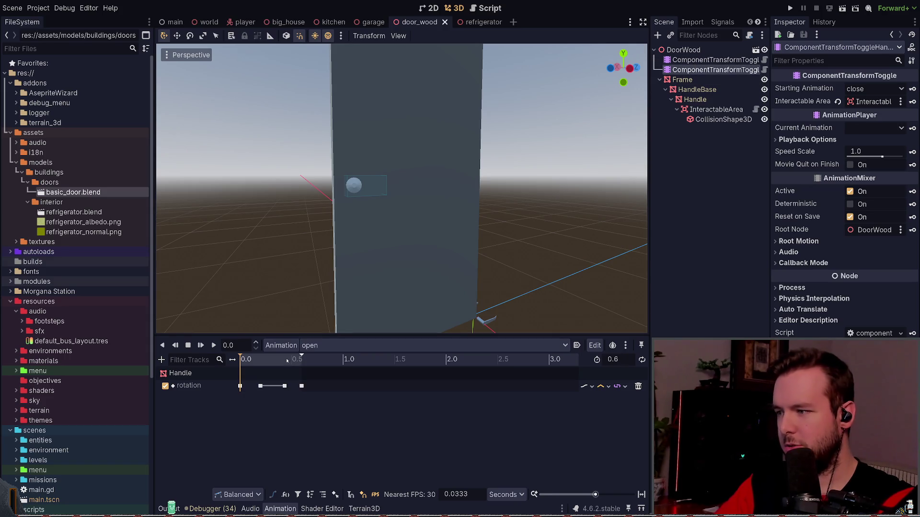
{"action": "left_click", "coordinate": [240, 386]}
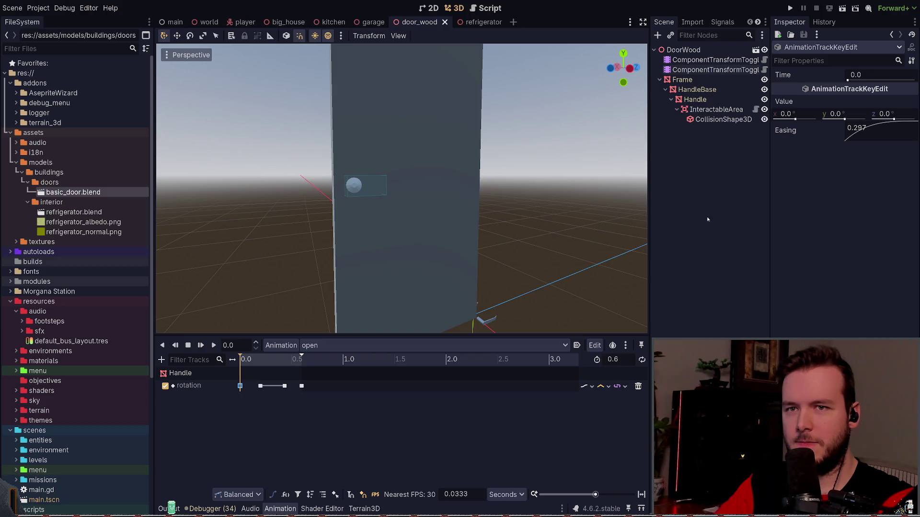
{"action": "left_click", "coordinate": [294, 441]}
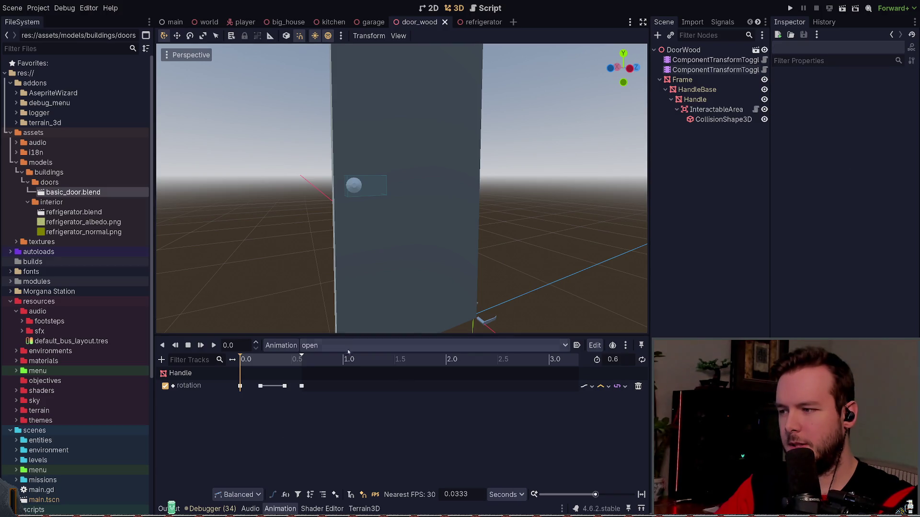
Step: Revert the Handle's position override to the imported 0, 1.0, -0.904, then return to Blender
{"action": "left_click", "coordinate": [482, 324]}
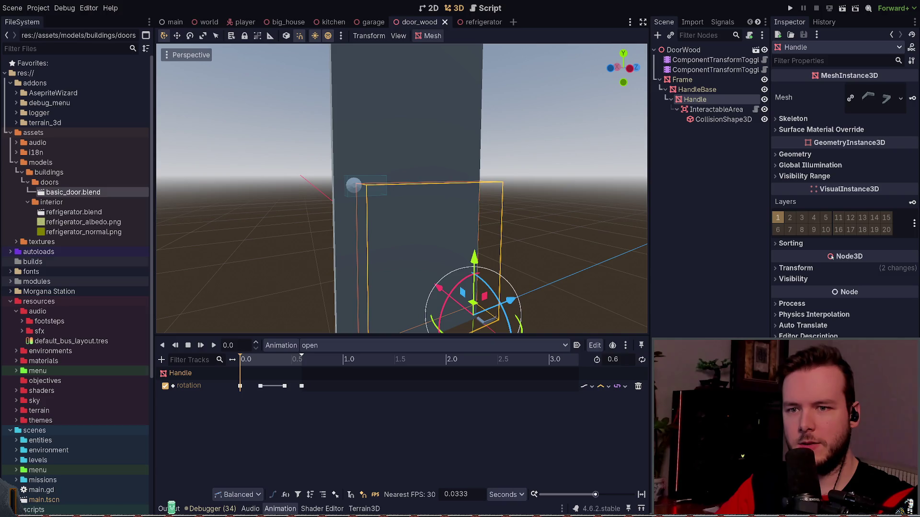
{"action": "left_click", "coordinate": [828, 269]}
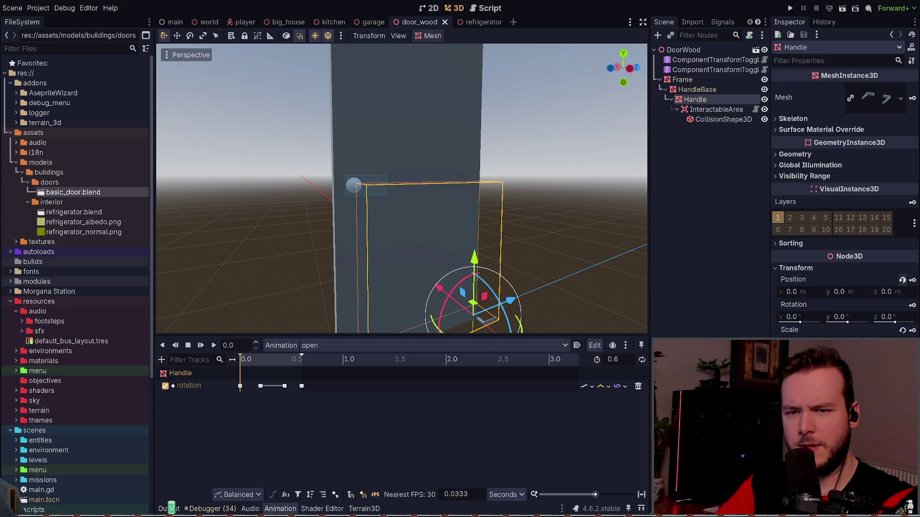
{"action": "left_click", "coordinate": [902, 280]}
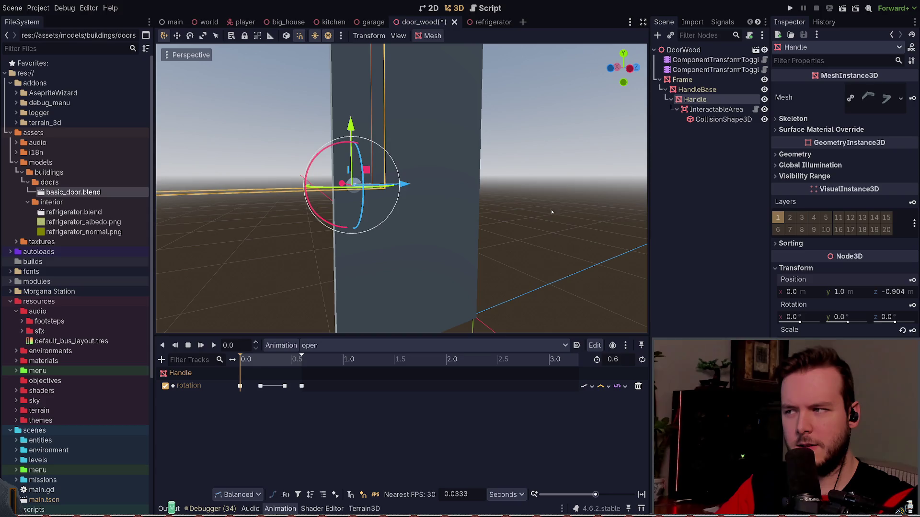
{"action": "scroll", "coordinate": [555, 213], "scroll_direction": "down", "scroll_amount": 5}
{"action": "scroll", "coordinate": [416, 185], "scroll_direction": "up", "scroll_amount": 5}
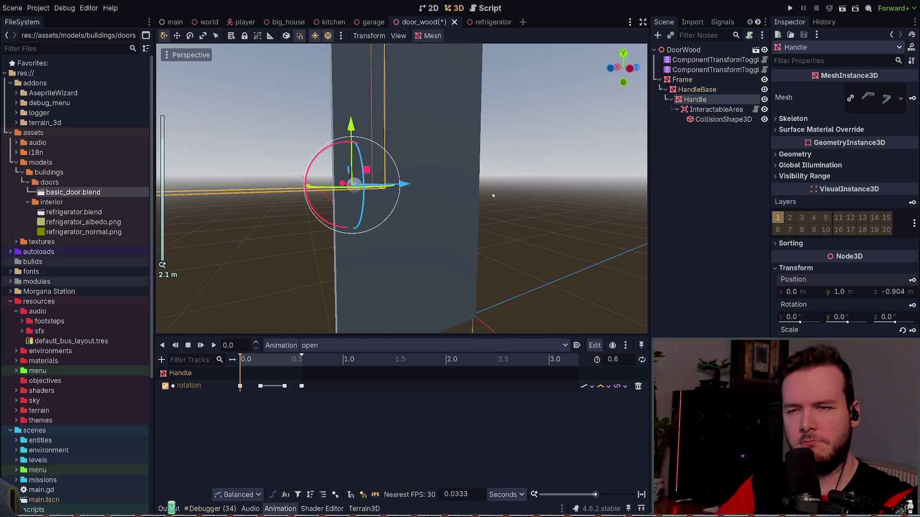
{"action": "left_click", "coordinate": [697, 89]}
{"action": "scroll", "coordinate": [534, 247], "scroll_direction": "down", "scroll_amount": 6}
{"action": "scroll", "coordinate": [615, 218], "scroll_direction": "up", "scroll_amount": 4}
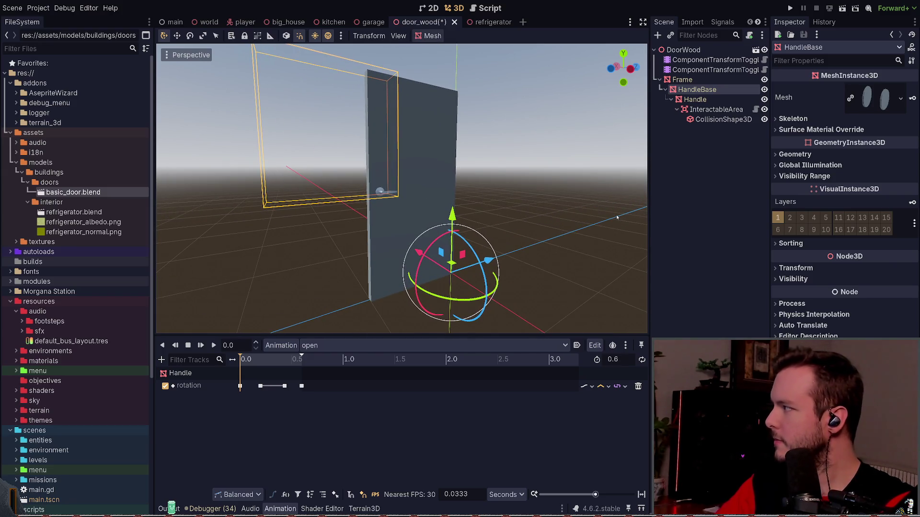
{"action": "key", "text": "alt+Tab"}
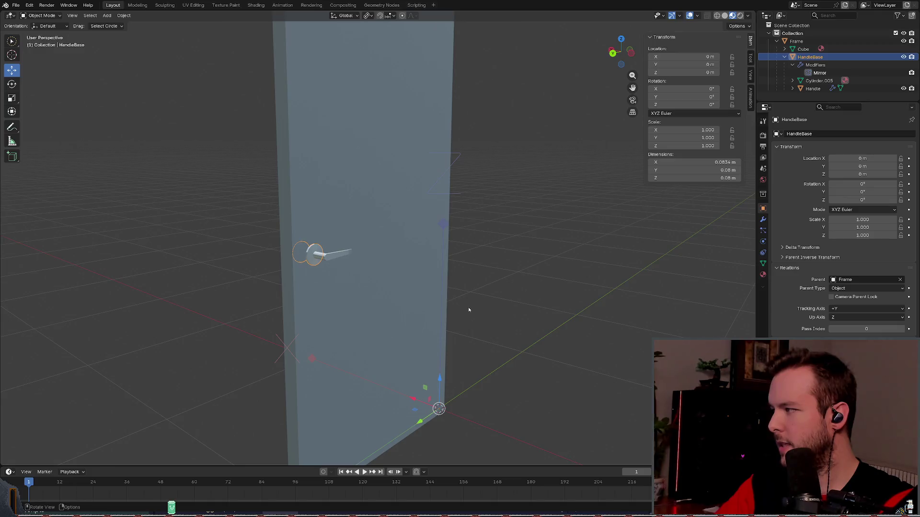
Step: Unparent Handle from HandleBase in the Outliner so it sits directly under Frame
{"action": "middle_click_drag", "start_coordinate": [469, 306], "coordinate": [439, 412]}
{"action": "key", "text": "ctrl+z"}
{"action": "key", "text": "ctrl+shift+z"}
{"action": "key", "text": "ctrl+z"}
{"action": "key", "text": "ctrl+shift+z"}
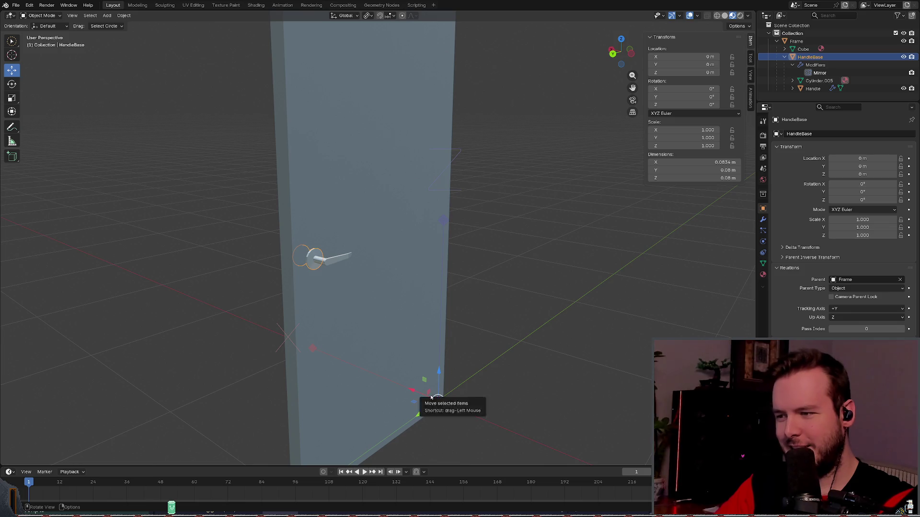
{"action": "left_click_drag", "start_coordinate": [810, 88], "coordinate": [808, 54]}
Step: Move HandleBase from the origin onto the door handle, locked to X, reaching Y 0.90088 m
{"action": "left_click", "coordinate": [810, 65]}
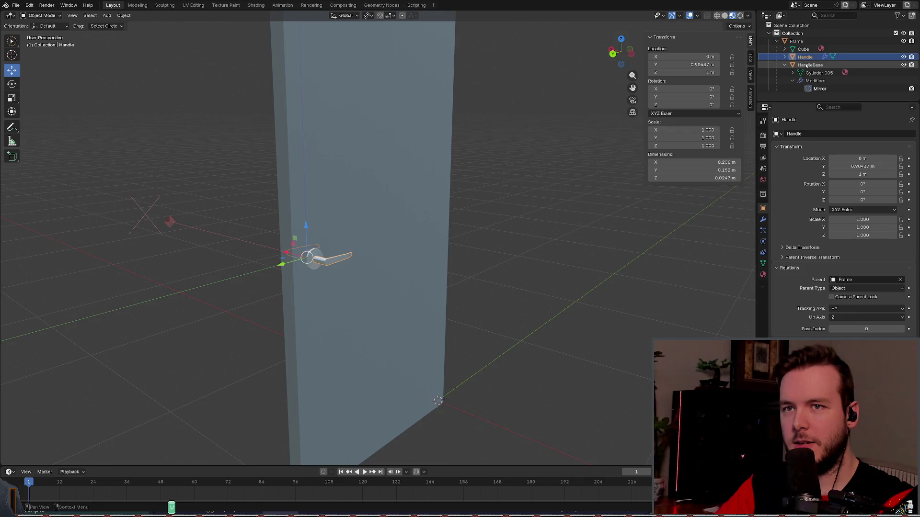
{"action": "mouse_move", "coordinate": [431, 394]}
{"action": "left_mouse_down"}
{"action": "mouse_move", "coordinate": [263, 325]}
{"action": "mouse_move", "coordinate": [42, 402]}
{"action": "mouse_move", "coordinate": [454, 339]}
{"action": "left_mouse_up"}
{"action": "key", "text": "ctrl+z"}
{"action": "left_click_drag", "start_coordinate": [431, 394], "coordinate": [348, 238], "text": "ctrl"}
{"action": "mouse_move", "coordinate": [346, 288]}
{"action": "left_mouse_down", "text": "ctrl"}
{"action": "mouse_move", "coordinate": [351, 399]}
{"action": "mouse_move", "coordinate": [308, 287]}
{"action": "mouse_move", "coordinate": [444, 415]}
{"action": "mouse_move", "coordinate": [292, 385]}
{"action": "mouse_move", "coordinate": [280, 264]}
{"action": "mouse_move", "coordinate": [297, 309]}
{"action": "mouse_move", "coordinate": [297, 245]}
{"action": "left_mouse_up", "text": "ctrl"}
{"action": "key", "text": "x"}
{"action": "middle_click_drag", "start_coordinate": [297, 245], "coordinate": [376, 241]}
Step: Lower HandleBase along Z until its Location Z reads exactly 1 m
{"action": "left_click_drag", "start_coordinate": [328, 209], "coordinate": [328, 236]}
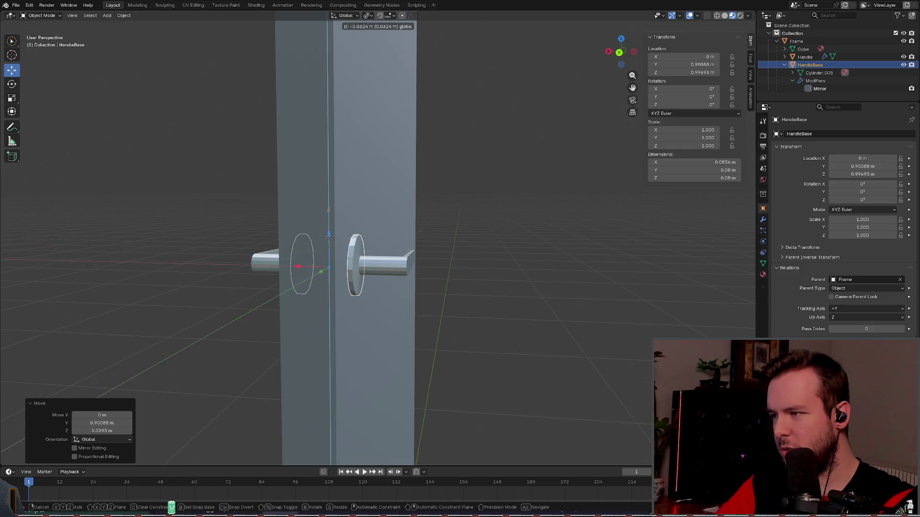
{"action": "right_click", "coordinate": [328, 236]}
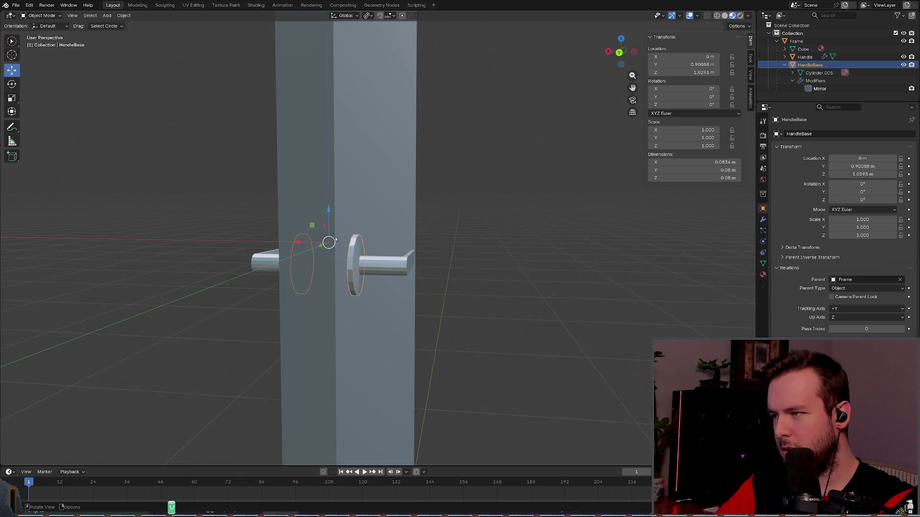
{"action": "left_click_drag", "start_coordinate": [329, 210], "coordinate": [328, 228]}
{"action": "left_click", "coordinate": [696, 72]}
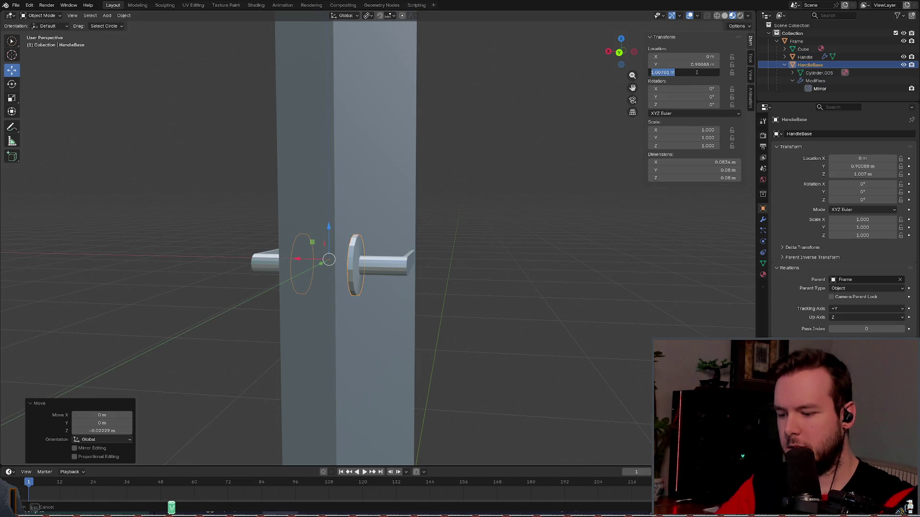
{"action": "key", "text": "Return"}
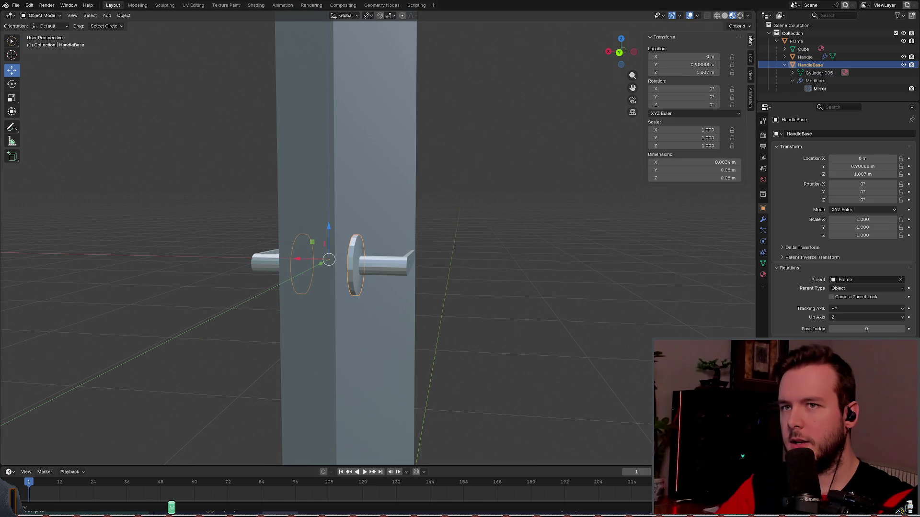
{"action": "left_click", "coordinate": [744, 27]}
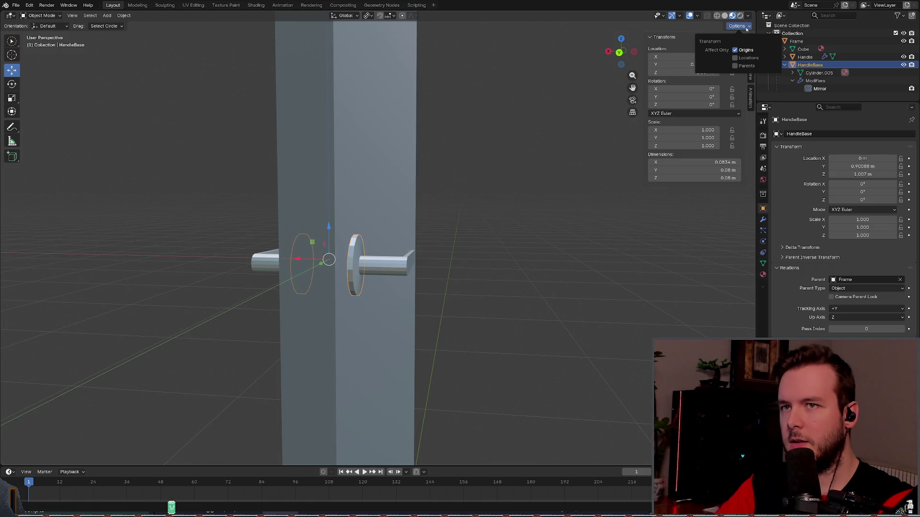
{"action": "left_click", "coordinate": [329, 229]}
{"action": "left_click_drag", "start_coordinate": [329, 228], "coordinate": [334, 259]}
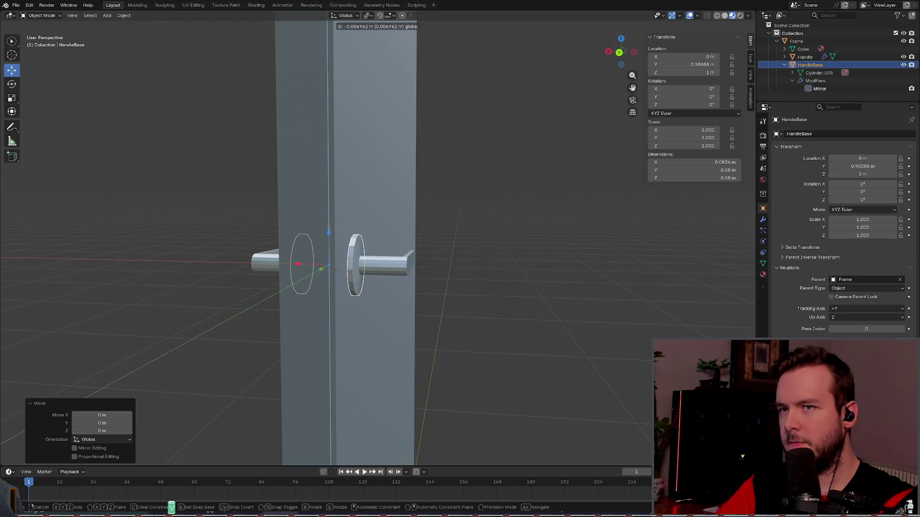
{"action": "left_click_drag", "start_coordinate": [338, 270], "coordinate": [338, 272]}
Step: Save basic_door.blend, re-parent Handle under HandleBase, and switch back to Godot
{"action": "key", "text": "ctrl+s"}
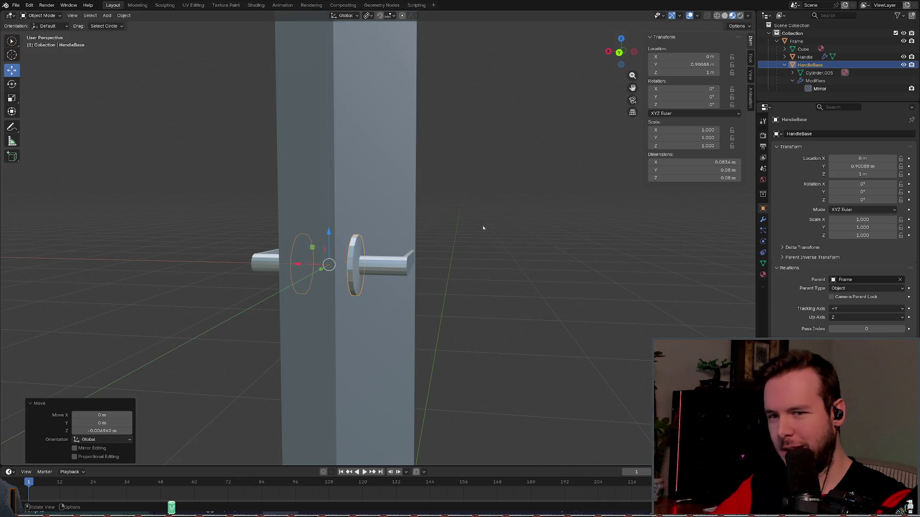
{"action": "scroll", "coordinate": [487, 228], "scroll_direction": "down", "scroll_amount": 4}
{"action": "mouse_move", "coordinate": [448, 245]}
{"action": "middle_mouse_down"}
{"action": "mouse_move", "coordinate": [499, 252]}
{"action": "mouse_move", "coordinate": [497, 271]}
{"action": "middle_mouse_up"}
{"action": "left_click", "coordinate": [501, 248]}
{"action": "key", "text": "ctrl+s"}
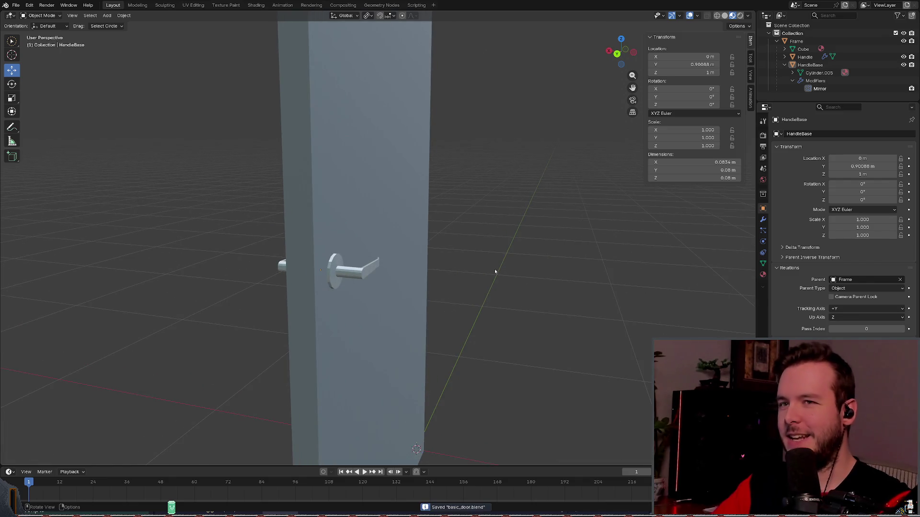
{"action": "left_click_drag", "start_coordinate": [804, 57], "coordinate": [809, 65]}
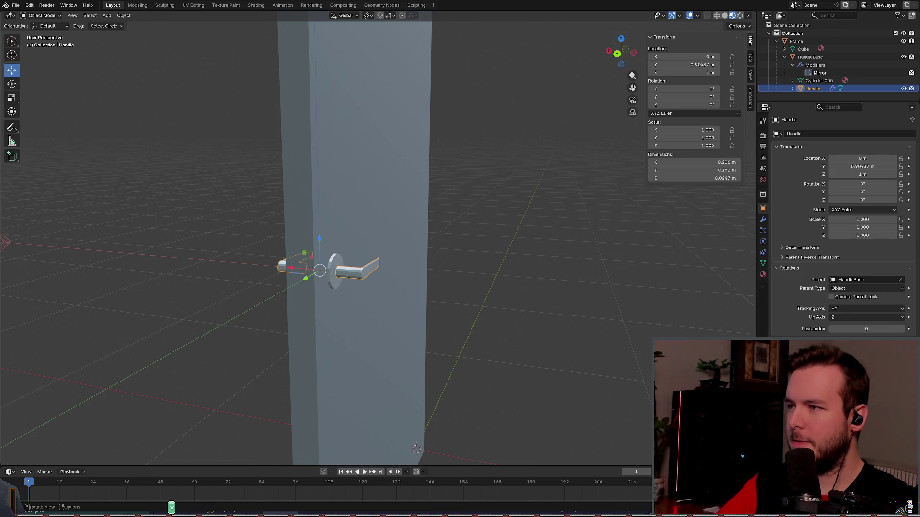
{"action": "key", "text": "alt+Tab"}
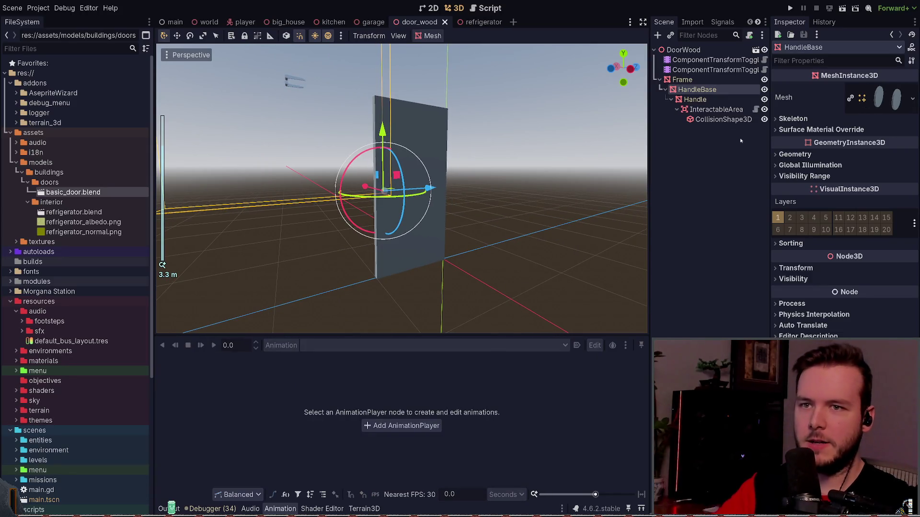
Step: Revert the Handle node's position override in the Inspector
{"action": "left_click", "coordinate": [695, 99]}
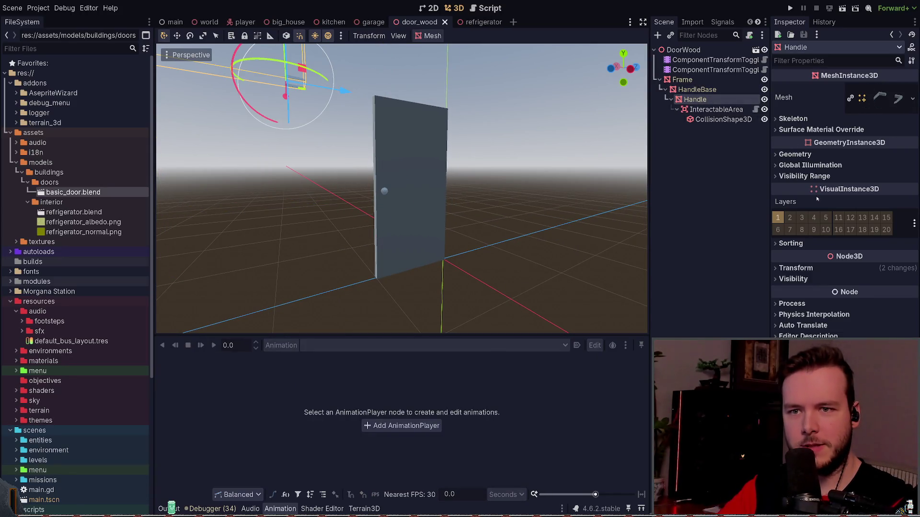
{"action": "left_click", "coordinate": [813, 264]}
{"action": "left_click", "coordinate": [913, 280]}
{"action": "left_click", "coordinate": [729, 136]}
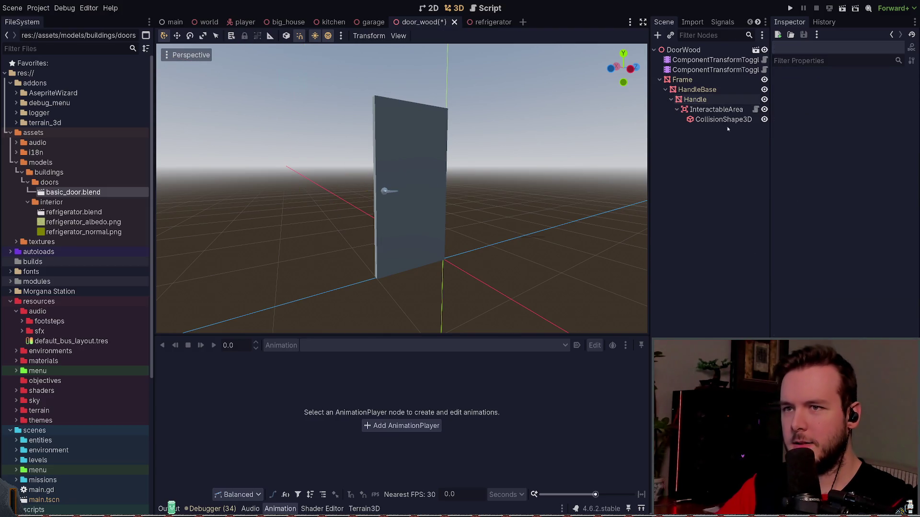
Step: Try zeroing HandleBase's position y and z, then undo back to 0, 1.0, -0.901
{"action": "left_click", "coordinate": [697, 90]}
{"action": "left_click", "coordinate": [805, 270]}
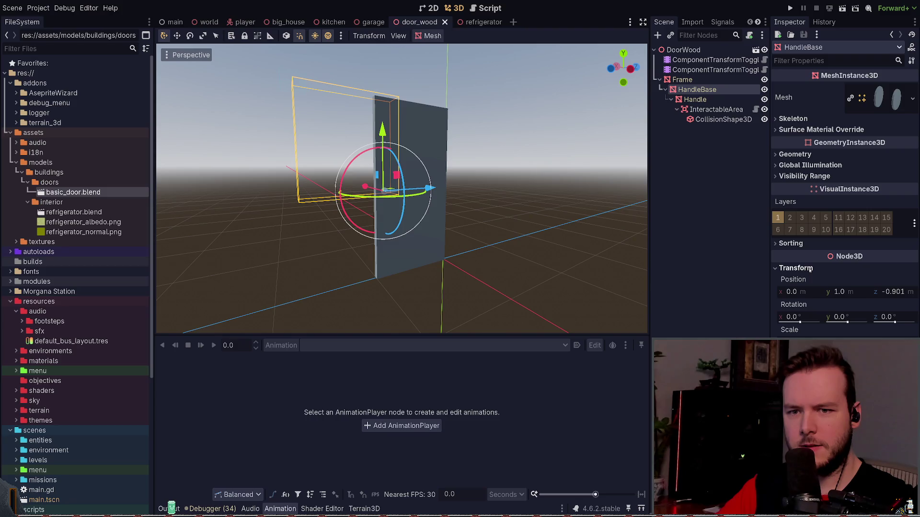
{"action": "left_click", "coordinate": [862, 292]}
{"action": "type", "text": "0"}
{"action": "key", "text": "Tab"}
{"action": "type", "text": "0"}
{"action": "key", "text": "Return"}
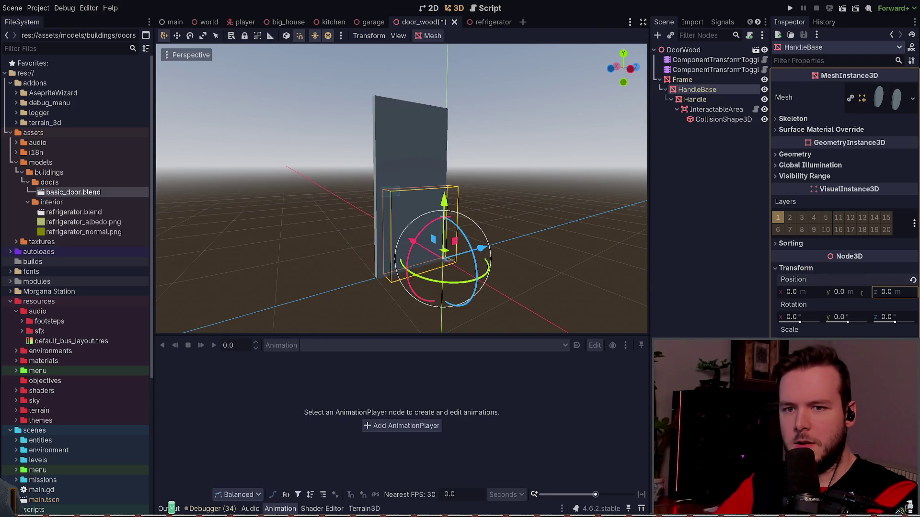
{"action": "key", "text": "ctrl+z"}
{"action": "key", "text": "ctrl+z"}
{"action": "scroll", "coordinate": [378, 194], "scroll_direction": "up", "scroll_amount": 3}
{"action": "scroll", "coordinate": [378, 194], "scroll_direction": "up", "scroll_amount": 2}
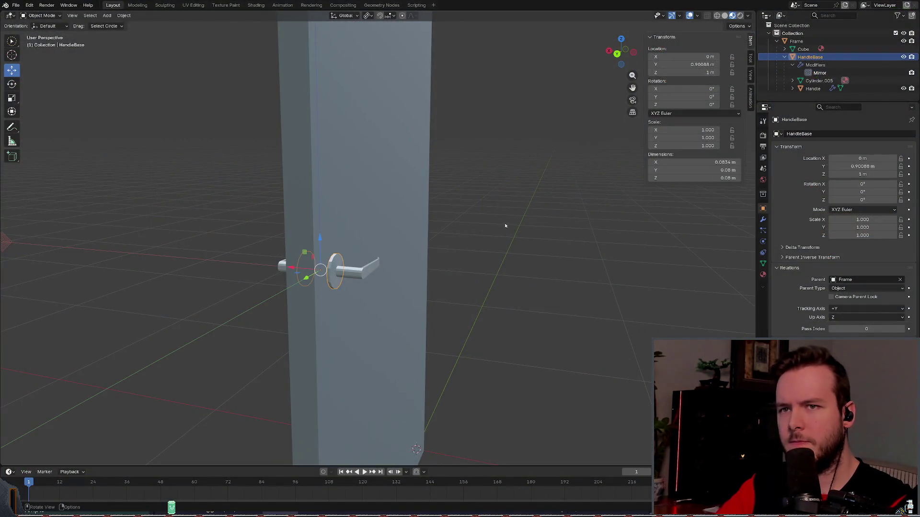
{"action": "middle_click_drag", "start_coordinate": [505, 225], "coordinate": [482, 239]}
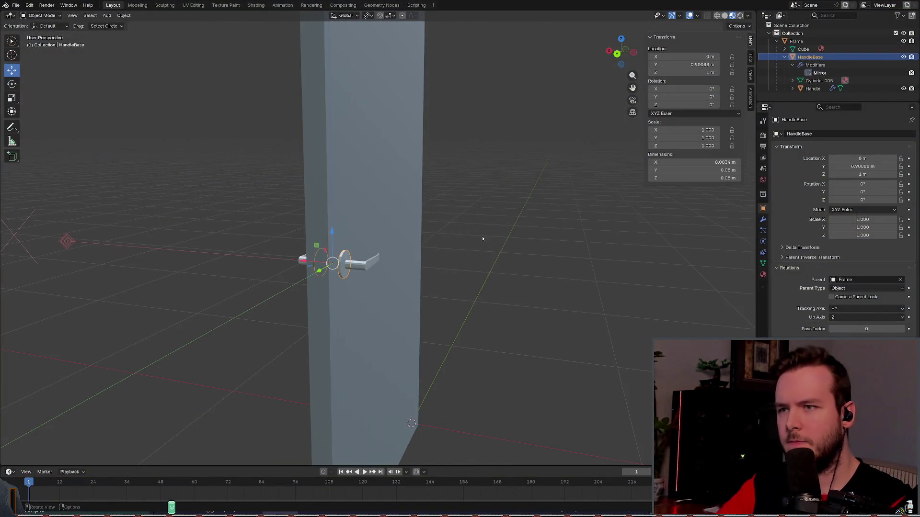
{"action": "left_click", "coordinate": [357, 267]}
{"action": "left_click", "coordinate": [345, 263]}
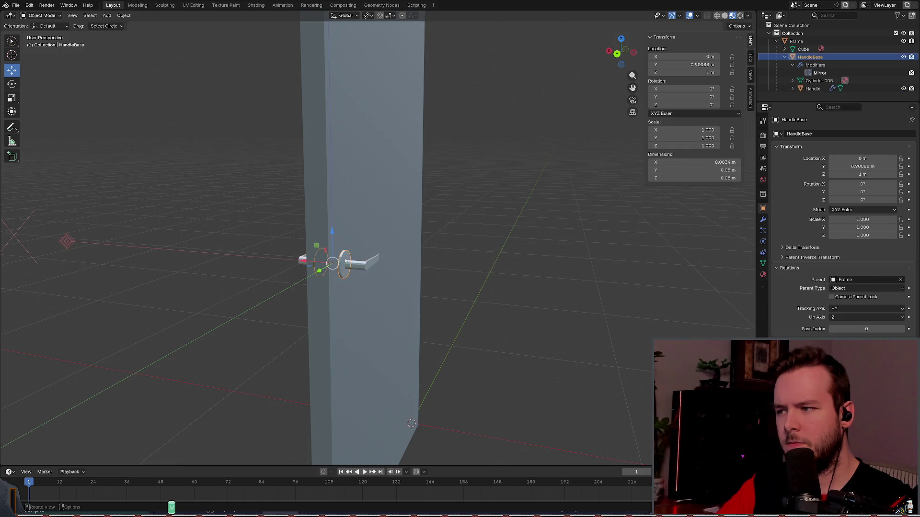
{"action": "scroll", "coordinate": [336, 262], "scroll_direction": "up", "scroll_amount": 6}
{"action": "scroll", "coordinate": [326, 258], "scroll_direction": "down", "scroll_amount": 3}
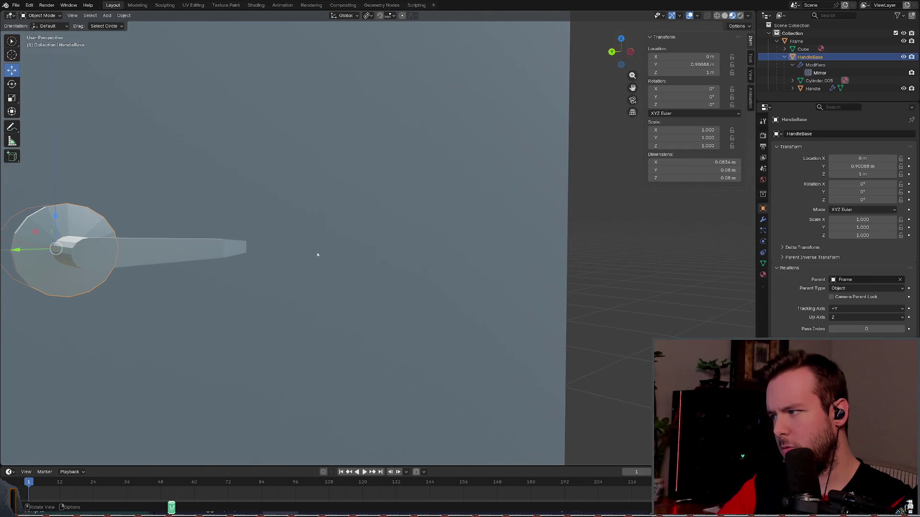
{"action": "mouse_move", "coordinate": [318, 255]}
{"action": "middle_mouse_down"}
{"action": "mouse_move", "coordinate": [492, 175]}
{"action": "mouse_move", "coordinate": [523, 206]}
{"action": "mouse_move", "coordinate": [477, 215]}
{"action": "mouse_move", "coordinate": [459, 231]}
{"action": "middle_mouse_up"}
{"action": "scroll", "coordinate": [474, 218], "scroll_direction": "down", "scroll_amount": 4}
{"action": "left_click", "coordinate": [449, 224]}
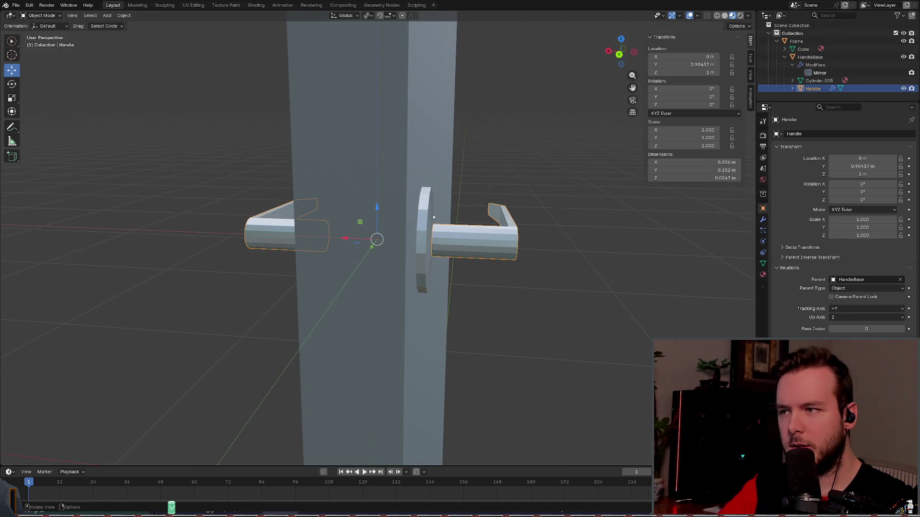
{"action": "left_click", "coordinate": [430, 215]}
{"action": "left_click", "coordinate": [445, 224]}
{"action": "mouse_move", "coordinate": [445, 224]}
{"action": "middle_mouse_down"}
{"action": "mouse_move", "coordinate": [412, 269]}
{"action": "mouse_move", "coordinate": [379, 289]}
{"action": "mouse_move", "coordinate": [389, 298]}
{"action": "middle_mouse_up"}
{"action": "left_click", "coordinate": [383, 287]}
Step: Slide the Handle lever along Y to line up with the round base plate
{"action": "left_click", "coordinate": [383, 301]}
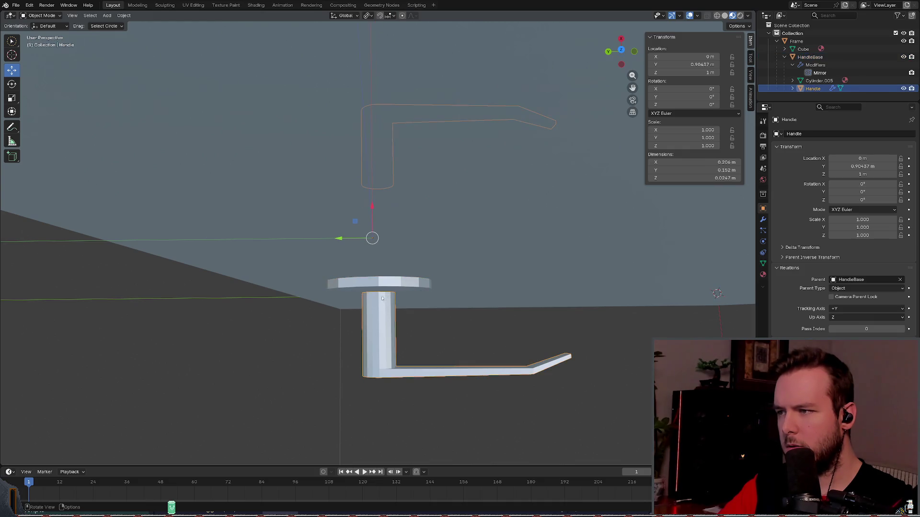
{"action": "left_click", "coordinate": [378, 287]}
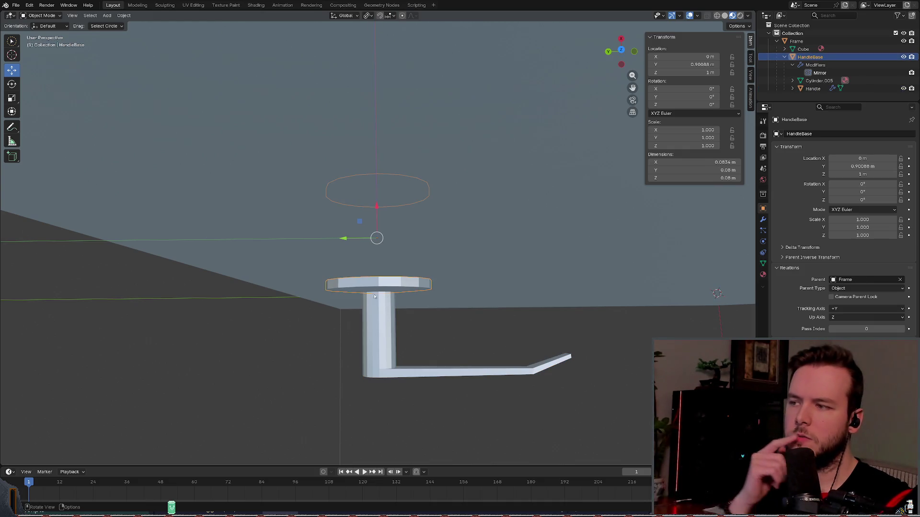
{"action": "left_click", "coordinate": [373, 311]}
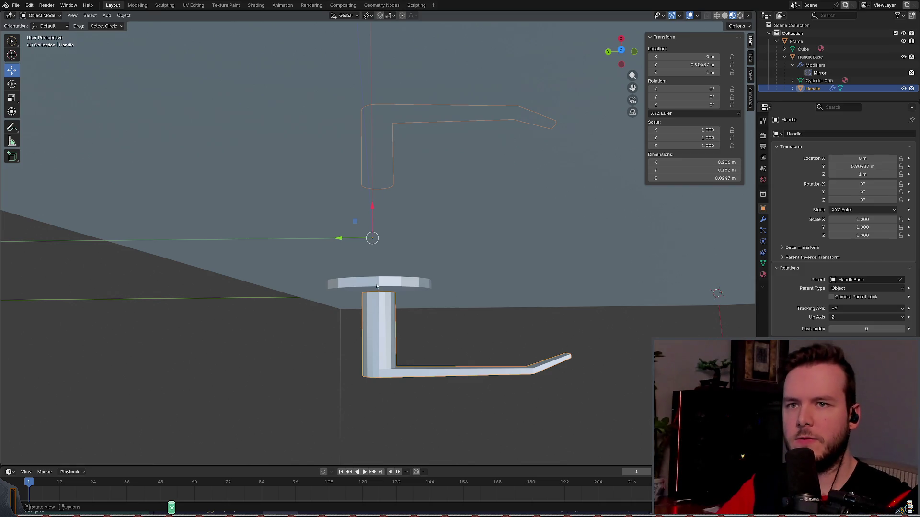
{"action": "left_click", "coordinate": [376, 282]}
{"action": "left_click", "coordinate": [373, 335]}
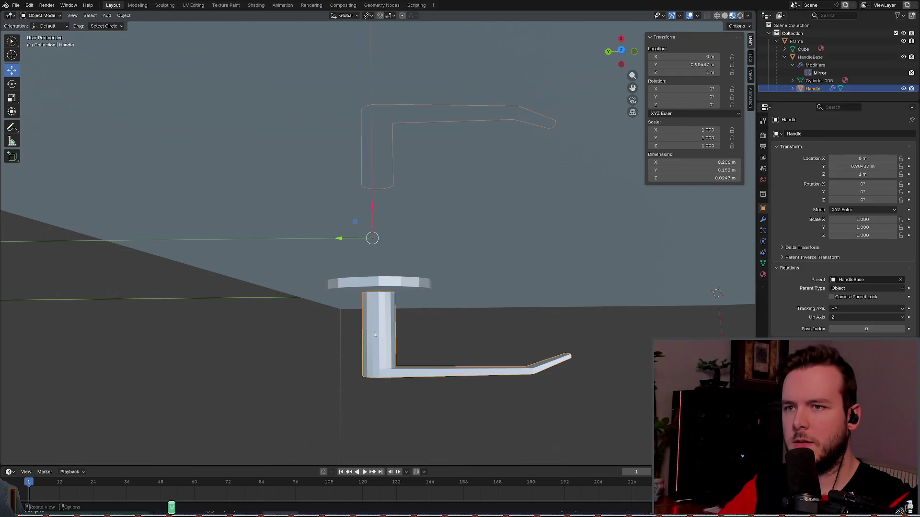
{"action": "left_click", "coordinate": [382, 280]}
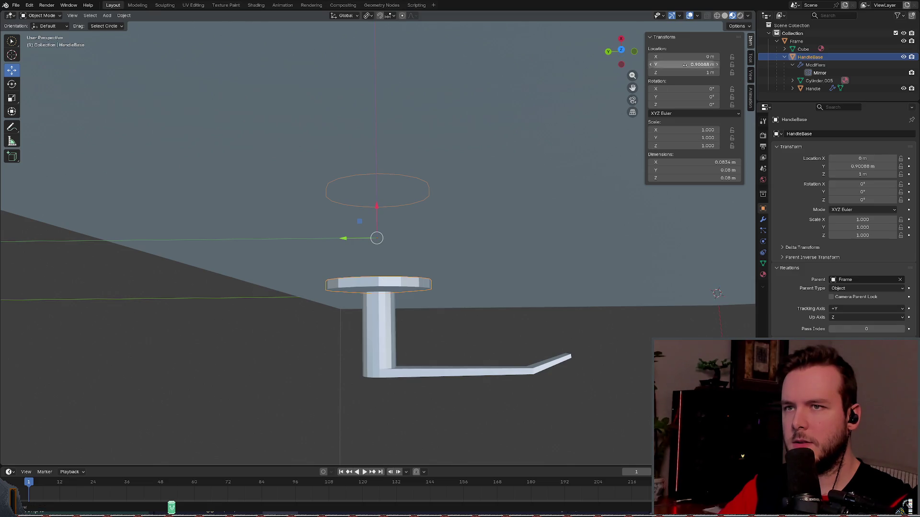
{"action": "left_click", "coordinate": [740, 26]}
{"action": "key", "text": "bracketright"}
{"action": "left_click_drag", "start_coordinate": [343, 238], "coordinate": [341, 238]}
{"action": "right_click", "coordinate": [341, 239]}
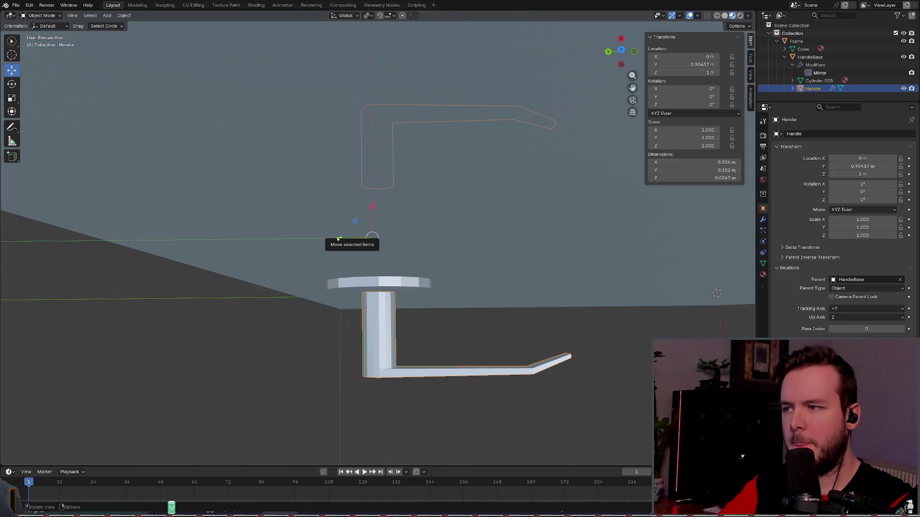
{"action": "left_click_drag", "start_coordinate": [342, 239], "coordinate": [345, 241]}
Step: Check the Handle's parenting actions unchanged, then select HandleBase and edit its Location Y
{"action": "left_click", "coordinate": [388, 280]}
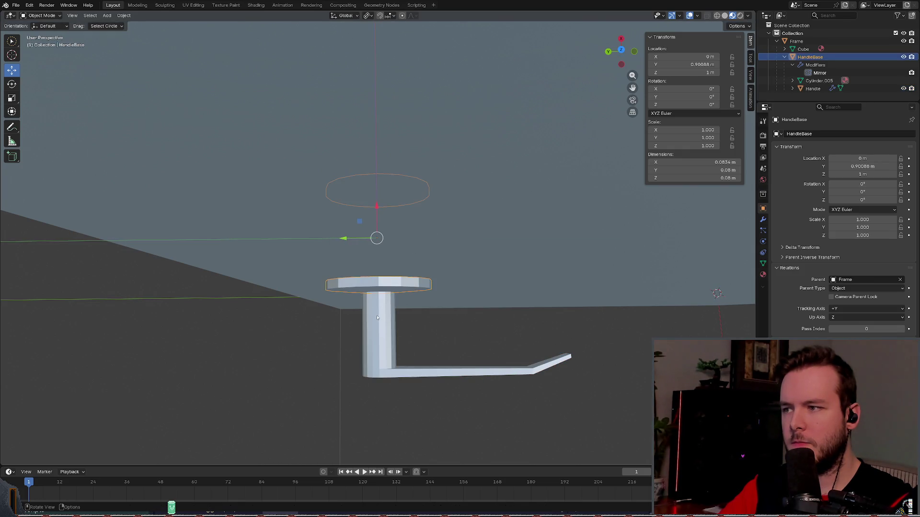
{"action": "left_click", "coordinate": [377, 317]}
{"action": "right_click", "coordinate": [353, 308]}
{"action": "mouse_move", "coordinate": [353, 307]}
{"action": "key", "text": "Escape"}
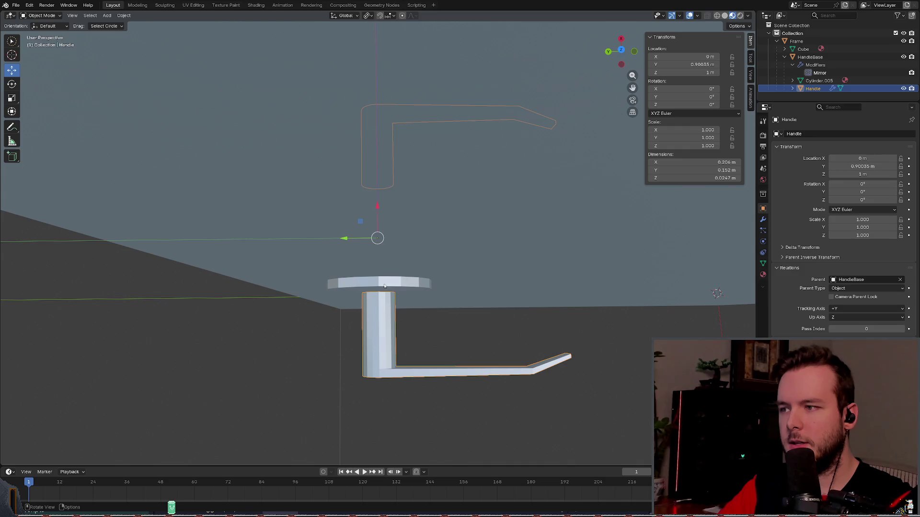
{"action": "left_click", "coordinate": [379, 310]}
{"action": "left_click", "coordinate": [379, 310]}
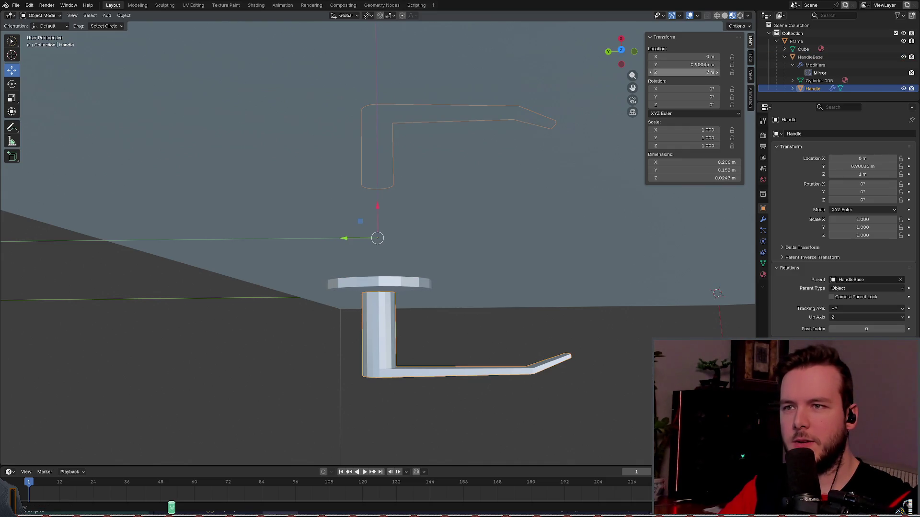
{"action": "left_click", "coordinate": [737, 26]}
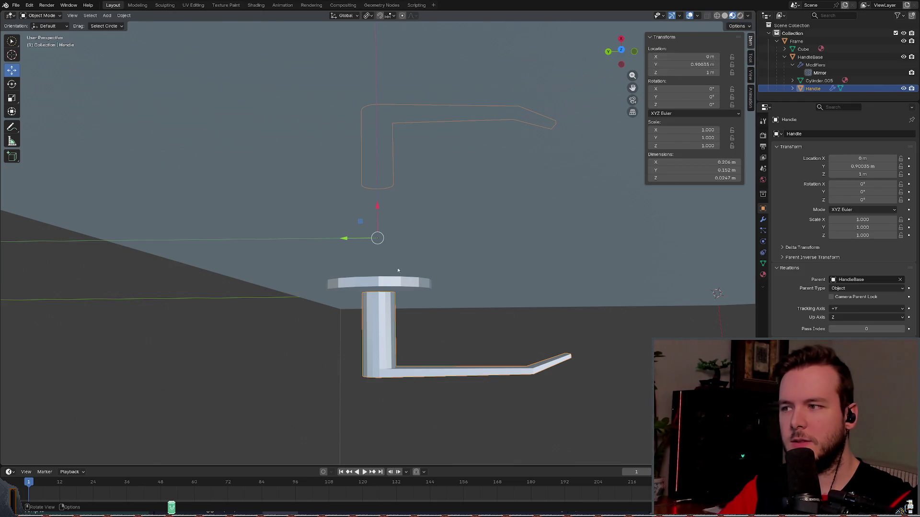
{"action": "left_click", "coordinate": [380, 292]}
{"action": "left_click", "coordinate": [692, 64]}
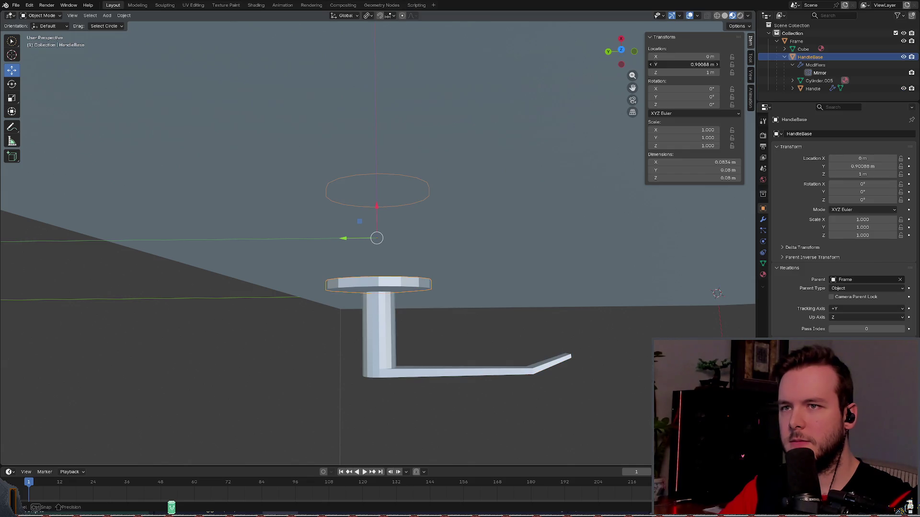
Step: Round HandleBase's Location Y to 0.9 m
{"action": "key", "text": "BackSpace"}
{"action": "key", "text": "Return"}
{"action": "left_click", "coordinate": [663, 64]}
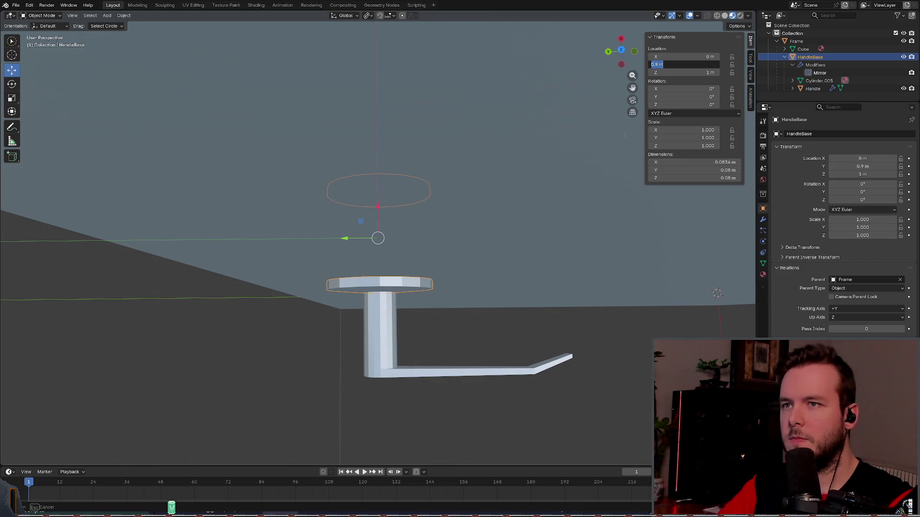
{"action": "key", "text": "Escape"}
Step: Set the Handle lever's Location Y to 0.9 m, undoing and redoing the change
{"action": "left_click", "coordinate": [387, 290]}
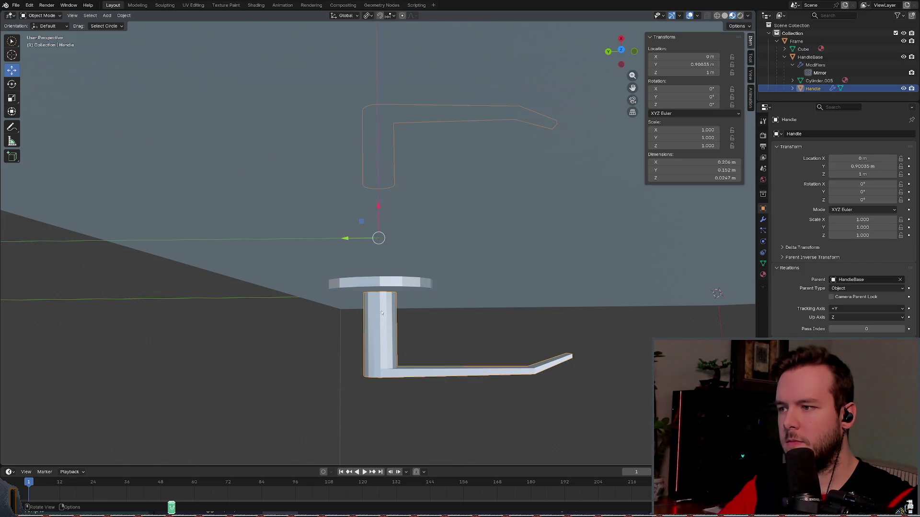
{"action": "left_click", "coordinate": [705, 65]}
{"action": "left_click", "coordinate": [706, 65]}
{"action": "key", "text": "Return"}
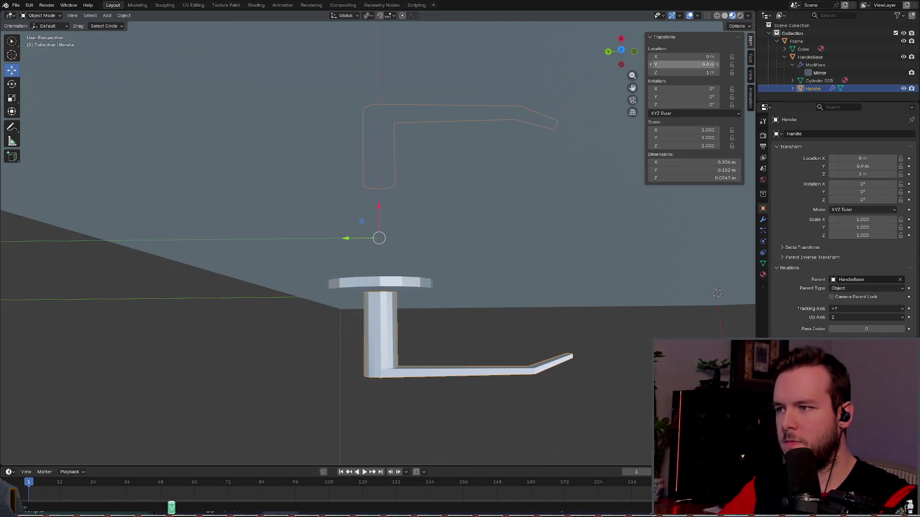
{"action": "left_click", "coordinate": [388, 283]}
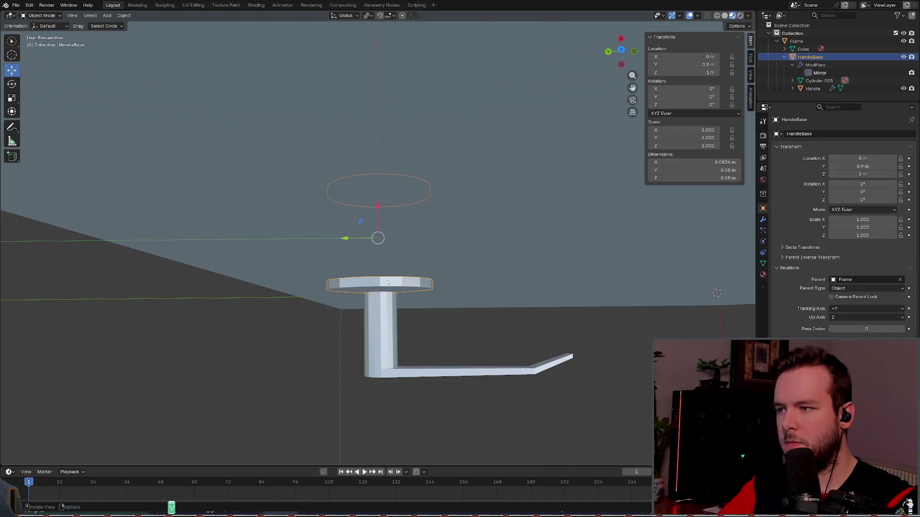
{"action": "left_click", "coordinate": [377, 311]}
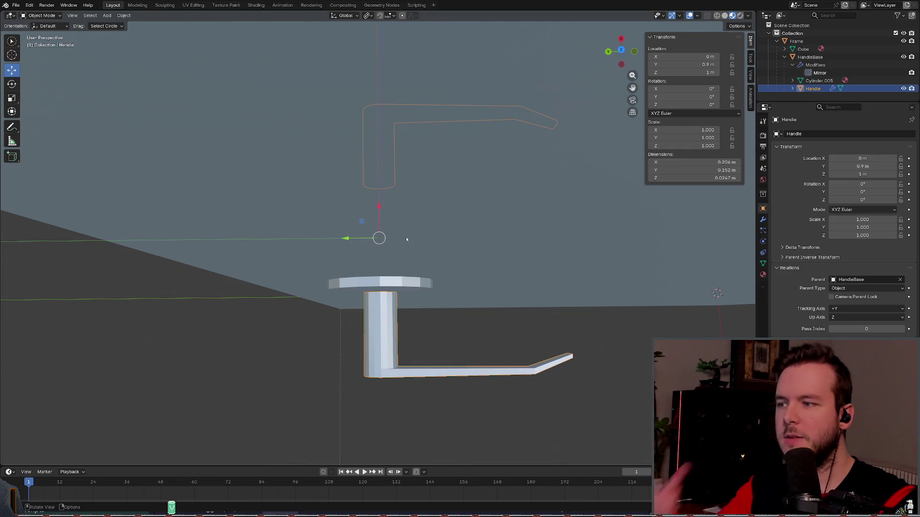
{"action": "left_click", "coordinate": [381, 284]}
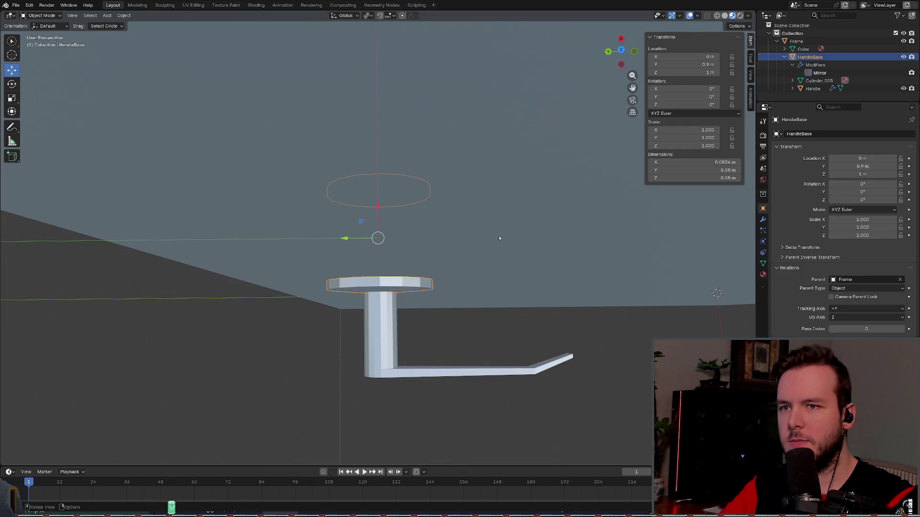
{"action": "key", "text": "ctrl+z"}
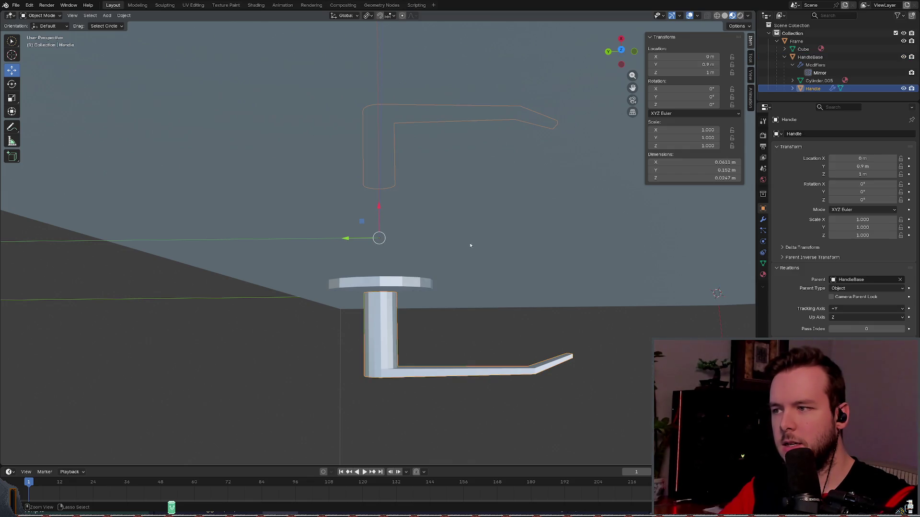
{"action": "key", "text": "ctrl+z"}
{"action": "key", "text": "ctrl+z"}
{"action": "key", "text": "ctrl+shift+z"}
{"action": "key", "text": "ctrl+z"}
{"action": "key", "text": "ctrl+shift+z"}
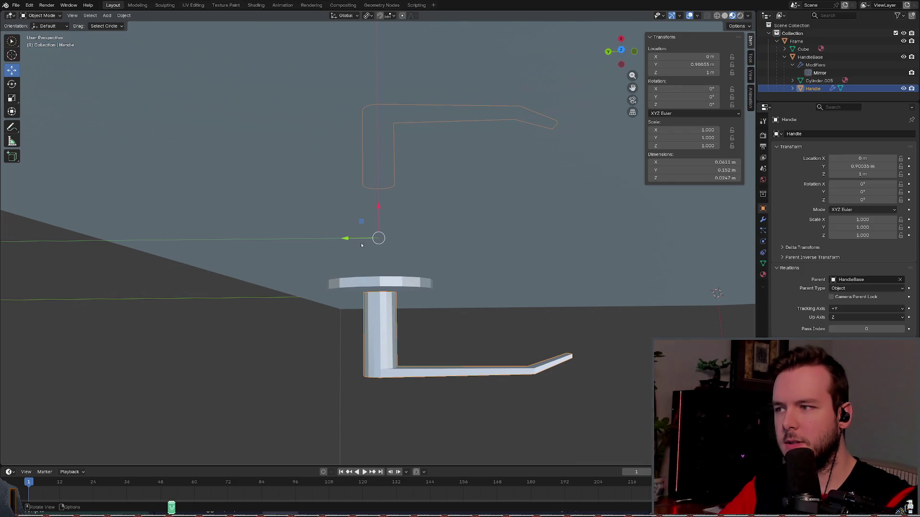
Step: Nudge the Handle to exactly Y 0.9 m, save basic_door.blend, and recheck both objects
{"action": "left_click_drag", "start_coordinate": [347, 240], "coordinate": [348, 238]}
{"action": "key", "text": "ctrl+s"}
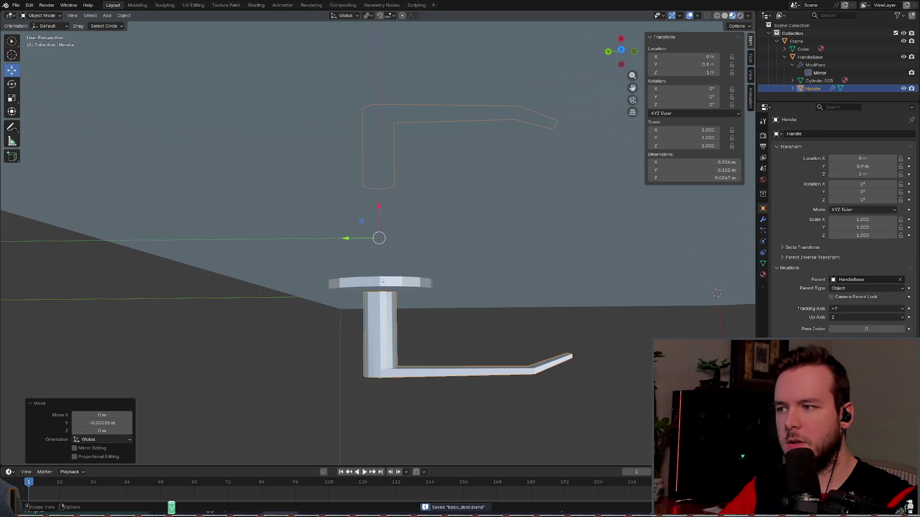
{"action": "left_click", "coordinate": [382, 281]}
{"action": "left_click", "coordinate": [374, 316]}
{"action": "left_click", "coordinate": [373, 307]}
{"action": "left_click", "coordinate": [371, 297]}
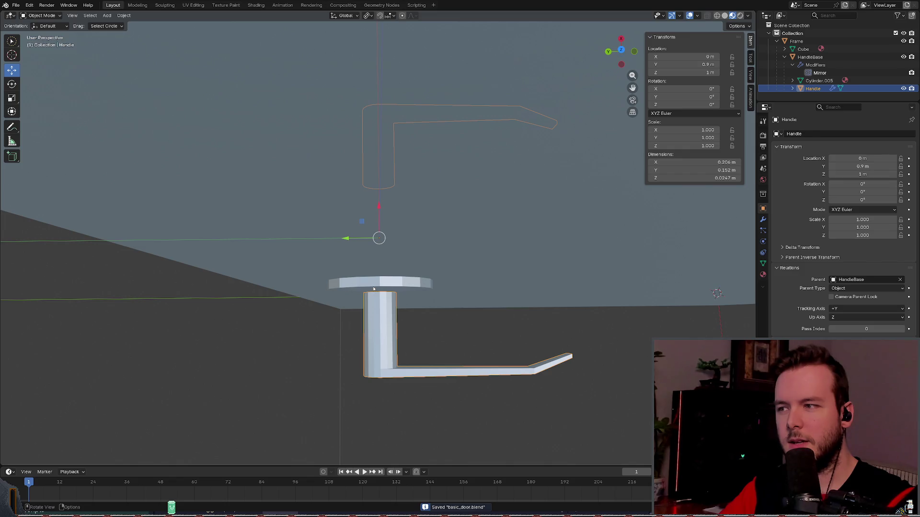
{"action": "left_click", "coordinate": [373, 287]}
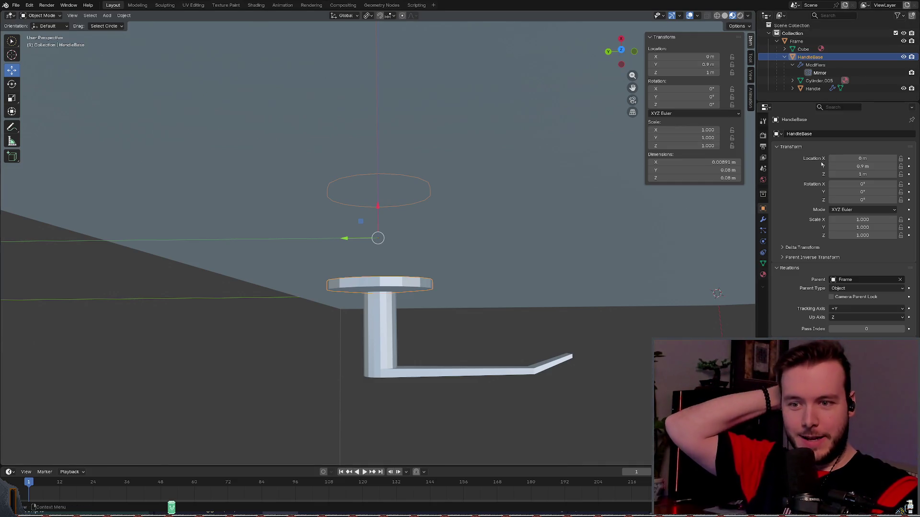
Step: Browse HandleBase's modifier, particle, physics and mesh data tabs, inspecting the position attribute
{"action": "left_click", "coordinate": [764, 220]}
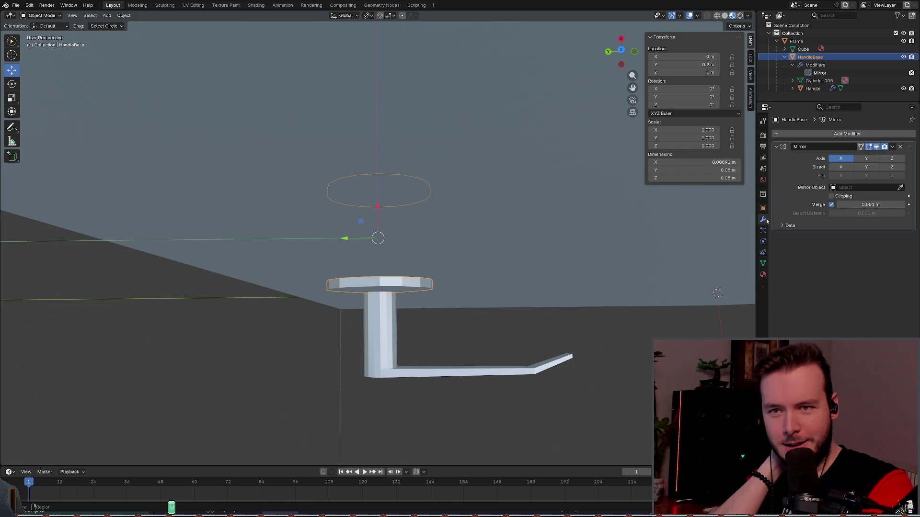
{"action": "left_click", "coordinate": [763, 231]}
{"action": "left_click", "coordinate": [763, 241]}
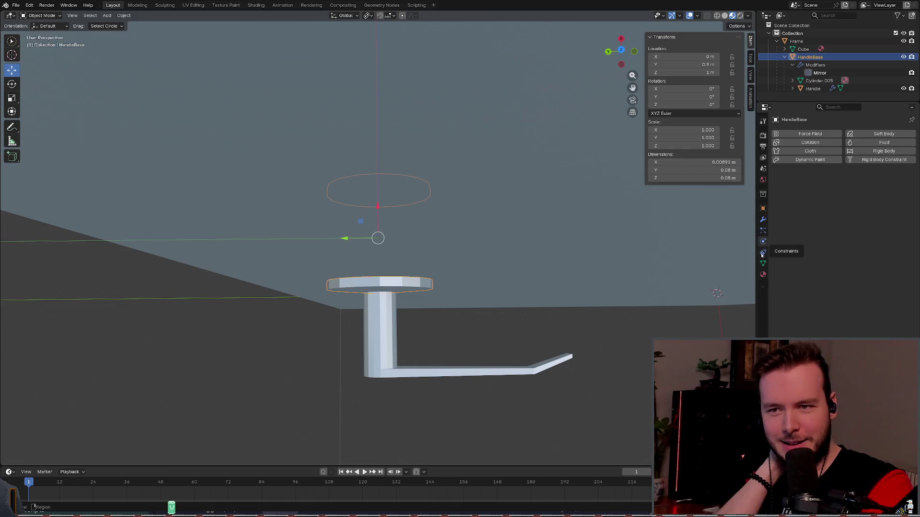
{"action": "left_click", "coordinate": [763, 264]}
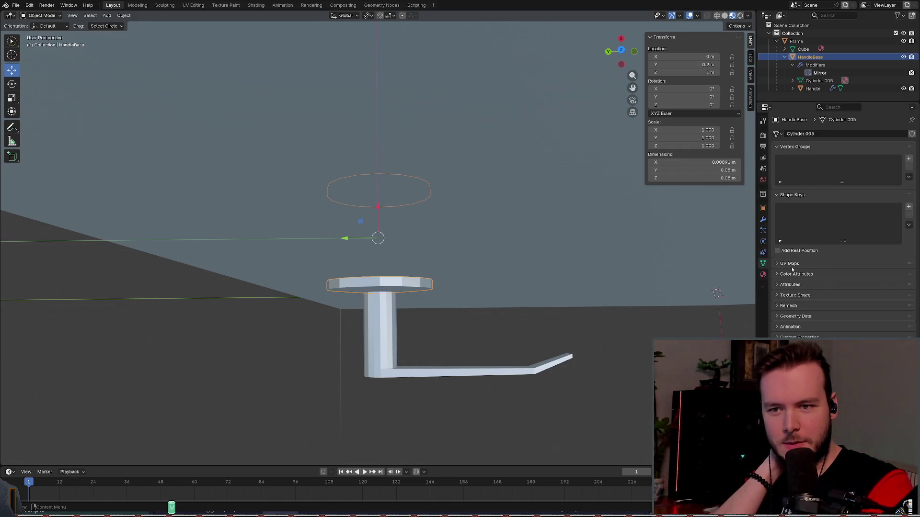
{"action": "left_click", "coordinate": [796, 286]}
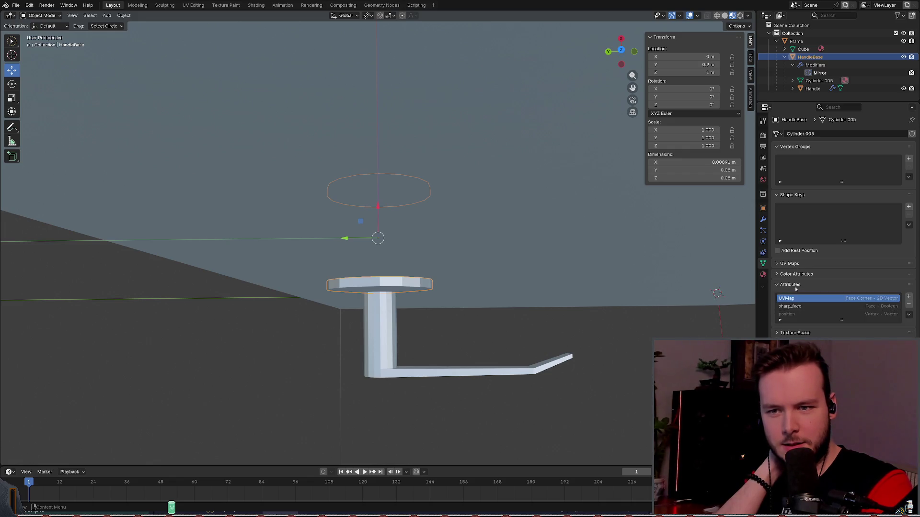
{"action": "left_click", "coordinate": [807, 311]}
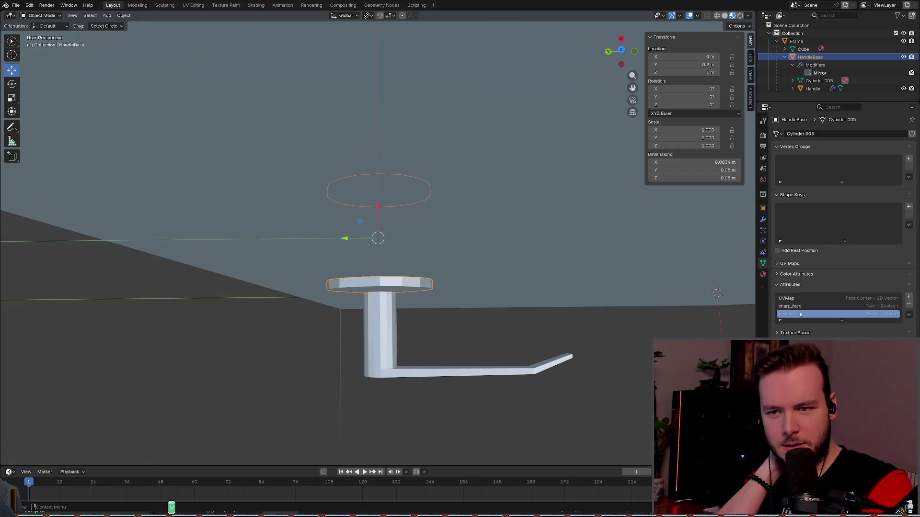
{"action": "left_click", "coordinate": [789, 286]}
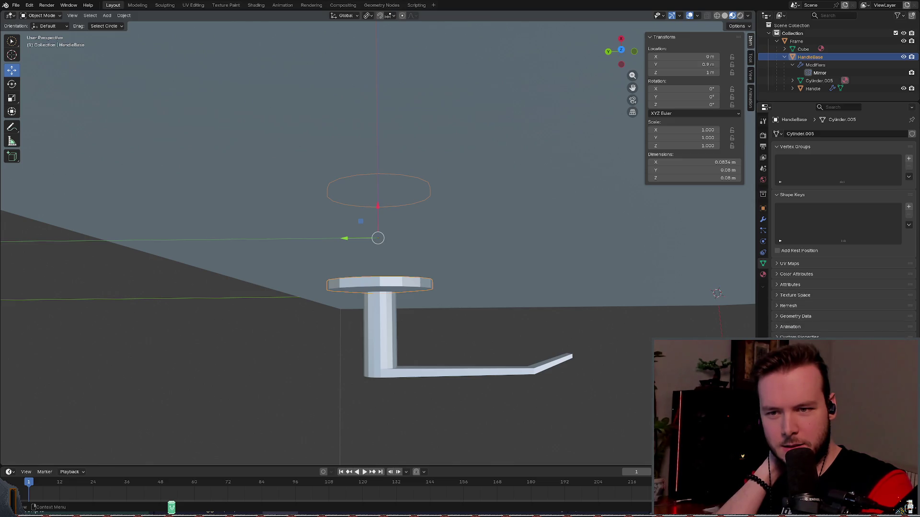
Step: Uncheck the move tool's Affect Only Origins option and return to Object properties
{"action": "left_click", "coordinate": [764, 122]}
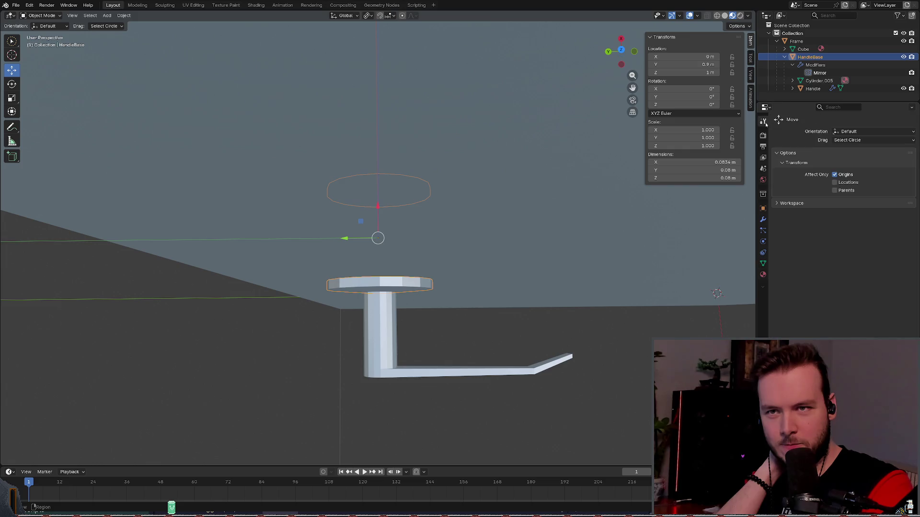
{"action": "left_click", "coordinate": [835, 175]}
{"action": "left_click", "coordinate": [789, 204]}
{"action": "left_click", "coordinate": [790, 203]}
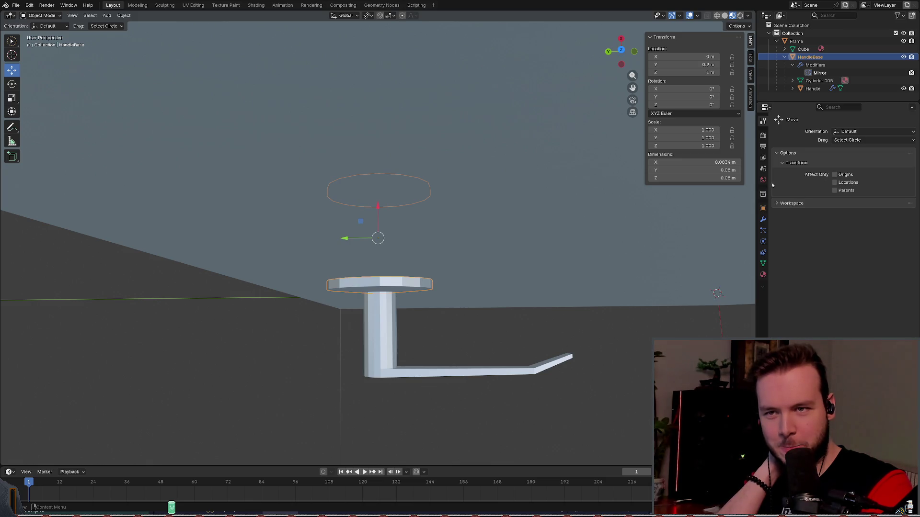
{"action": "left_click", "coordinate": [763, 208]}
Step: Review the Mirror modifier, particle and physics tabs again, ending on HandleBase's Object properties
{"action": "left_click", "coordinate": [763, 219]}
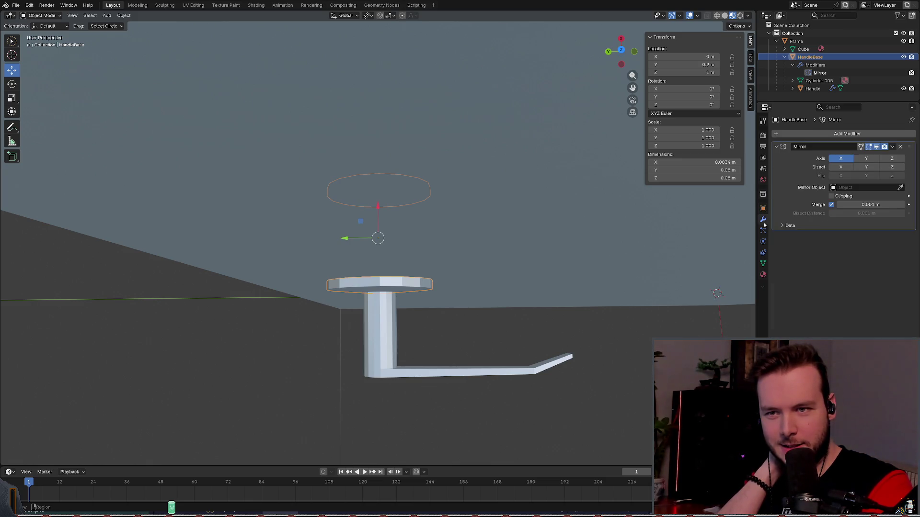
{"action": "left_click", "coordinate": [763, 230]}
{"action": "left_click", "coordinate": [763, 242]}
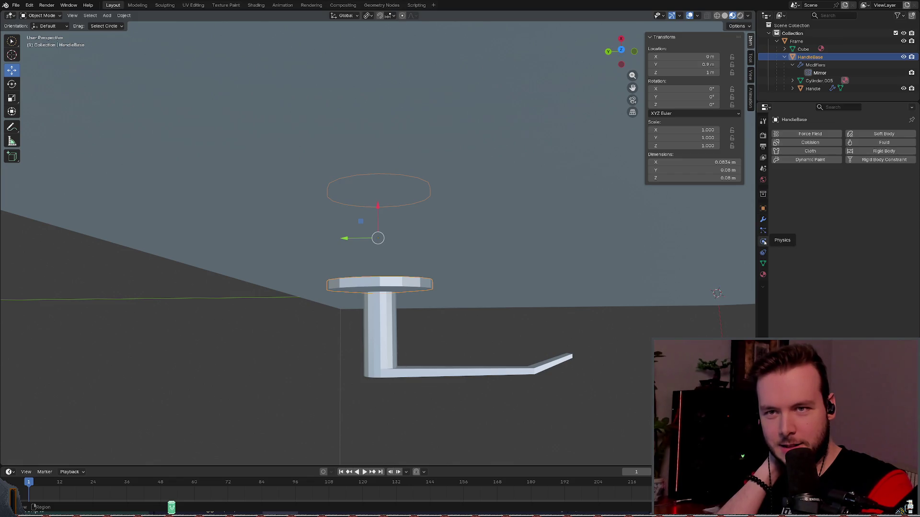
{"action": "left_click", "coordinate": [764, 219]}
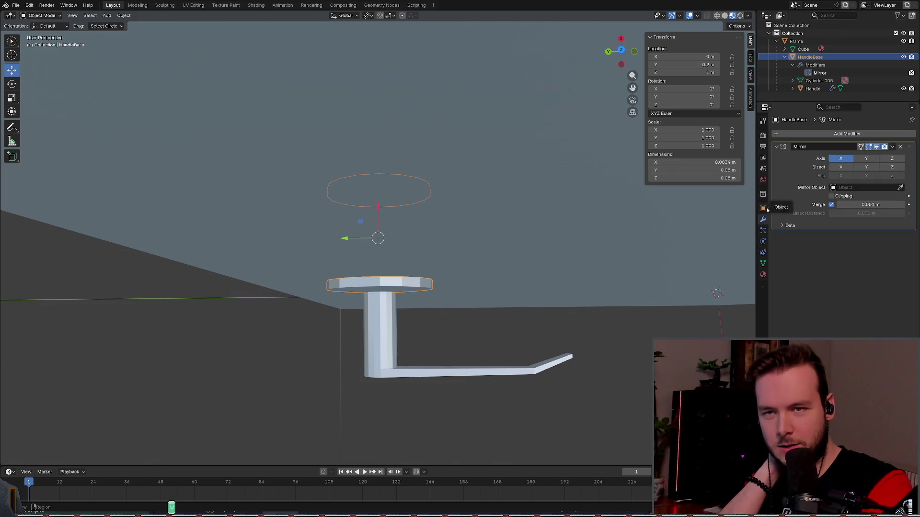
{"action": "left_click", "coordinate": [762, 209]}
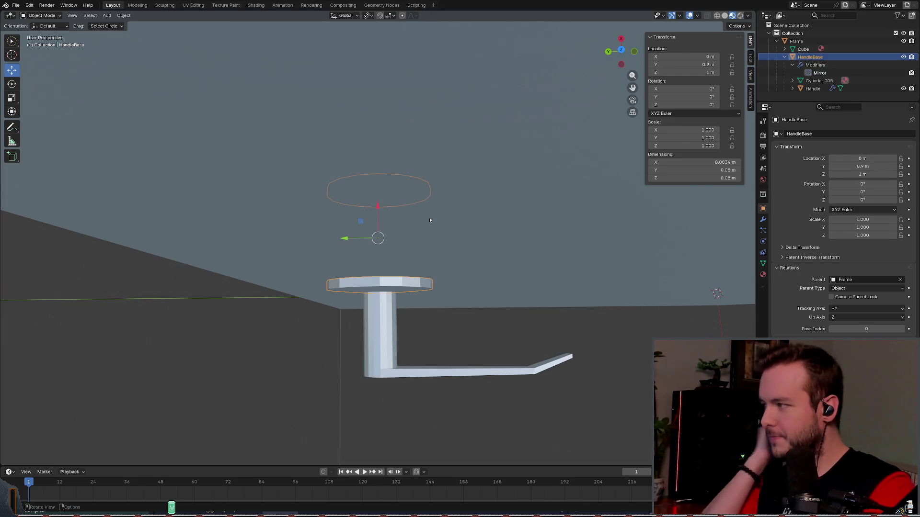
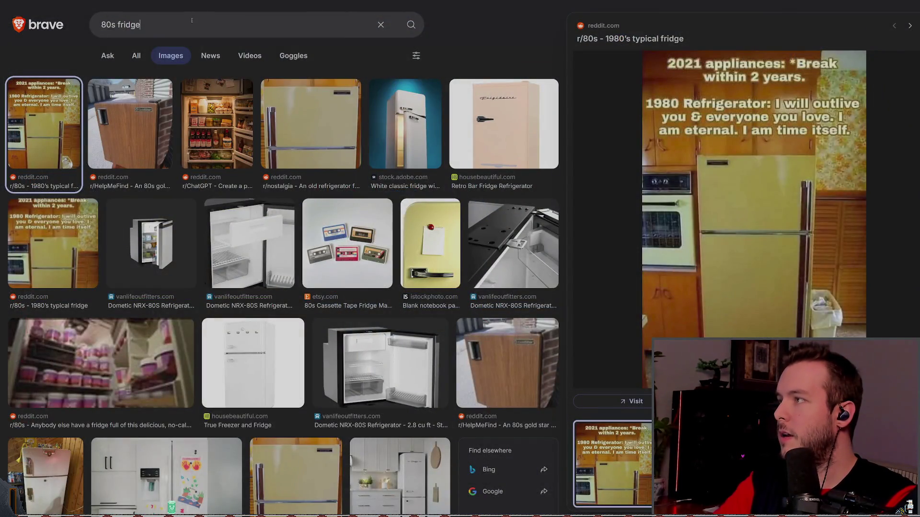
Step: Search Brave for 'blender move origin' with the 'without moving object' suggestion
{"action": "triple_click", "coordinate": [191, 20]}
{"action": "type", "text": "blender "}
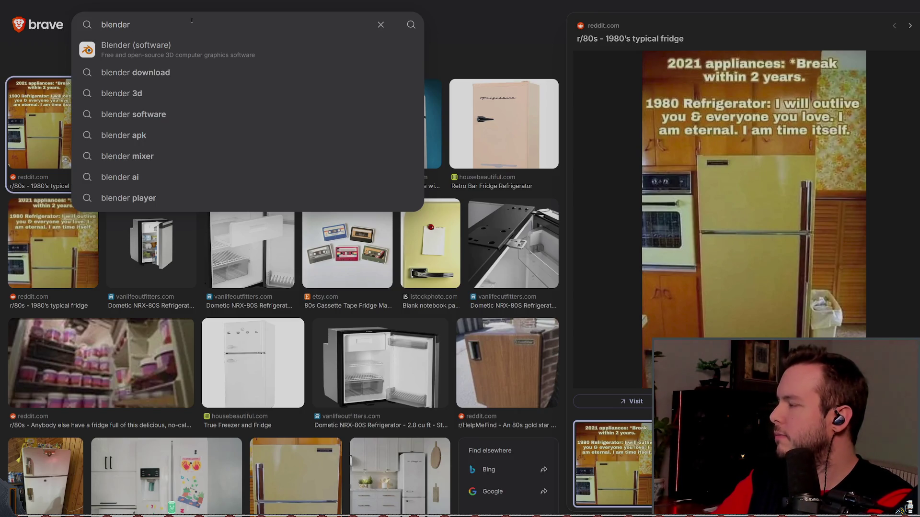
{"action": "type", "text": "move origin"}
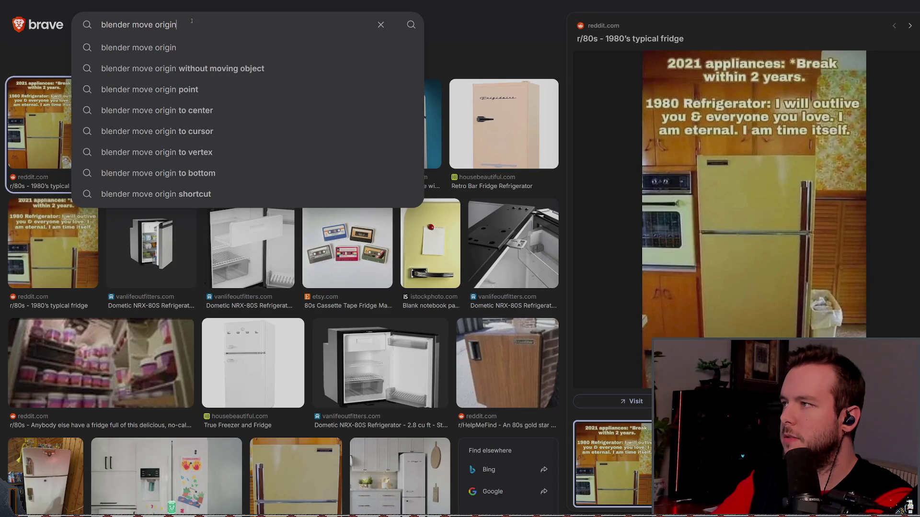
{"action": "key", "text": "Down"}
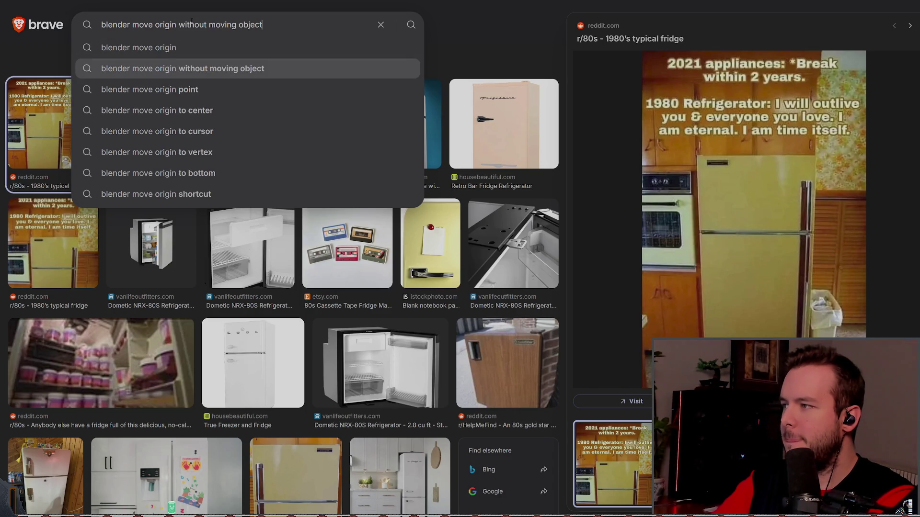
{"action": "key", "text": "Return"}
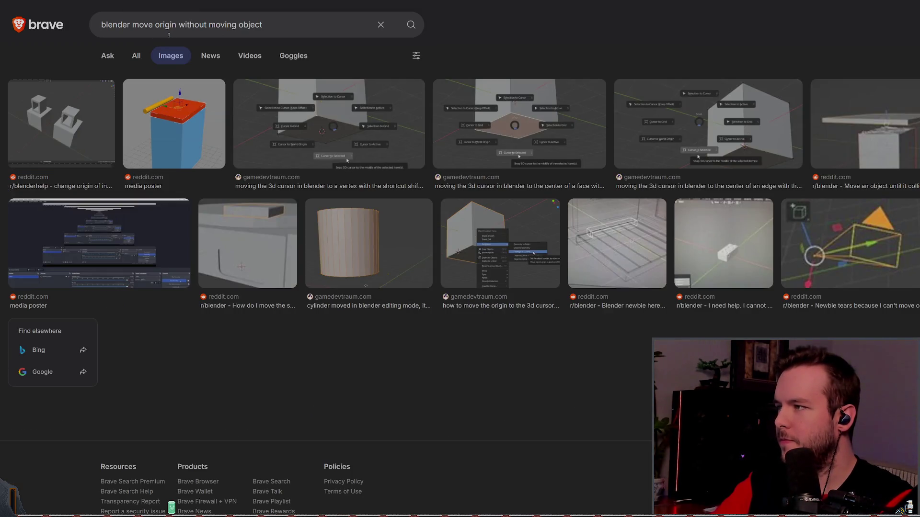
Step: Open the Stack Exchange question 'Reset object origin without moving object' from the web results
{"action": "left_click", "coordinate": [136, 56]}
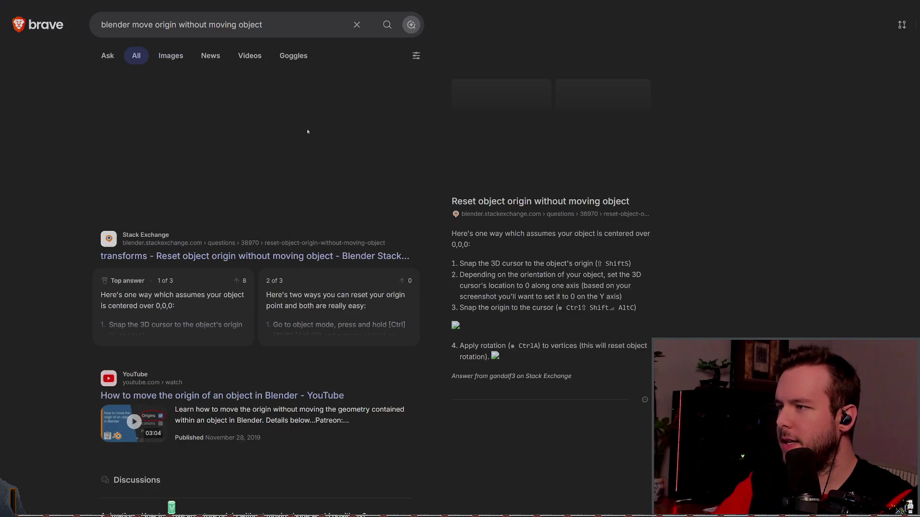
{"action": "scroll", "coordinate": [336, 210], "scroll_direction": "down", "scroll_amount": 1}
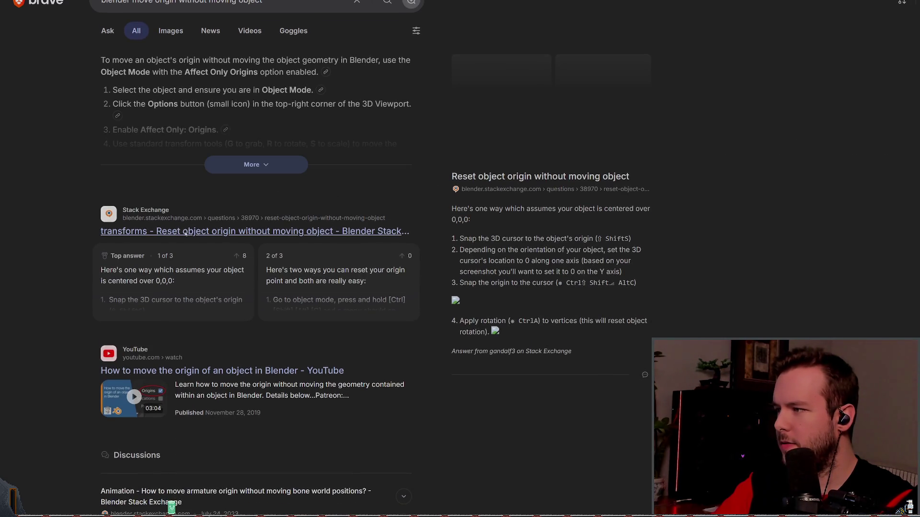
{"action": "left_click", "coordinate": [457, 185]}
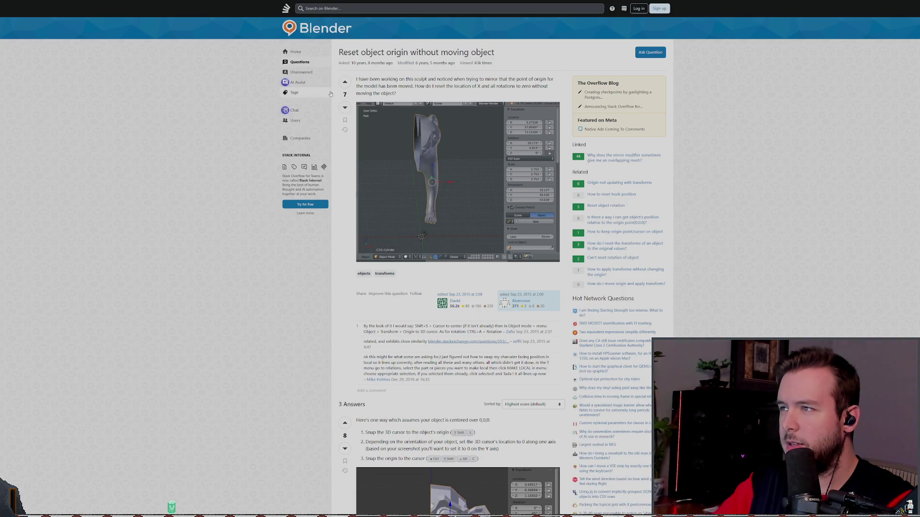
Step: Read the Stack Exchange answers on resetting the origin, then go back to the search results
{"action": "scroll", "coordinate": [375, 214], "scroll_direction": "down", "scroll_amount": 5}
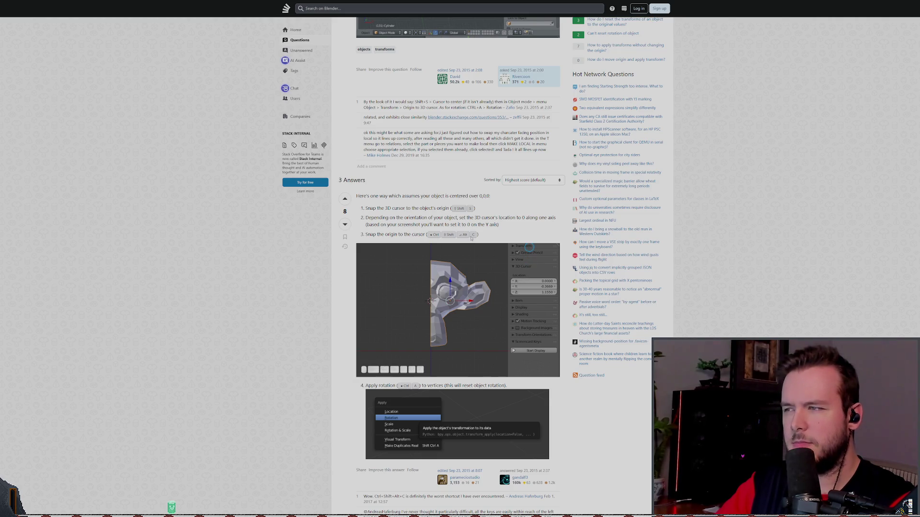
{"action": "scroll", "coordinate": [240, 225], "scroll_direction": "down", "scroll_amount": 3}
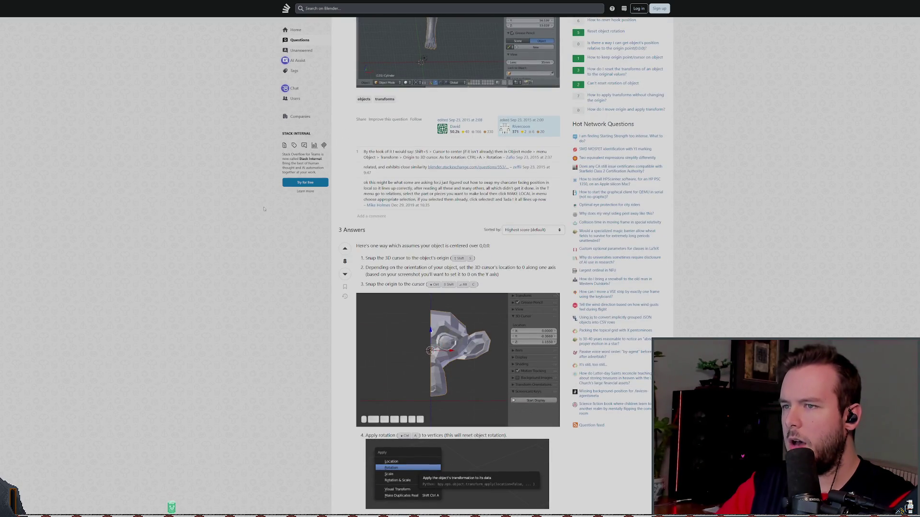
{"action": "scroll", "coordinate": [171, 29], "scroll_direction": "up", "scroll_amount": 3}
{"action": "key", "text": "alt+Left"}
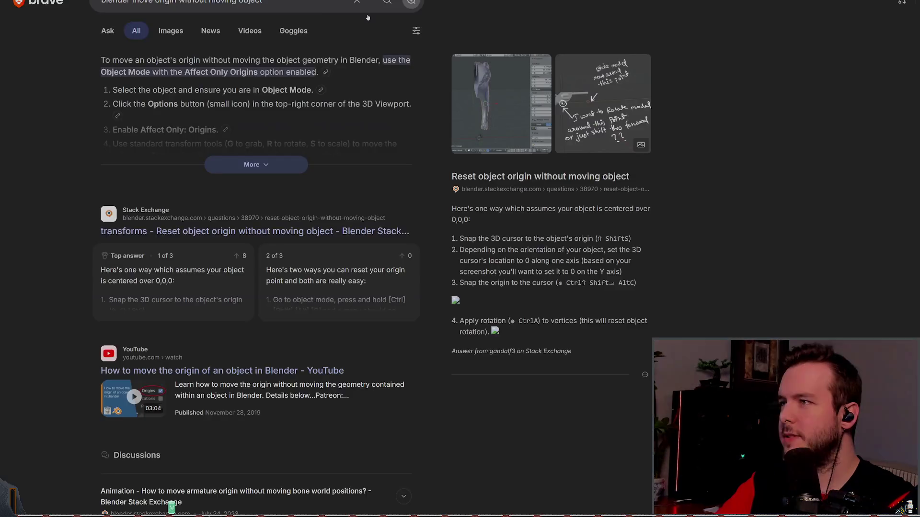
Step: Search 'blender move 3d cursor to coordinates' and open the Blender 5.1 Manual's 3D Cursor page
{"action": "scroll", "coordinate": [236, 228], "scroll_direction": "down", "scroll_amount": 1}
{"action": "scroll", "coordinate": [236, 228], "scroll_direction": "down", "scroll_amount": 2}
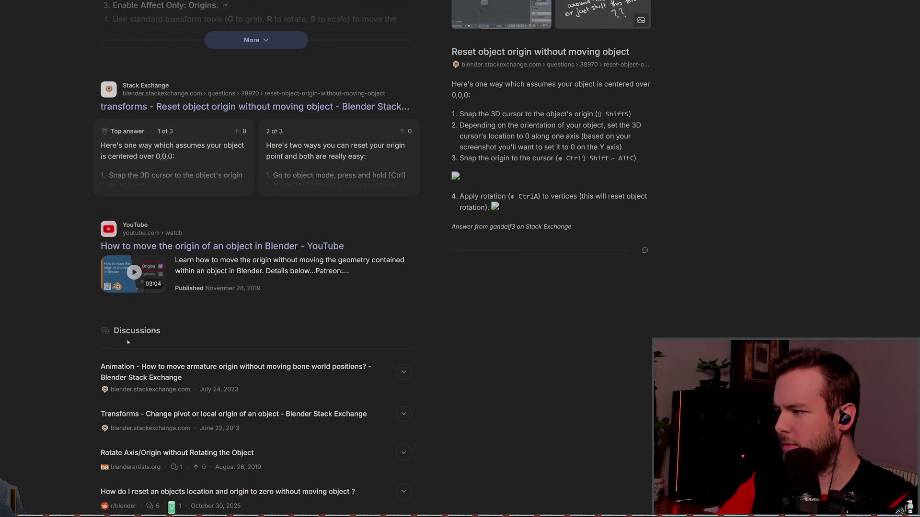
{"action": "scroll", "coordinate": [236, 228], "scroll_direction": "up", "scroll_amount": 4}
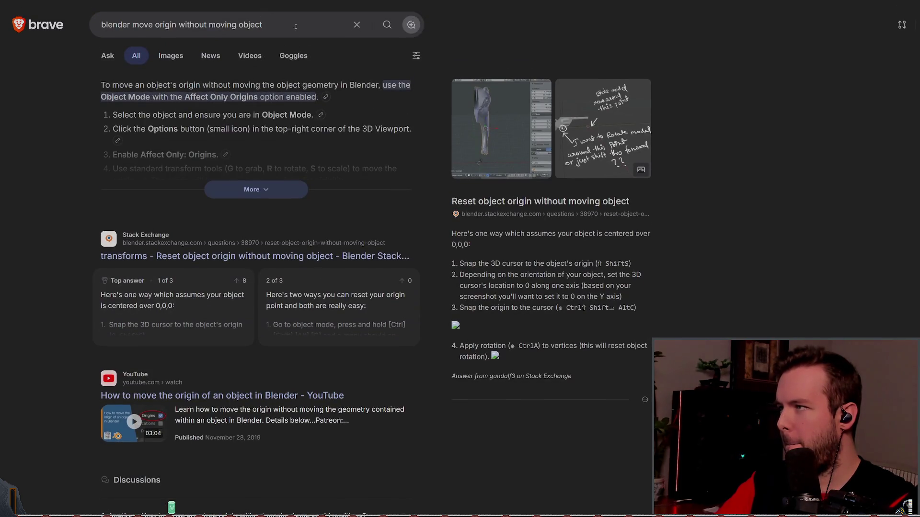
{"action": "left_click_drag", "start_coordinate": [295, 26], "coordinate": [173, 27]}
{"action": "type", "text": "3"}
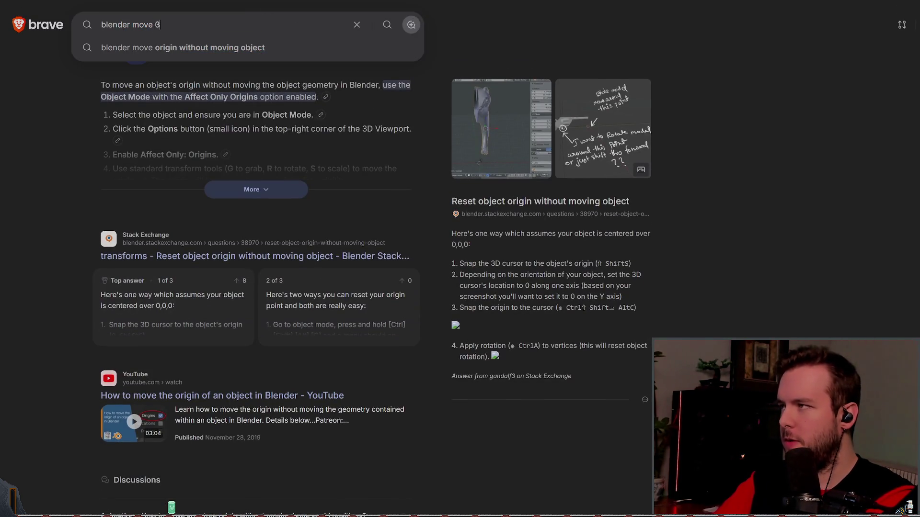
{"action": "type", "text": "d cursor to coordinates"}
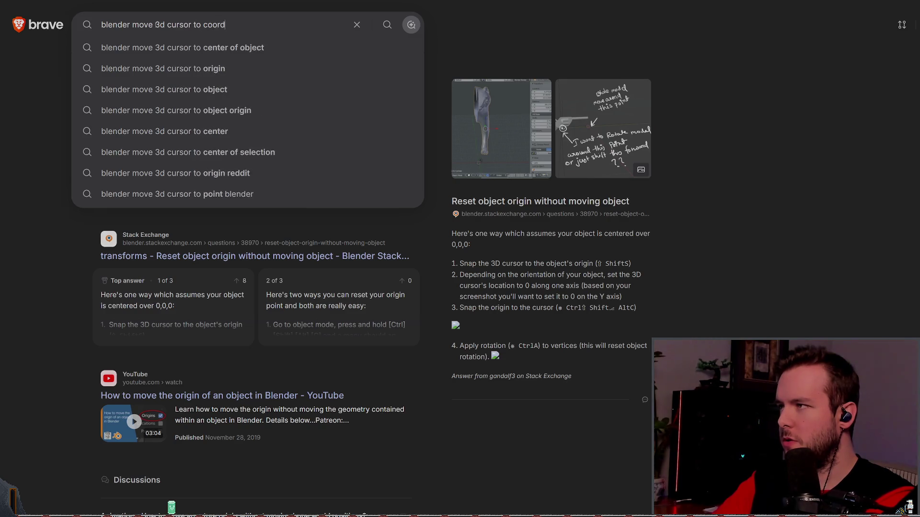
{"action": "key", "text": "Return"}
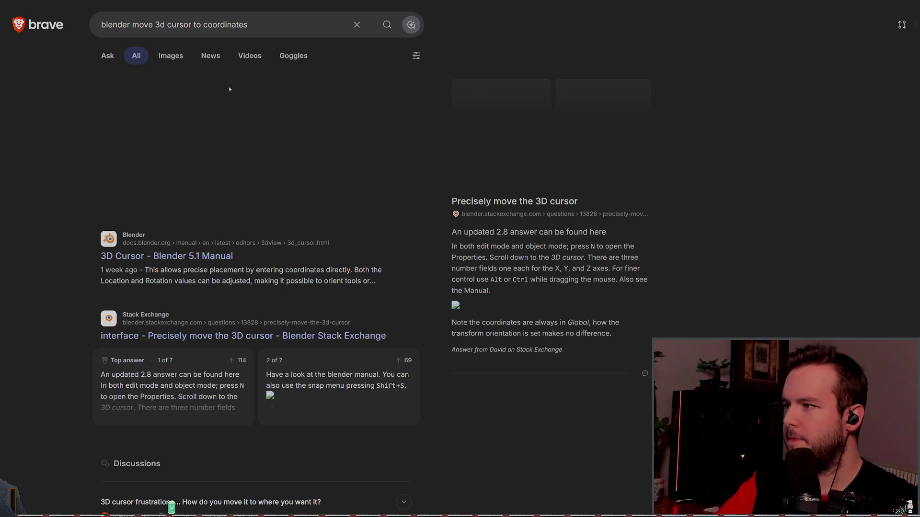
{"action": "left_click", "coordinate": [191, 265]}
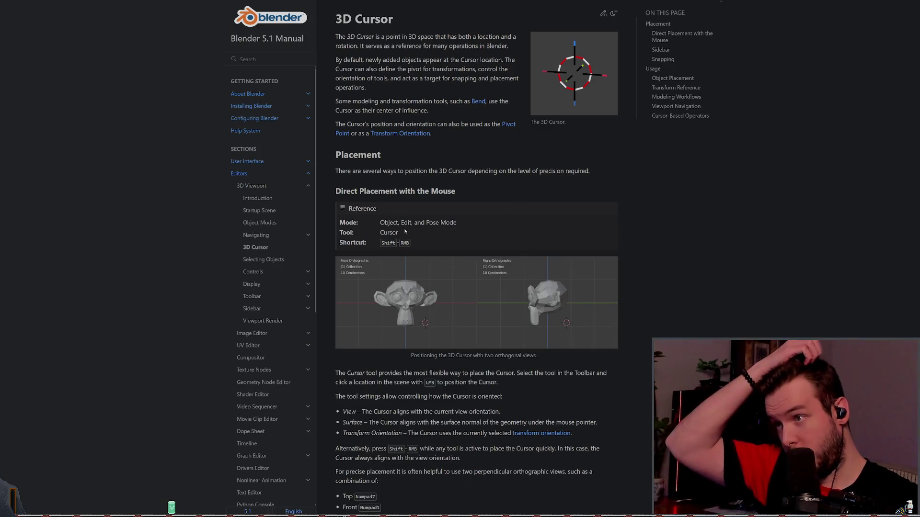
Step: Read the 3D Cursor manual page, including the Sidebar section on exact coordinates, then return to the top
{"action": "scroll", "coordinate": [452, 235], "scroll_direction": "down", "scroll_amount": 5}
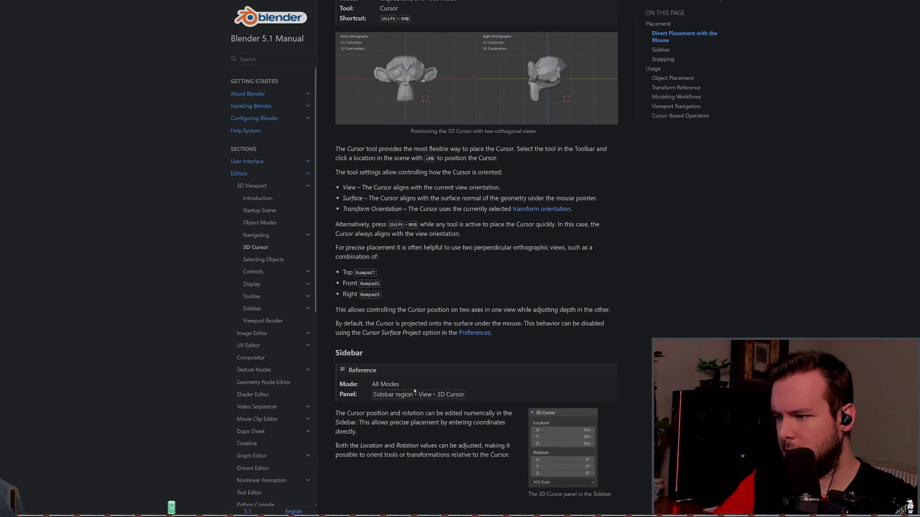
{"action": "scroll", "coordinate": [442, 330], "scroll_direction": "down", "scroll_amount": 2}
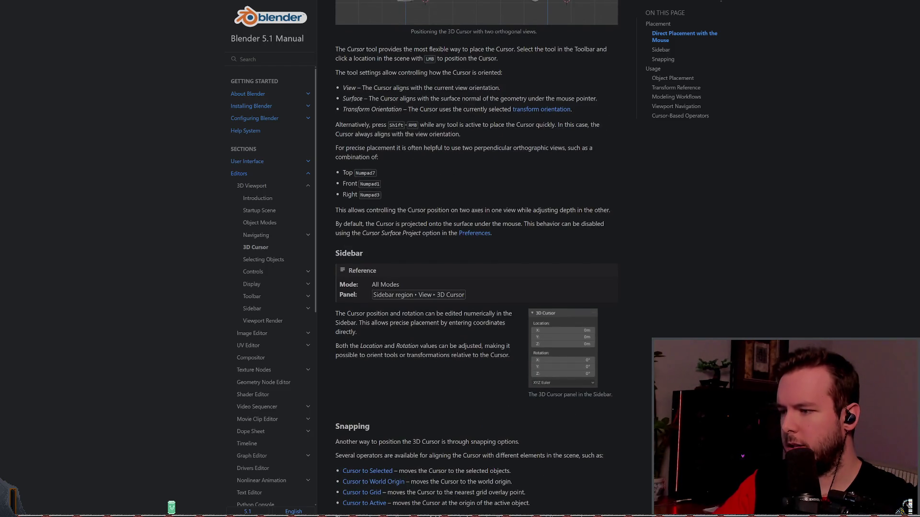
{"action": "scroll", "coordinate": [476, 258], "scroll_direction": "down", "scroll_amount": 3}
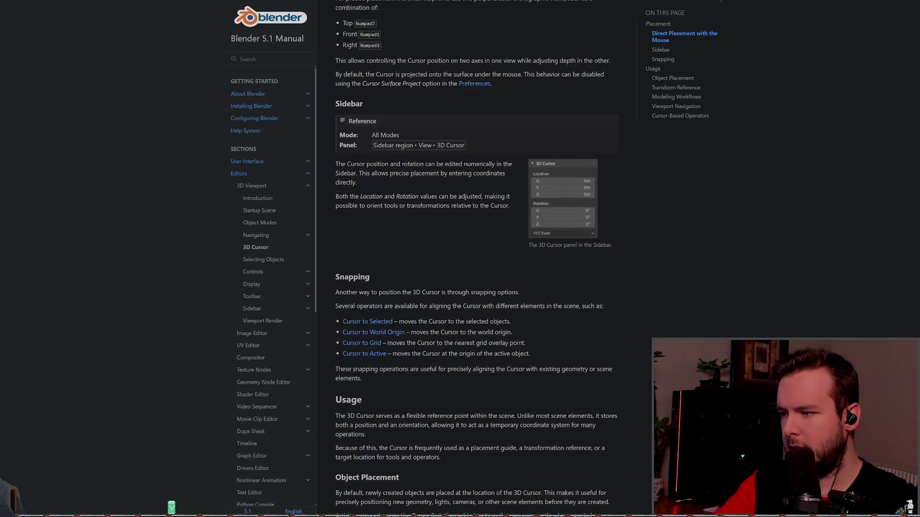
{"action": "scroll", "coordinate": [383, 343], "scroll_direction": "down", "scroll_amount": 6}
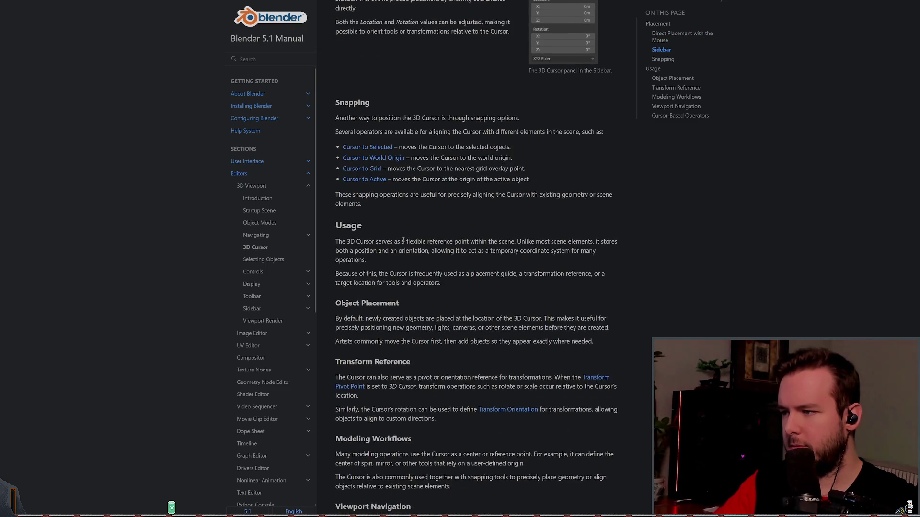
{"action": "scroll", "coordinate": [394, 344], "scroll_direction": "down", "scroll_amount": 1}
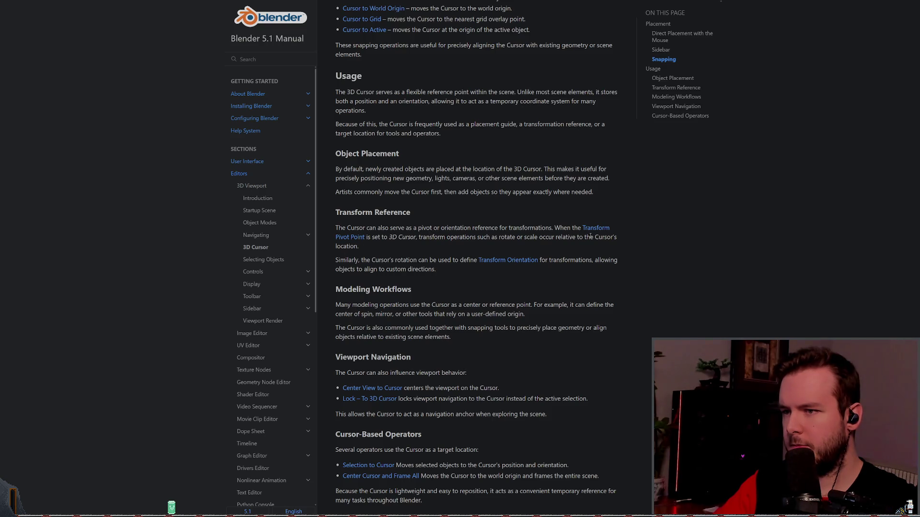
{"action": "scroll", "coordinate": [513, 259], "scroll_direction": "down", "scroll_amount": 2}
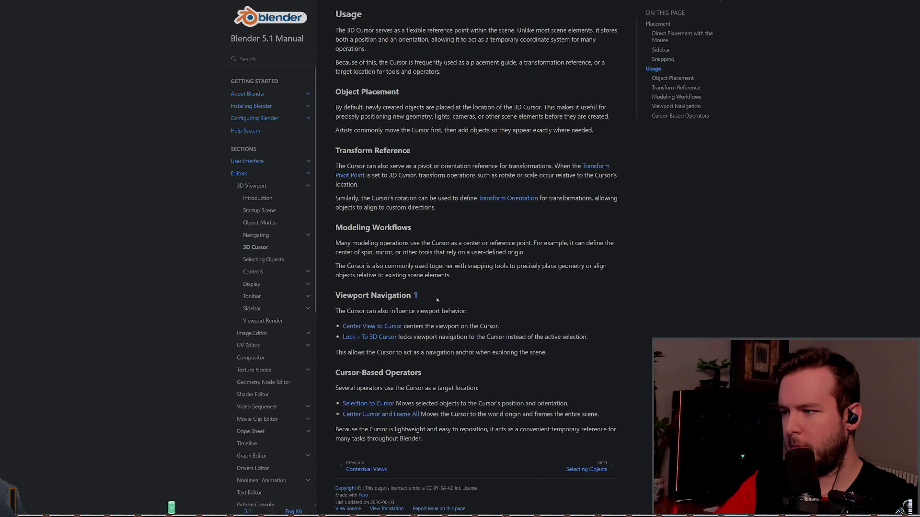
{"action": "key", "text": "Home"}
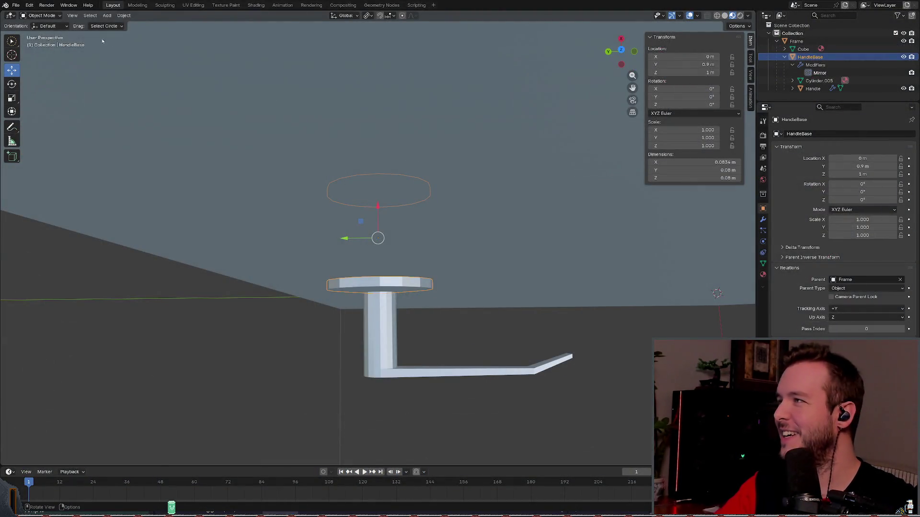
Step: Apply Origin to Geometry to HandleBase, placing it at X -0.037991 m, Y 0.89912 m
{"action": "left_click", "coordinate": [73, 15]}
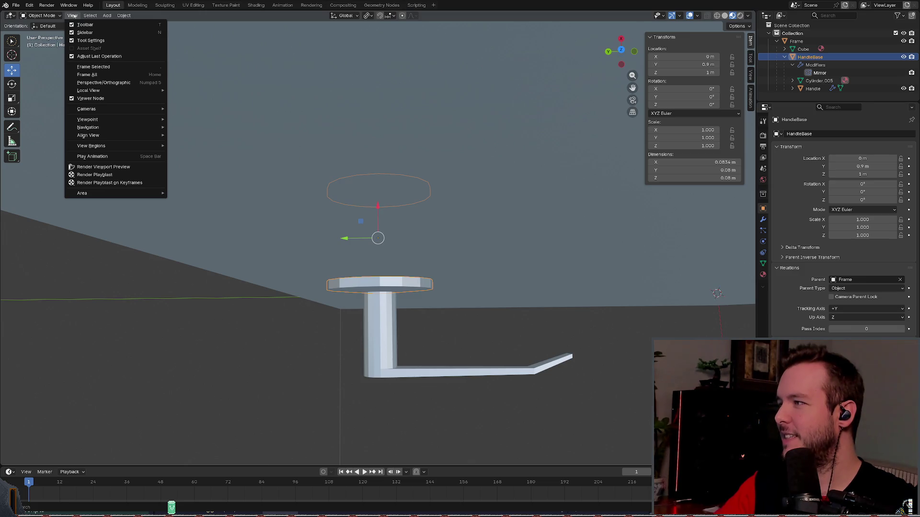
{"action": "key", "text": "Escape"}
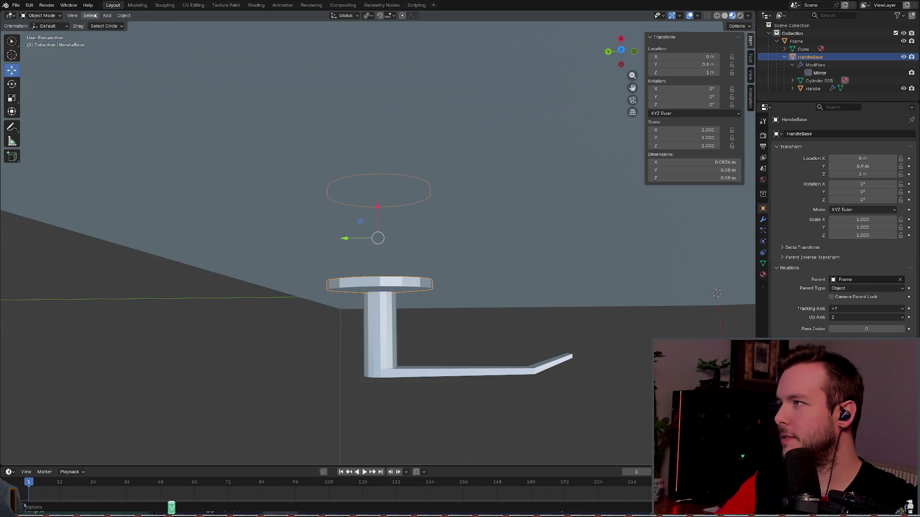
{"action": "left_click", "coordinate": [98, 15]}
{"action": "mouse_move", "coordinate": [123, 16]}
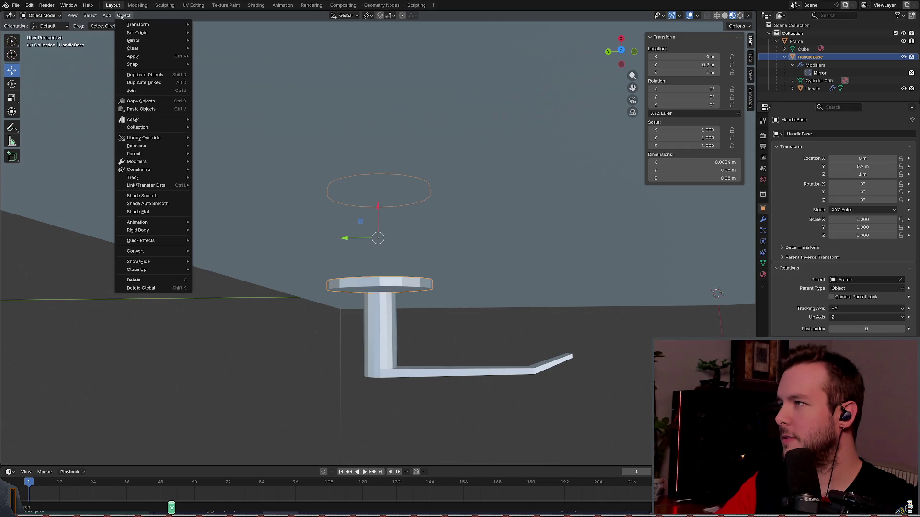
{"action": "mouse_move", "coordinate": [138, 32]}
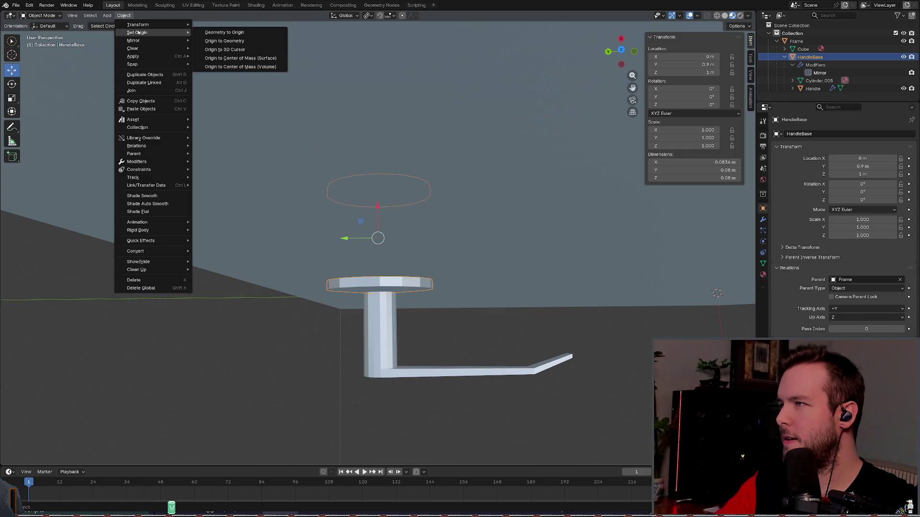
{"action": "left_click", "coordinate": [253, 43]}
{"action": "mouse_move", "coordinate": [404, 199]}
{"action": "middle_mouse_down"}
{"action": "mouse_move", "coordinate": [431, 205]}
{"action": "mouse_move", "coordinate": [439, 157]}
{"action": "mouse_move", "coordinate": [506, 157]}
{"action": "middle_mouse_up"}
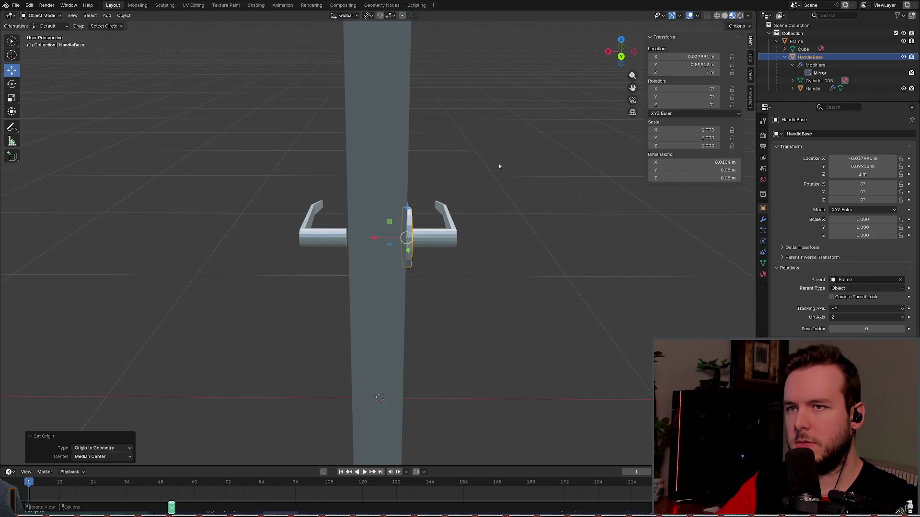
Step: Apply all transforms to HandleBase, inspect the result, then undo it
{"action": "mouse_move", "coordinate": [481, 172]}
{"action": "middle_mouse_down"}
{"action": "mouse_move", "coordinate": [471, 169]}
{"action": "mouse_move", "coordinate": [457, 193]}
{"action": "mouse_move", "coordinate": [486, 205]}
{"action": "mouse_move", "coordinate": [476, 200]}
{"action": "middle_mouse_up"}
{"action": "key", "text": "ctrl+a"}
{"action": "left_click", "coordinate": [459, 190]}
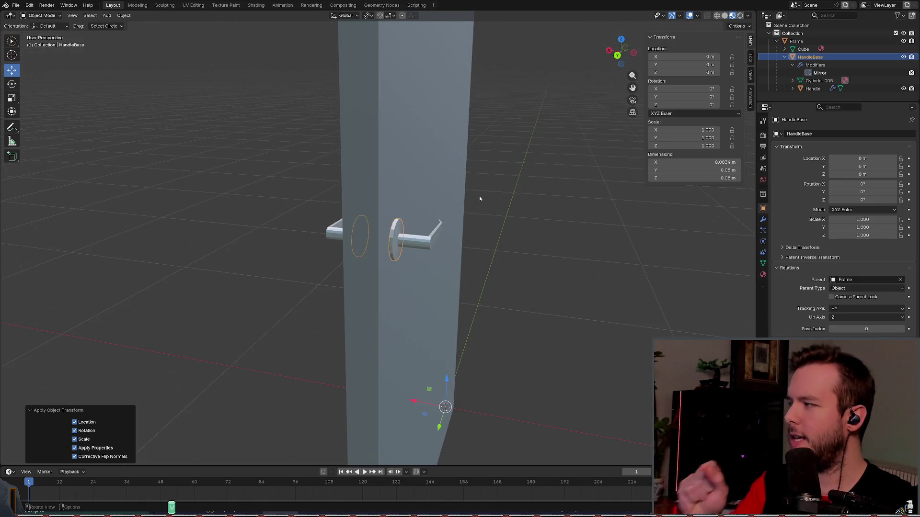
{"action": "mouse_move", "coordinate": [495, 211]}
{"action": "middle_mouse_down"}
{"action": "mouse_move", "coordinate": [453, 206]}
{"action": "mouse_move", "coordinate": [491, 239]}
{"action": "middle_mouse_up"}
{"action": "middle_click_drag", "start_coordinate": [473, 272], "coordinate": [491, 263]}
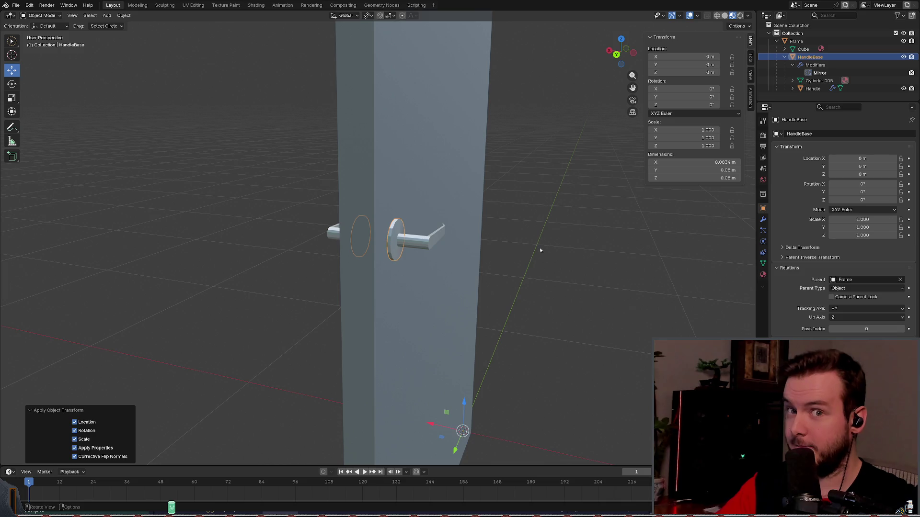
{"action": "key", "text": "ctrl+alt+shift+c"}
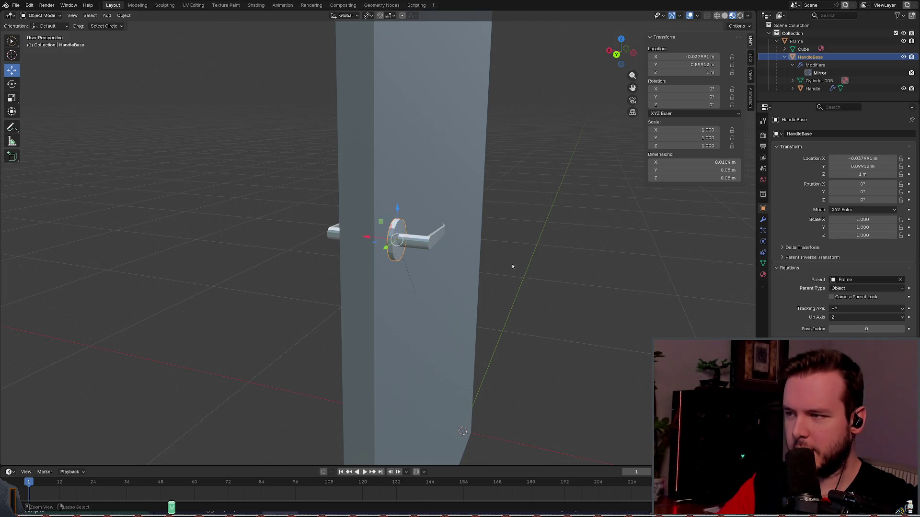
Step: Nudge HandleBase along X, undo and redo to keep it at X -0.031246 m
{"action": "left_click_drag", "start_coordinate": [370, 237], "coordinate": [367, 237]}
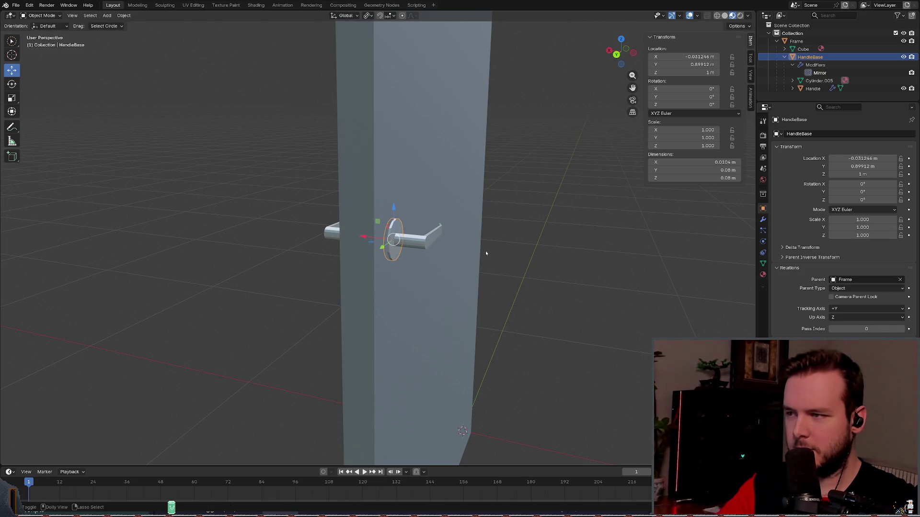
{"action": "key", "text": "ctrl+z"}
{"action": "key", "text": "ctrl+z"}
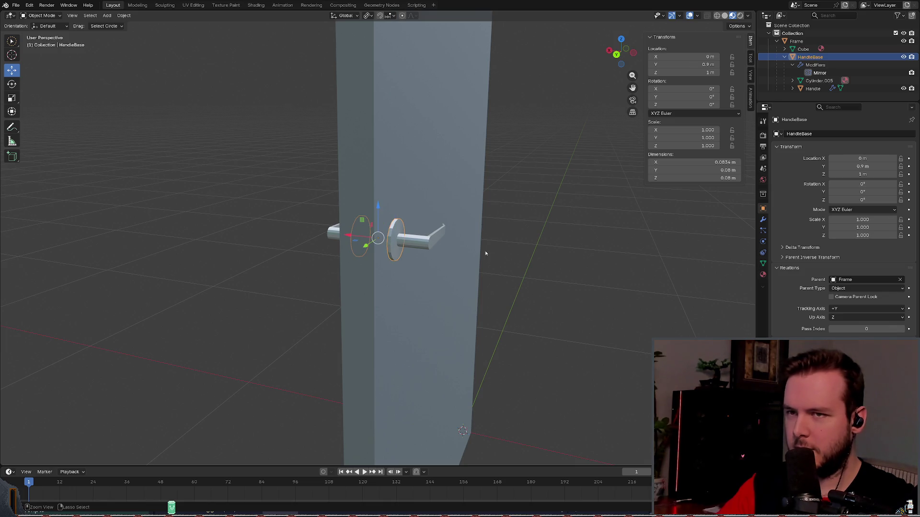
{"action": "mouse_move", "coordinate": [483, 289]}
{"action": "middle_mouse_down"}
{"action": "mouse_move", "coordinate": [524, 301]}
{"action": "mouse_move", "coordinate": [504, 298]}
{"action": "middle_mouse_up"}
{"action": "key", "text": "ctrl+shift+z"}
{"action": "key", "text": "ctrl+shift+z"}
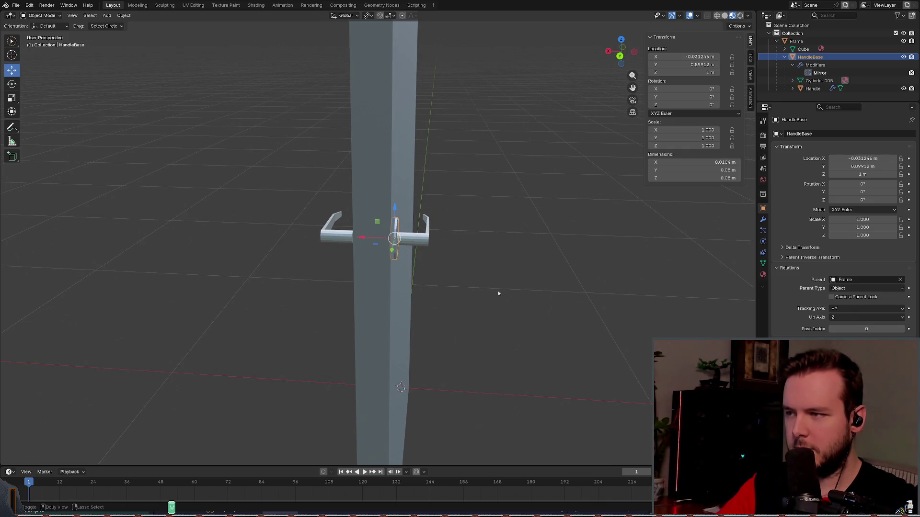
Step: Move HandleBase to X -0.037991 m, try applying its location, undo it, and save basic_door.blend
{"action": "key", "text": "ctrl+shift+z"}
{"action": "key", "text": "ctrl+s"}
{"action": "mouse_move", "coordinate": [497, 290]}
{"action": "middle_mouse_down"}
{"action": "mouse_move", "coordinate": [503, 273]}
{"action": "mouse_move", "coordinate": [465, 272]}
{"action": "mouse_move", "coordinate": [468, 261]}
{"action": "middle_mouse_up"}
{"action": "key", "text": "ctrl+a"}
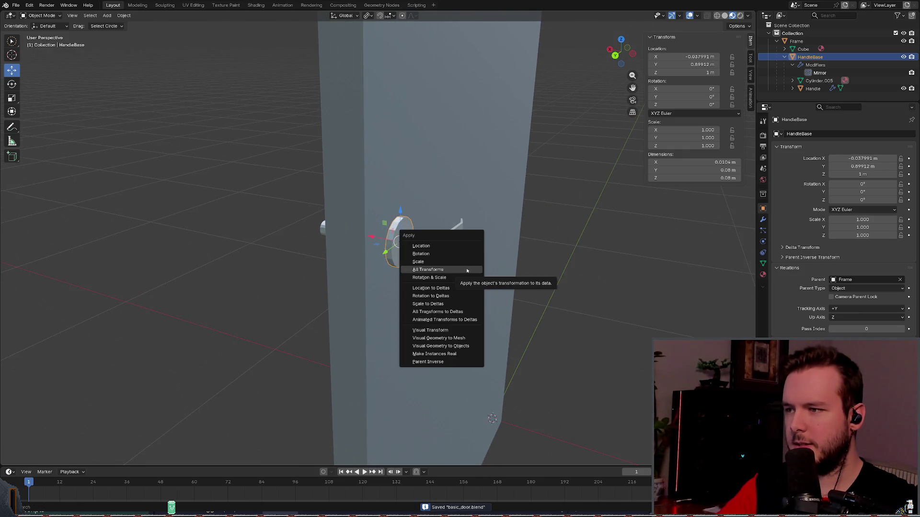
{"action": "left_click", "coordinate": [460, 246]}
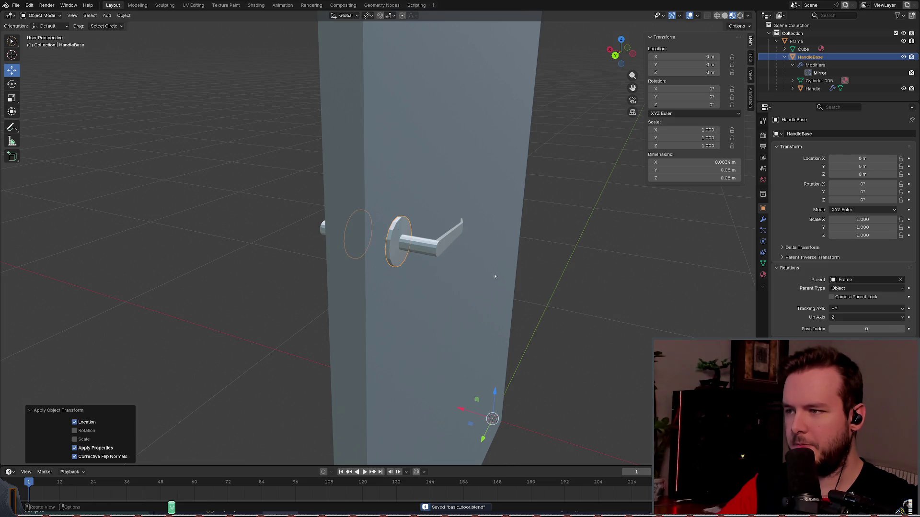
{"action": "middle_click_drag", "start_coordinate": [513, 298], "coordinate": [533, 291]}
{"action": "key", "text": "ctrl+z"}
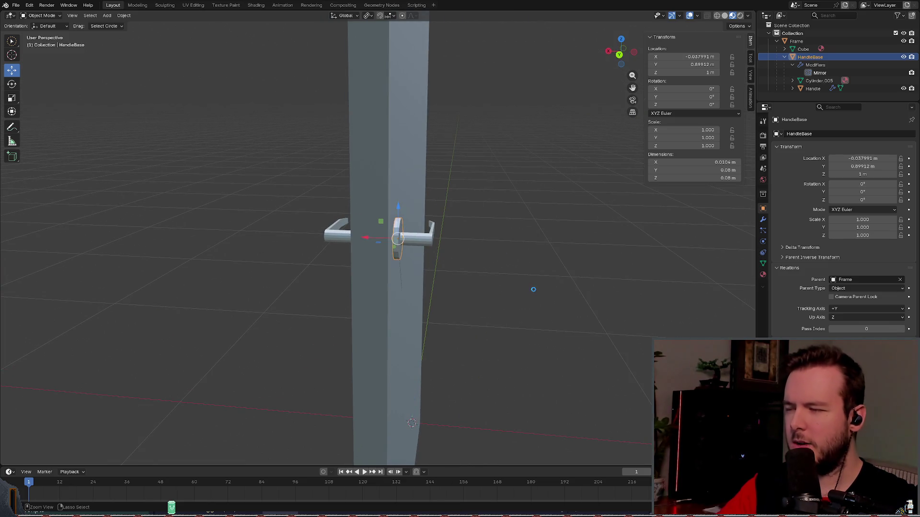
{"action": "key", "text": "ctrl+s"}
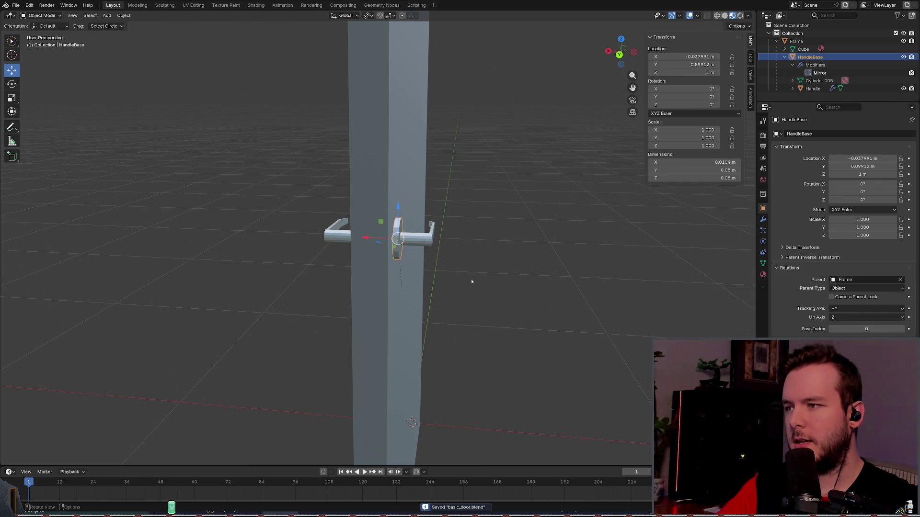
Step: Slide HandleBase 0.045995 m along X to X 0.008004 m, with mirrored bases on both faces
{"action": "middle_click_drag", "start_coordinate": [468, 281], "coordinate": [425, 257]}
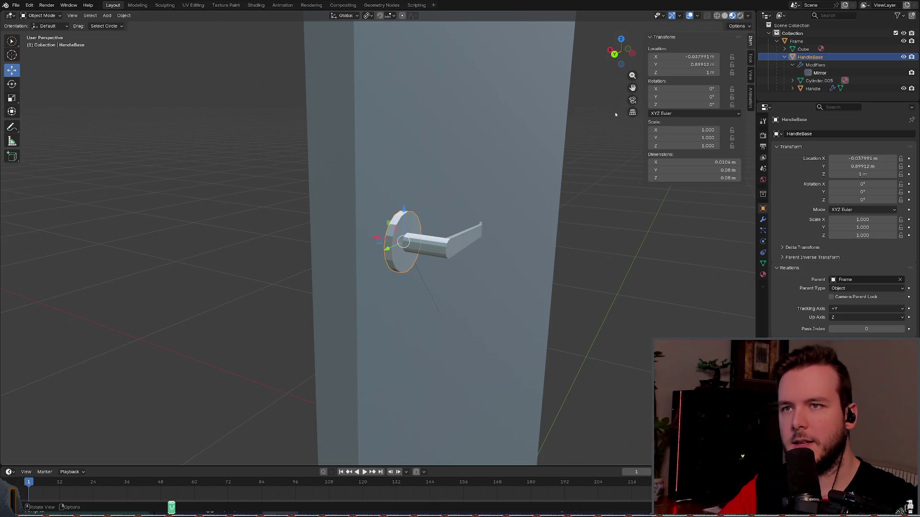
{"action": "mouse_move", "coordinate": [450, 133]}
{"action": "middle_mouse_down"}
{"action": "mouse_move", "coordinate": [486, 132]}
{"action": "mouse_move", "coordinate": [478, 142]}
{"action": "middle_mouse_up"}
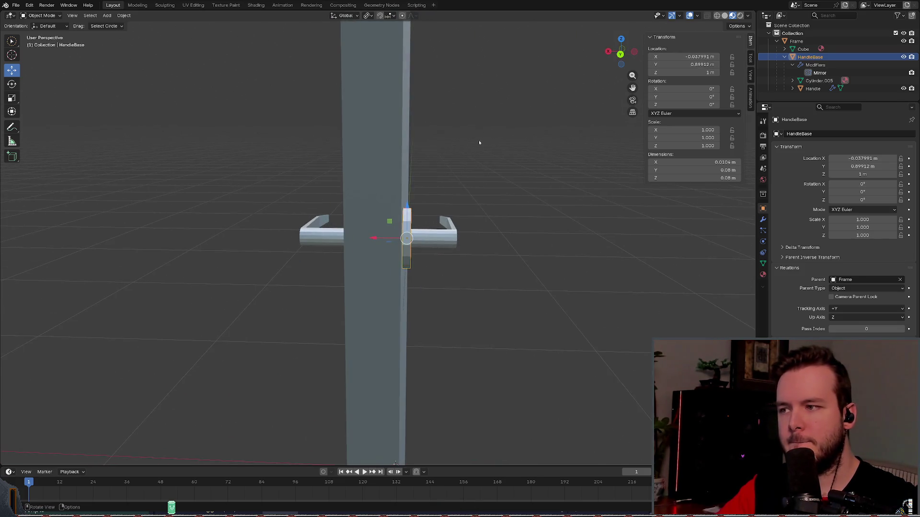
{"action": "scroll", "coordinate": [479, 142], "scroll_direction": "up", "scroll_amount": 1}
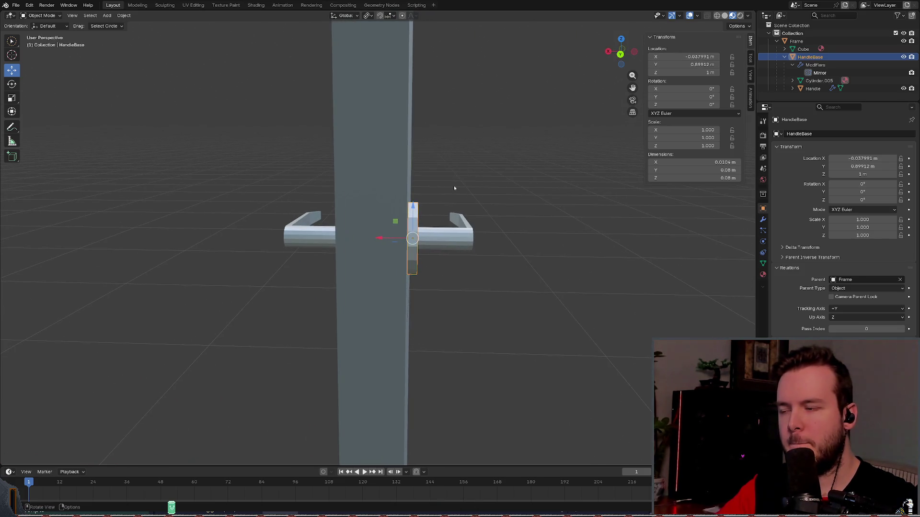
{"action": "left_click", "coordinate": [745, 26]}
{"action": "left_click", "coordinate": [742, 49]}
{"action": "mouse_move", "coordinate": [379, 238]}
{"action": "left_mouse_down"}
{"action": "mouse_move", "coordinate": [343, 239]}
{"action": "mouse_move", "coordinate": [422, 252]}
{"action": "mouse_move", "coordinate": [329, 246]}
{"action": "left_mouse_up"}
{"action": "left_click_drag", "start_coordinate": [265, 244], "coordinate": [346, 248]}
{"action": "left_click", "coordinate": [347, 247]}
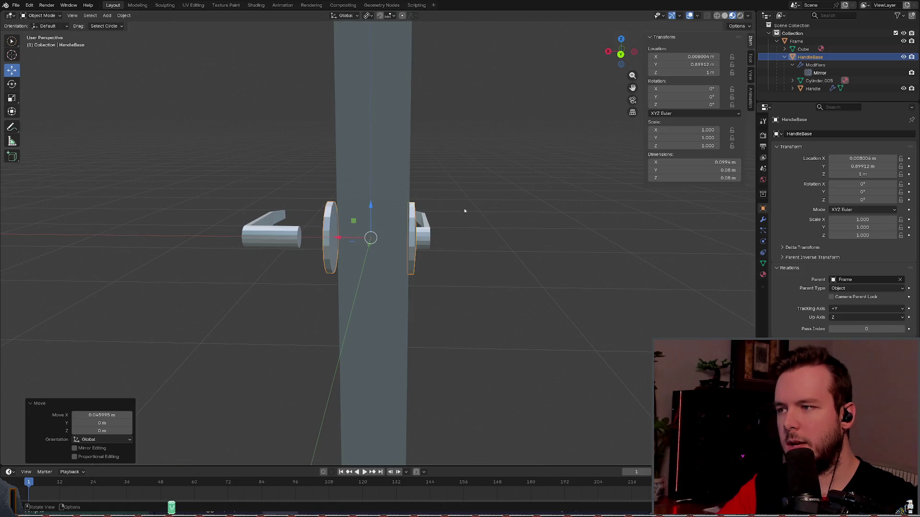
{"action": "key", "text": "ctrl+z"}
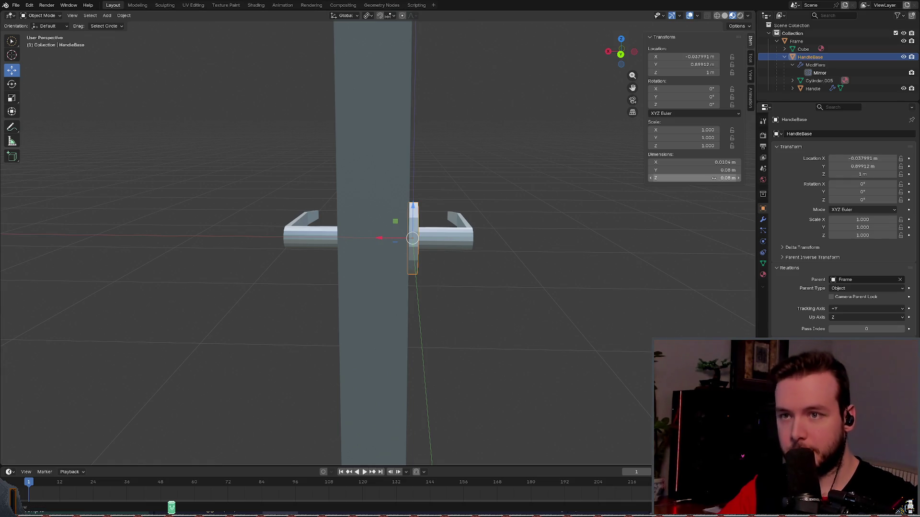
{"action": "middle_click_drag", "start_coordinate": [471, 179], "coordinate": [476, 181]}
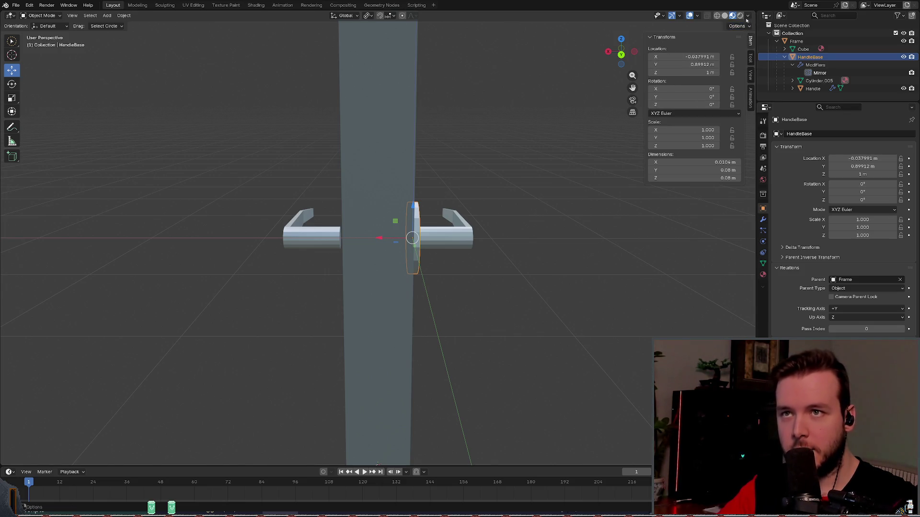
{"action": "left_click", "coordinate": [747, 16]}
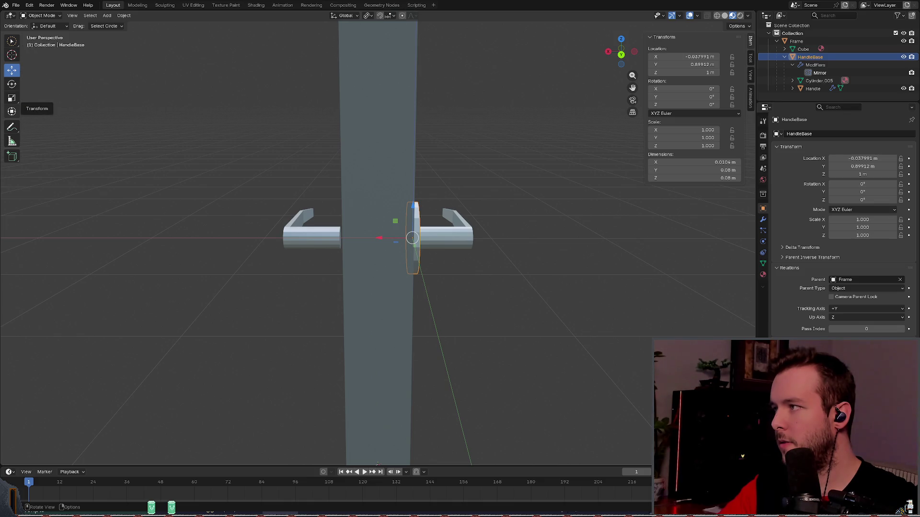
{"action": "left_click", "coordinate": [11, 111]}
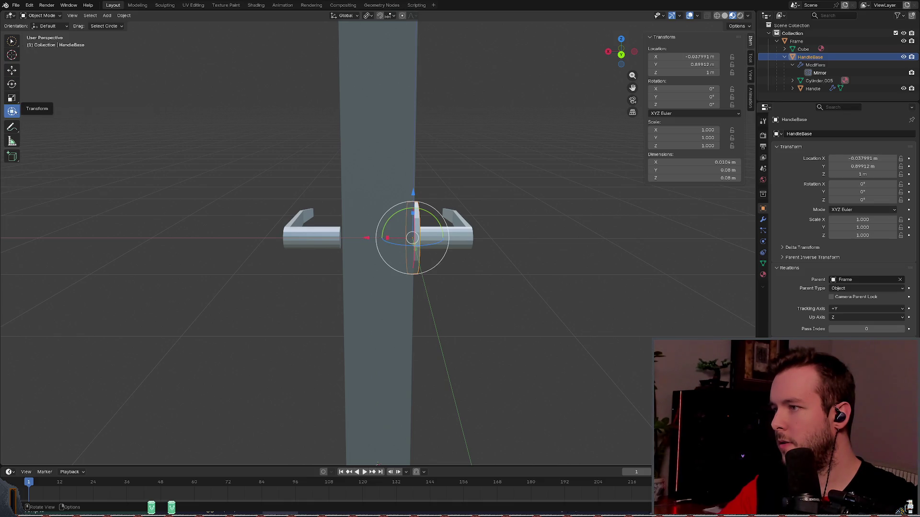
{"action": "left_click", "coordinate": [11, 71]}
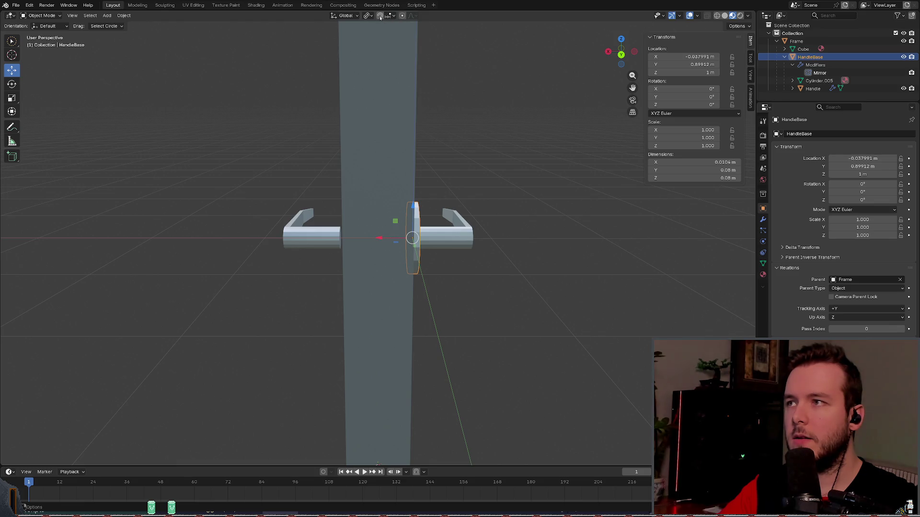
{"action": "left_click_drag", "start_coordinate": [379, 238], "coordinate": [362, 239]}
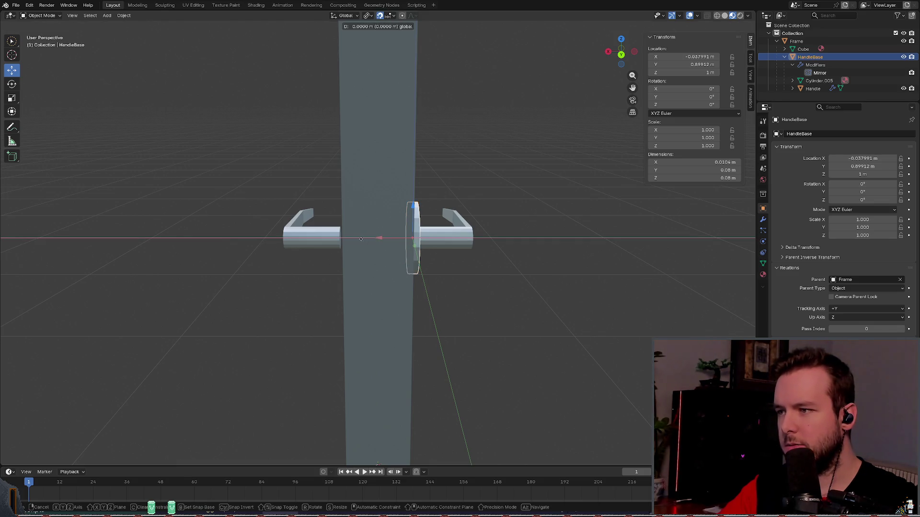
{"action": "left_click_drag", "start_coordinate": [271, 242], "coordinate": [322, 170]}
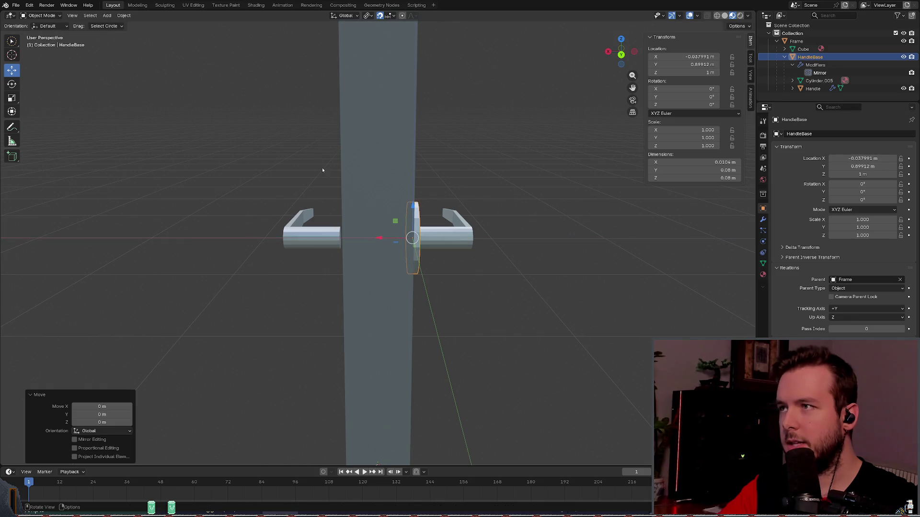
{"action": "left_click", "coordinate": [388, 15]}
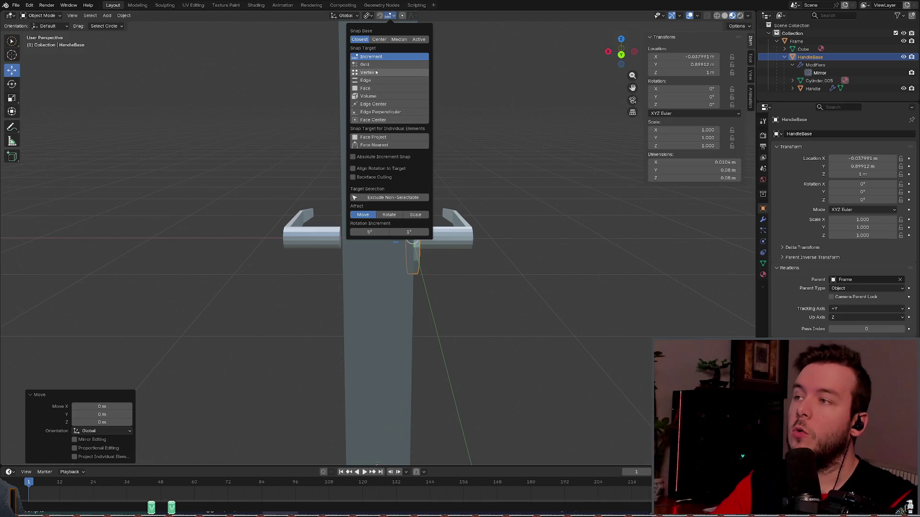
{"action": "left_click", "coordinate": [376, 96]}
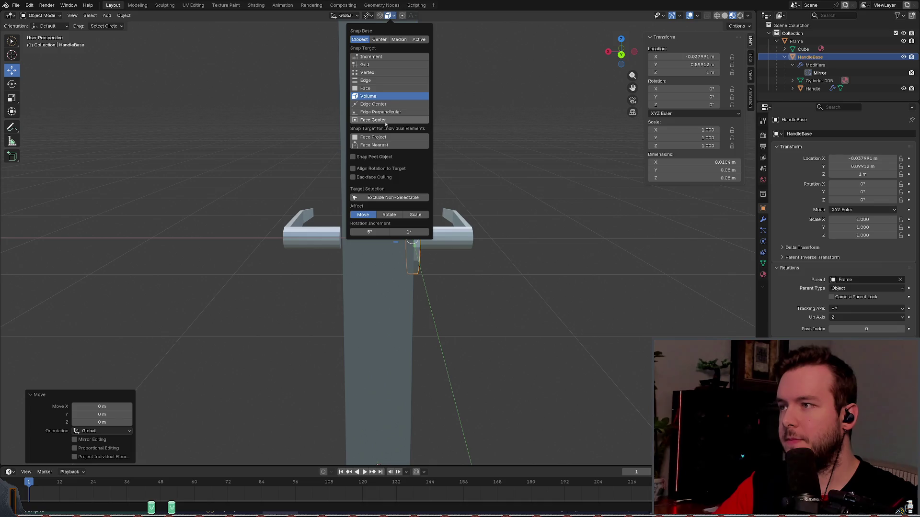
{"action": "key", "text": "g"}
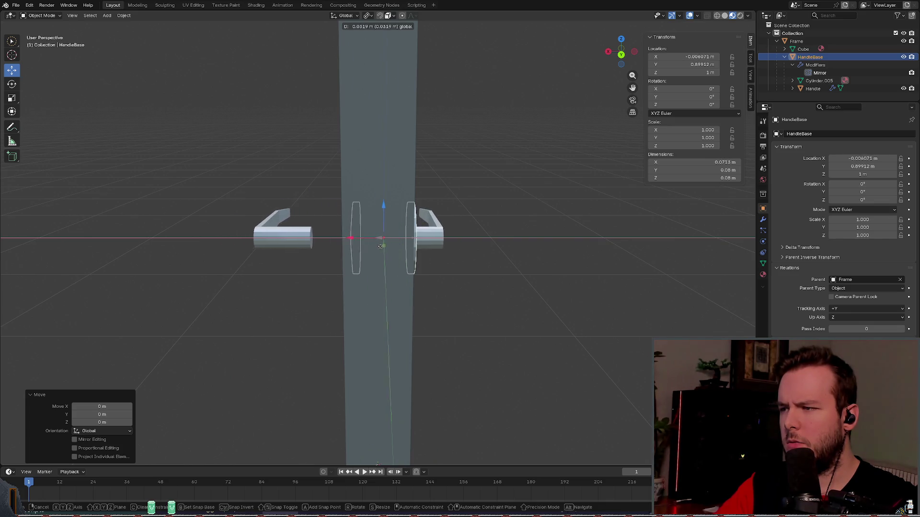
{"action": "left_click", "coordinate": [326, 228]}
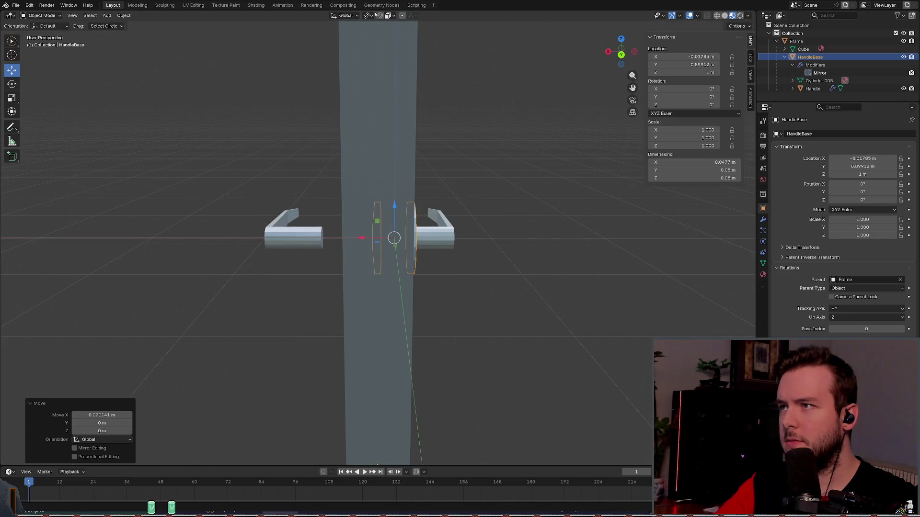
{"action": "key", "text": "ctrl+z"}
{"action": "key", "text": "g"}
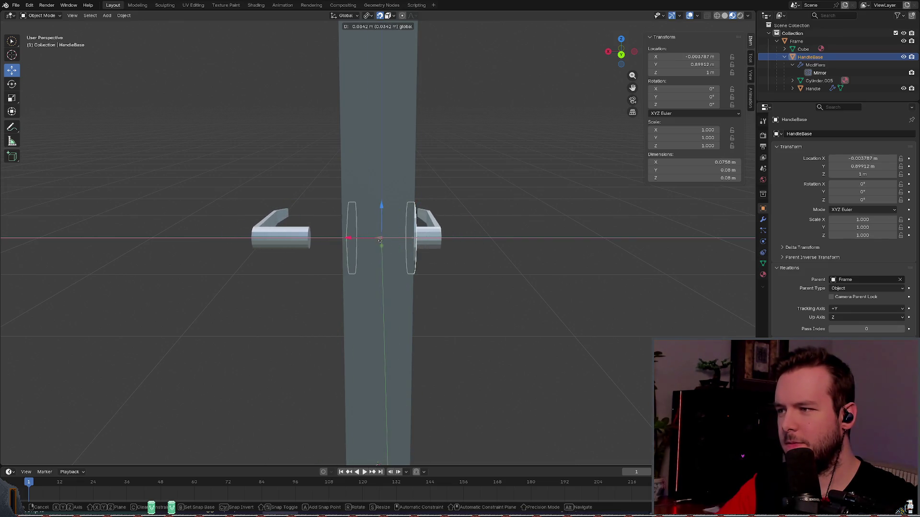
{"action": "left_click", "coordinate": [376, 241]}
{"action": "key", "text": "ctrl+z"}
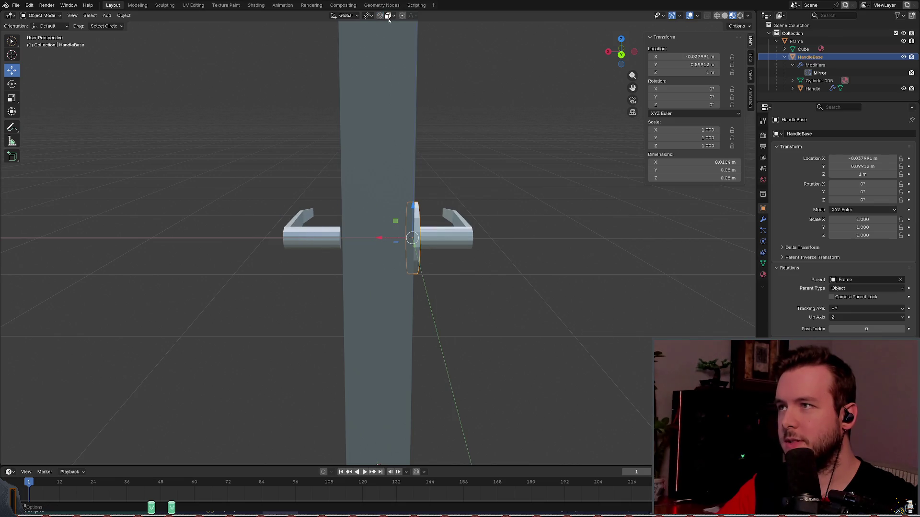
{"action": "left_click", "coordinate": [388, 16]}
{"action": "left_click", "coordinate": [378, 39]}
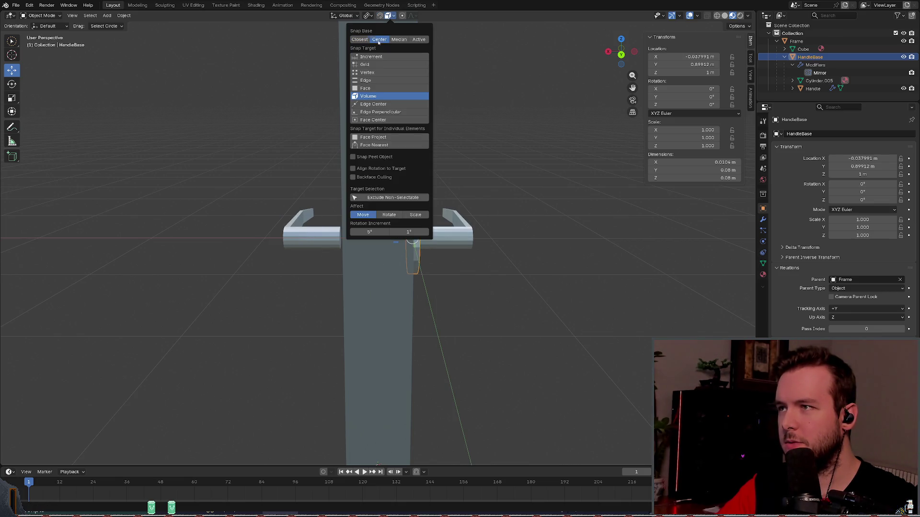
{"action": "key", "text": "g"}
{"action": "left_click", "coordinate": [374, 239]}
{"action": "left_click_drag", "start_coordinate": [378, 239], "coordinate": [367, 244]}
{"action": "mouse_move", "coordinate": [306, 242]}
{"action": "left_mouse_down"}
{"action": "mouse_move", "coordinate": [316, 246]}
{"action": "mouse_move", "coordinate": [287, 249]}
{"action": "mouse_move", "coordinate": [412, 256]}
{"action": "left_mouse_up"}
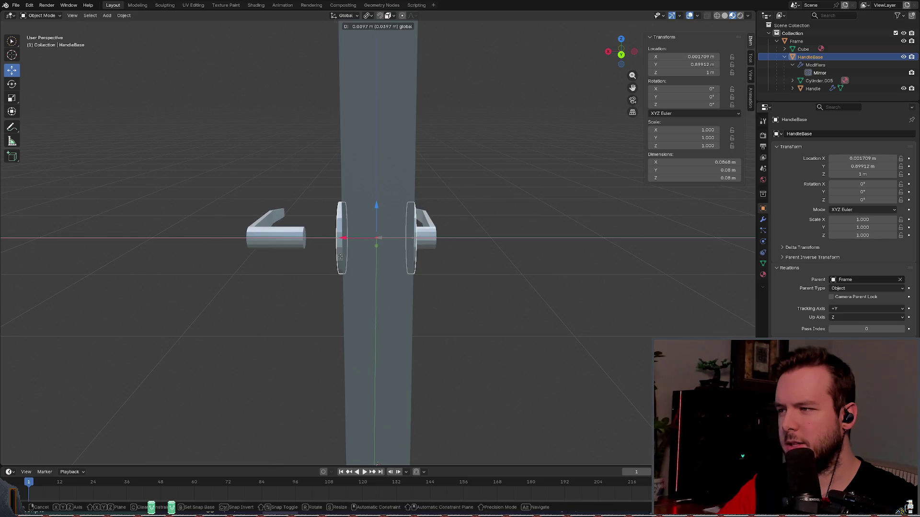
{"action": "left_click", "coordinate": [390, 16]}
{"action": "key", "text": "ctrl+z"}
{"action": "key", "text": "ctrl+shift+z"}
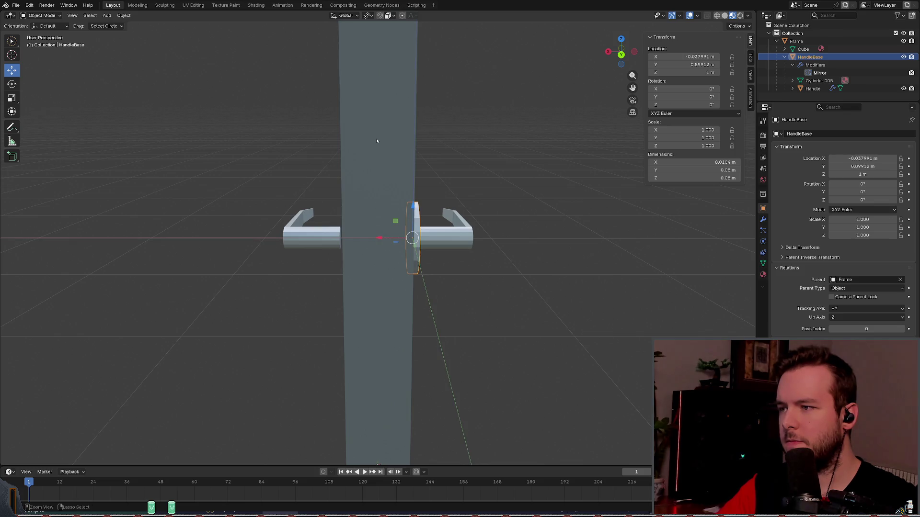
{"action": "left_click", "coordinate": [390, 16]}
{"action": "left_click", "coordinate": [360, 40]}
{"action": "left_click", "coordinate": [371, 57]}
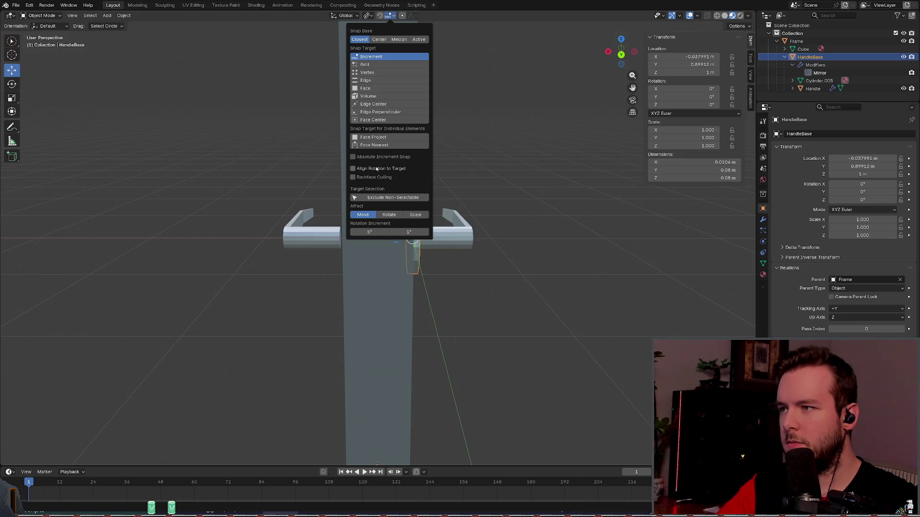
{"action": "key", "text": "Escape"}
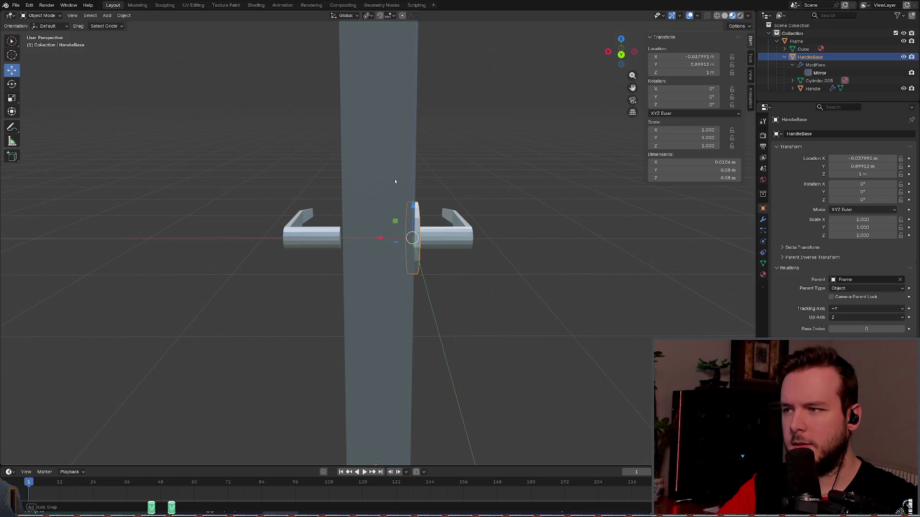
{"action": "scroll", "coordinate": [395, 181], "scroll_direction": "up", "scroll_amount": 2}
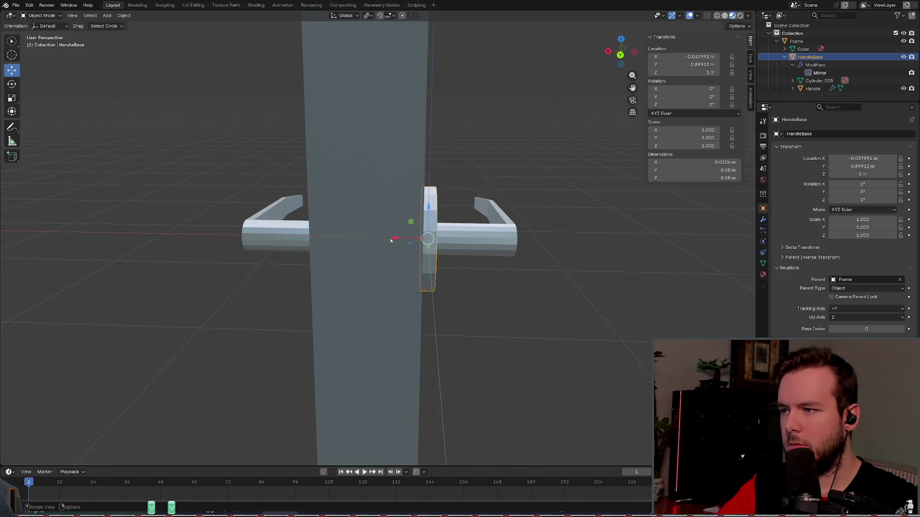
{"action": "middle_click_drag", "start_coordinate": [394, 233], "coordinate": [396, 232]}
{"action": "key", "text": "ctrl+s"}
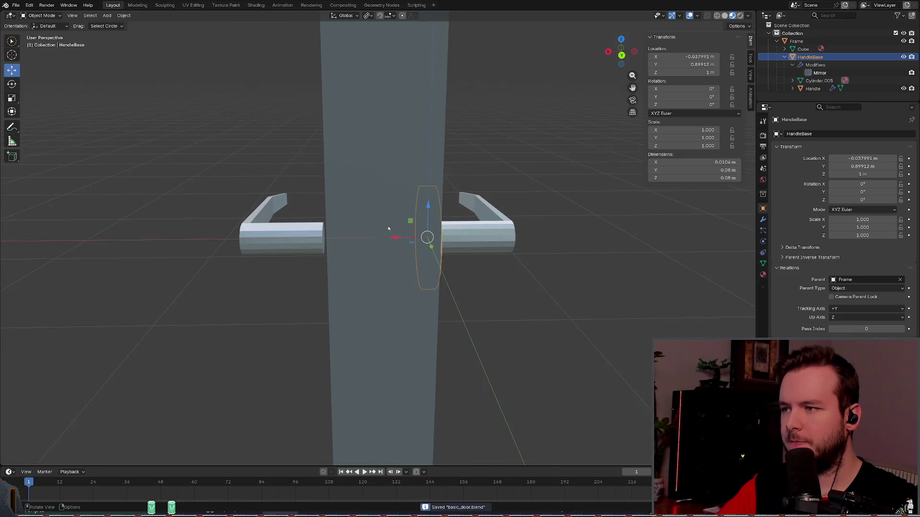
{"action": "mouse_move", "coordinate": [632, 101]}
{"action": "left_mouse_down"}
{"action": "mouse_move", "coordinate": [513, 128]}
{"action": "mouse_move", "coordinate": [469, 128]}
{"action": "mouse_move", "coordinate": [458, 118]}
{"action": "mouse_move", "coordinate": [481, 129]}
{"action": "mouse_move", "coordinate": [464, 125]}
{"action": "mouse_move", "coordinate": [466, 139]}
{"action": "mouse_move", "coordinate": [437, 165]}
{"action": "mouse_move", "coordinate": [460, 160]}
{"action": "left_mouse_up"}
Step: Set HandleBase's Y location to 0.9 m in the N-panel
{"action": "left_click", "coordinate": [735, 27]}
{"action": "left_click", "coordinate": [694, 64]}
{"action": "type", "text": "0.9"}
{"action": "key", "text": "Return"}
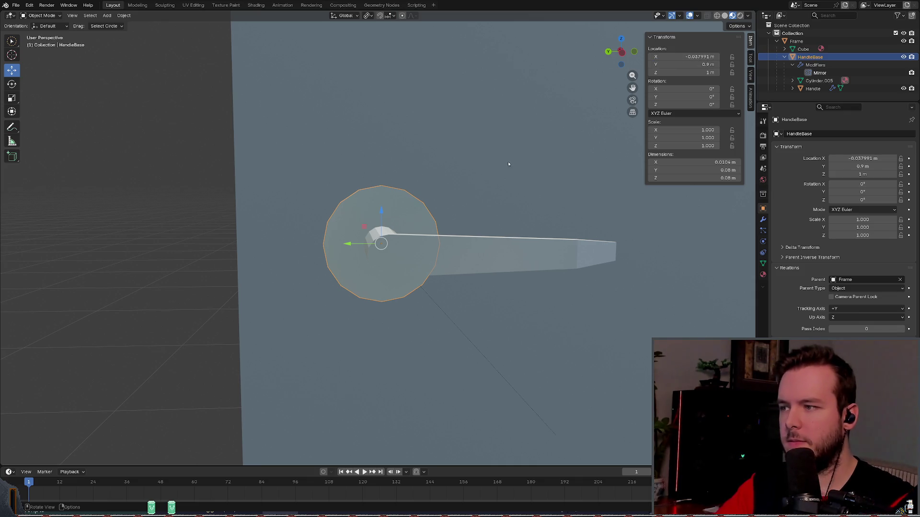
Step: Set HandleBase's X location to -0.038 m and save basic_door.blend
{"action": "left_click", "coordinate": [701, 57]}
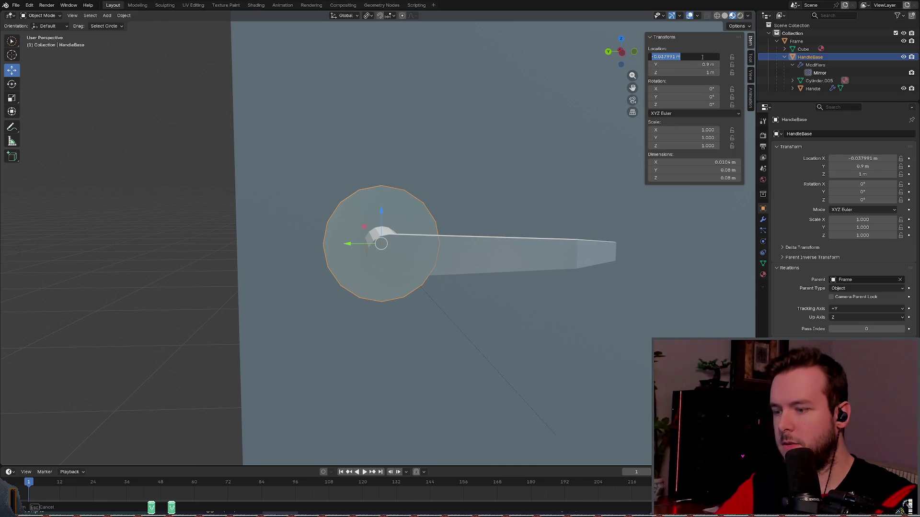
{"action": "type", "text": "0.04"}
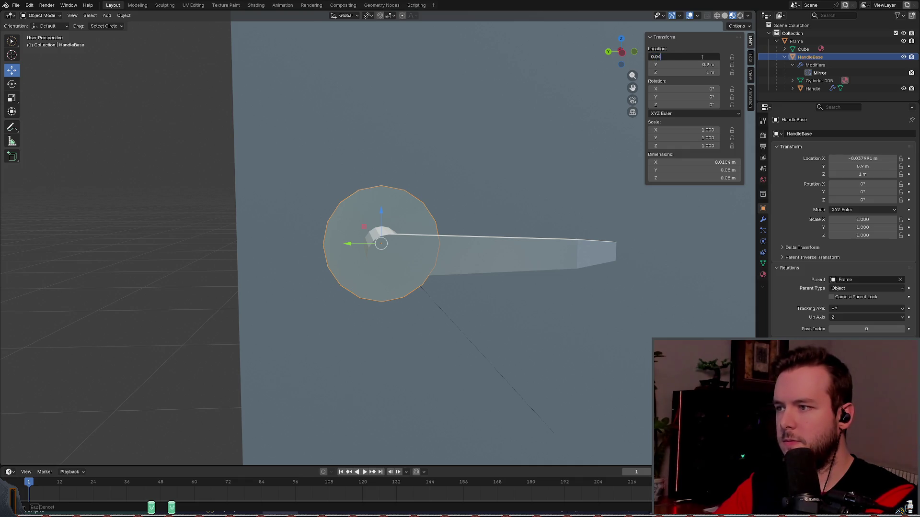
{"action": "key", "text": "Return"}
{"action": "key", "text": "ctrl+z"}
{"action": "left_click", "coordinate": [702, 56]}
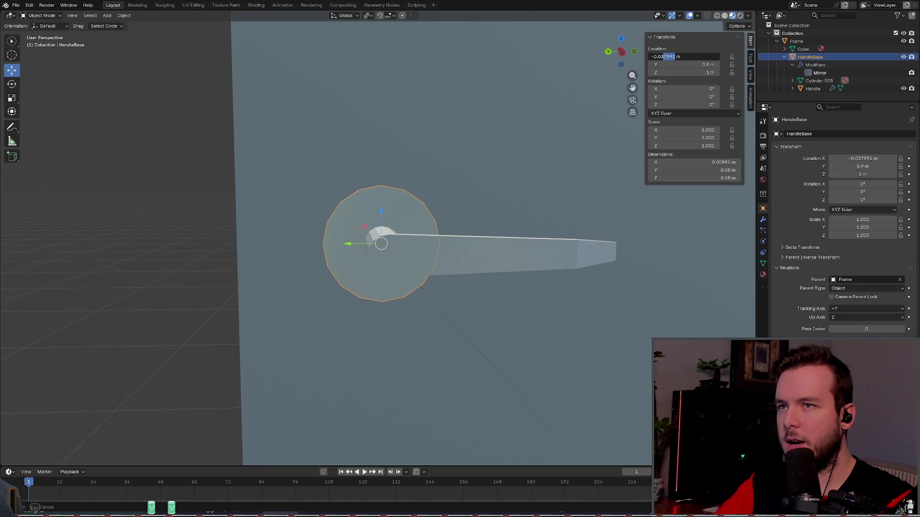
{"action": "type", "text": "8"}
{"action": "key", "text": "Return"}
{"action": "mouse_move", "coordinate": [405, 147]}
{"action": "middle_mouse_down"}
{"action": "mouse_move", "coordinate": [481, 158]}
{"action": "mouse_move", "coordinate": [507, 176]}
{"action": "mouse_move", "coordinate": [495, 172]}
{"action": "middle_mouse_up"}
{"action": "key", "text": "ctrl+s"}
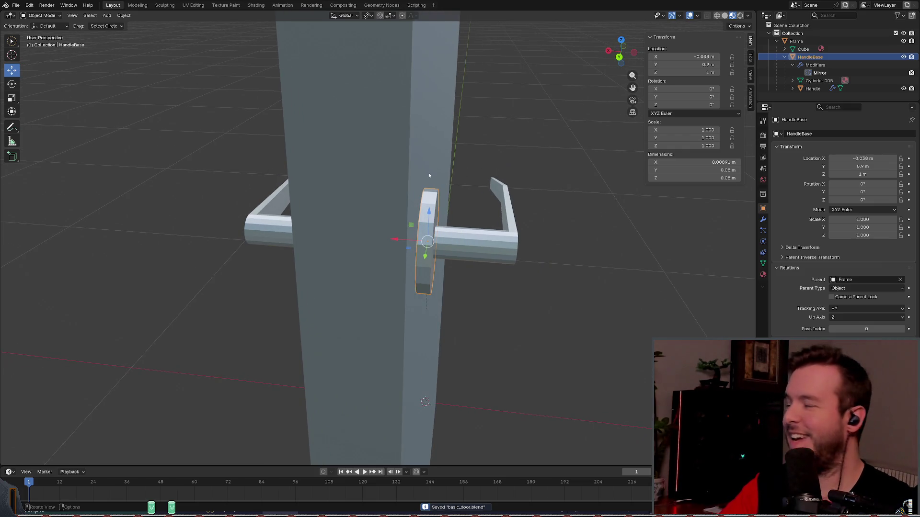
{"action": "mouse_move", "coordinate": [479, 143]}
{"action": "middle_mouse_down"}
{"action": "mouse_move", "coordinate": [429, 134]}
{"action": "mouse_move", "coordinate": [490, 151]}
{"action": "middle_mouse_up"}
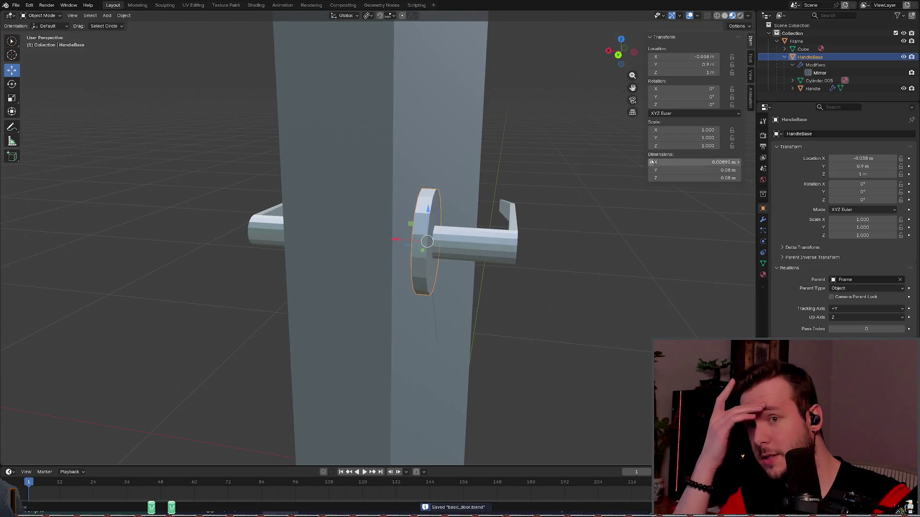
Step: Inspect HandleBase's Mirror modifier, toggle Merge off and back on, and save the file
{"action": "left_click", "coordinate": [762, 219]}
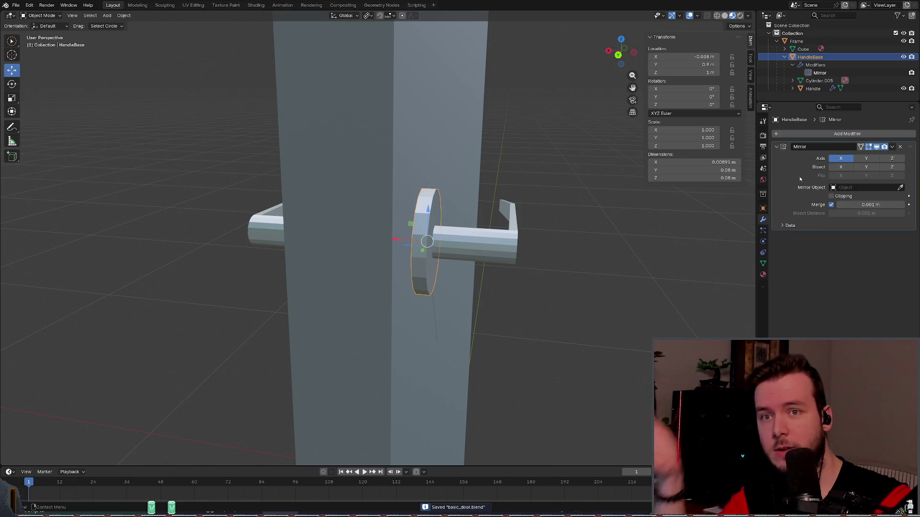
{"action": "left_click", "coordinate": [892, 147]}
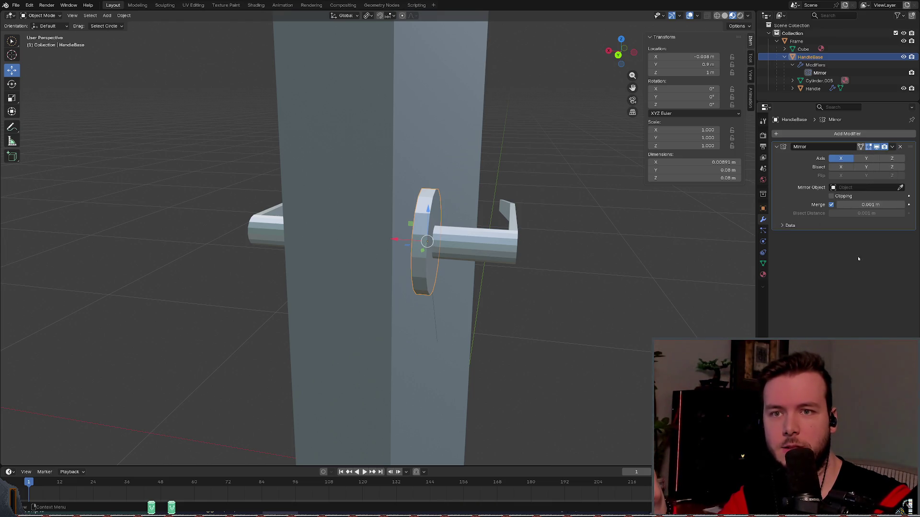
{"action": "left_click", "coordinate": [891, 147]}
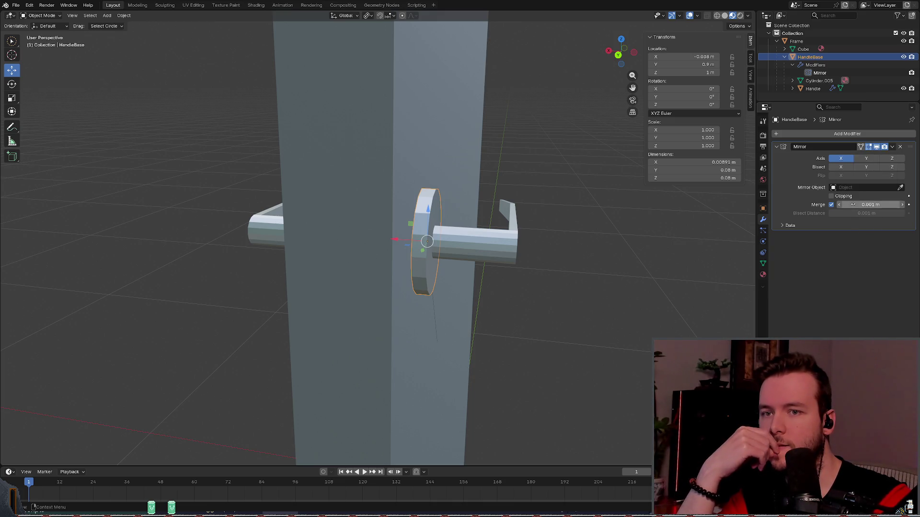
{"action": "left_click", "coordinate": [832, 205]}
{"action": "left_click", "coordinate": [831, 205]}
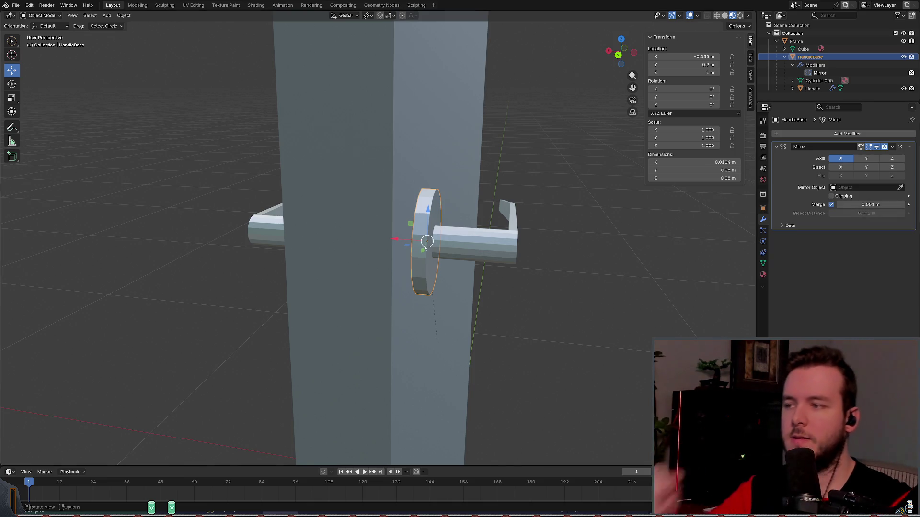
{"action": "middle_click_drag", "start_coordinate": [431, 249], "coordinate": [470, 251]}
{"action": "middle_click_drag", "start_coordinate": [394, 238], "coordinate": [364, 240]}
{"action": "key", "text": "ctrl+s"}
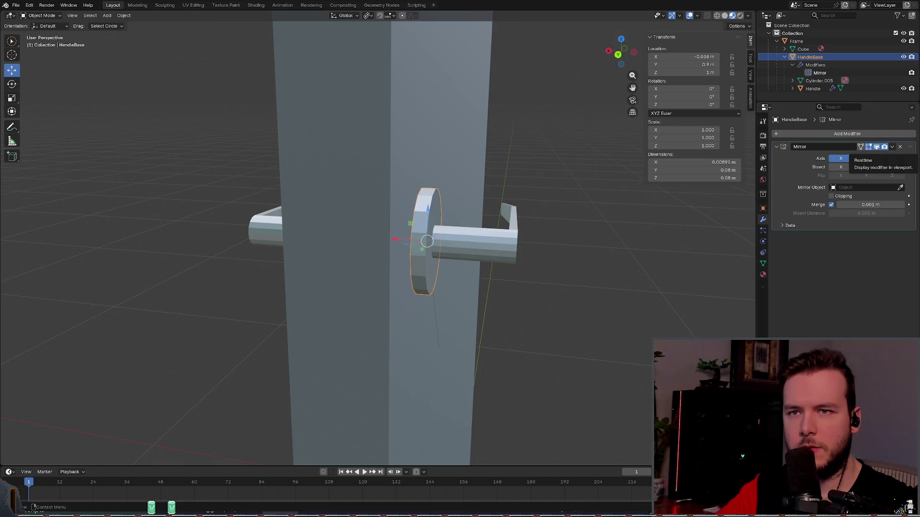
Step: Switch HandleBase into Edit Mode and back to Object Mode
{"action": "left_click", "coordinate": [42, 16]}
{"action": "left_click", "coordinate": [44, 33]}
{"action": "mouse_move", "coordinate": [364, 111]}
{"action": "middle_mouse_down"}
{"action": "mouse_move", "coordinate": [348, 115]}
{"action": "mouse_move", "coordinate": [364, 114]}
{"action": "middle_mouse_up"}
{"action": "left_click", "coordinate": [42, 16]}
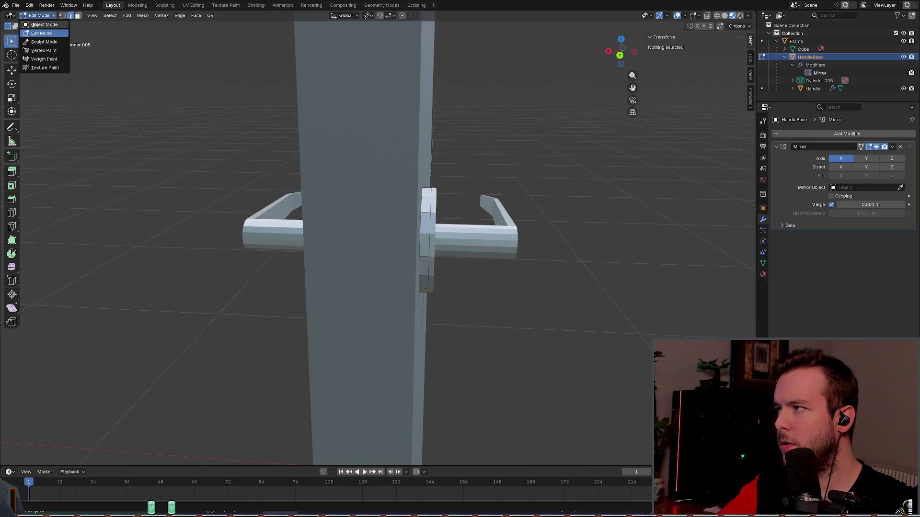
{"action": "left_click", "coordinate": [40, 24]}
{"action": "middle_click_drag", "start_coordinate": [431, 106], "coordinate": [455, 108]}
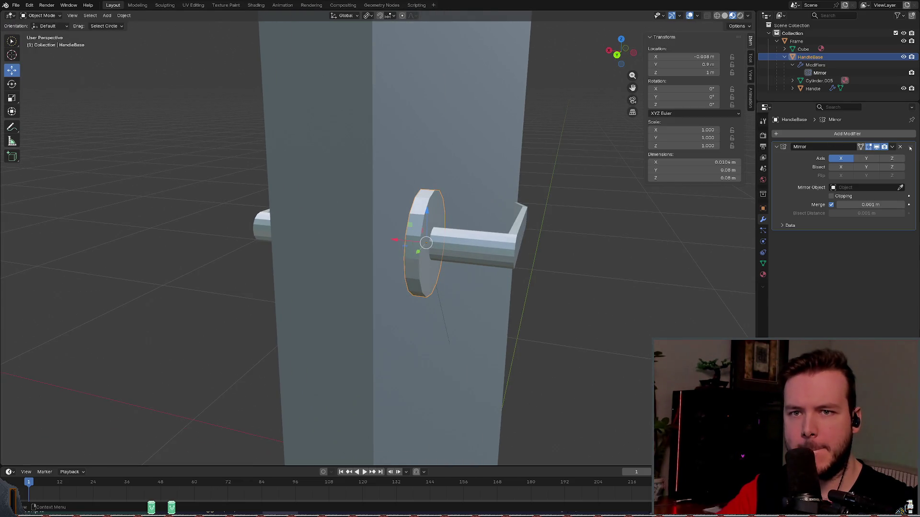
Step: Browse the Mirror modifier's extra options and the Add Modifier list, then save
{"action": "left_click", "coordinate": [892, 147]}
{"action": "left_click", "coordinate": [833, 134]}
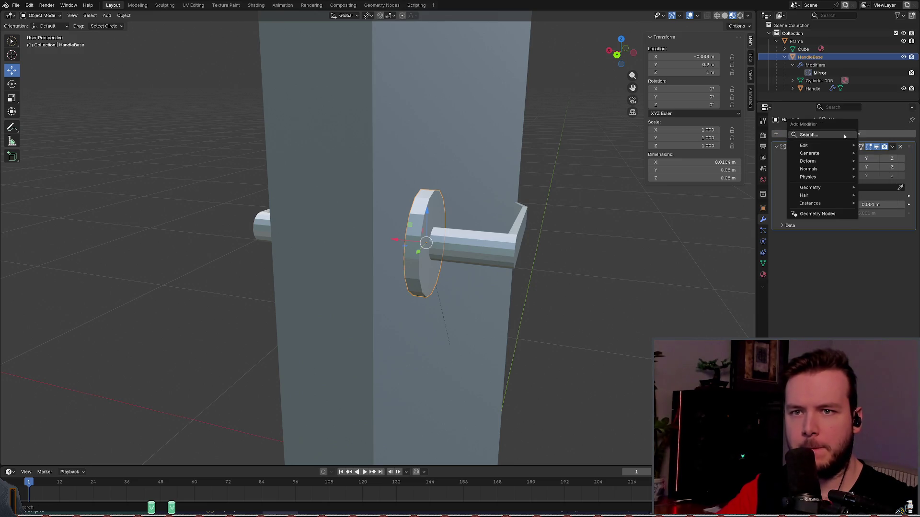
{"action": "mouse_move", "coordinate": [832, 145]}
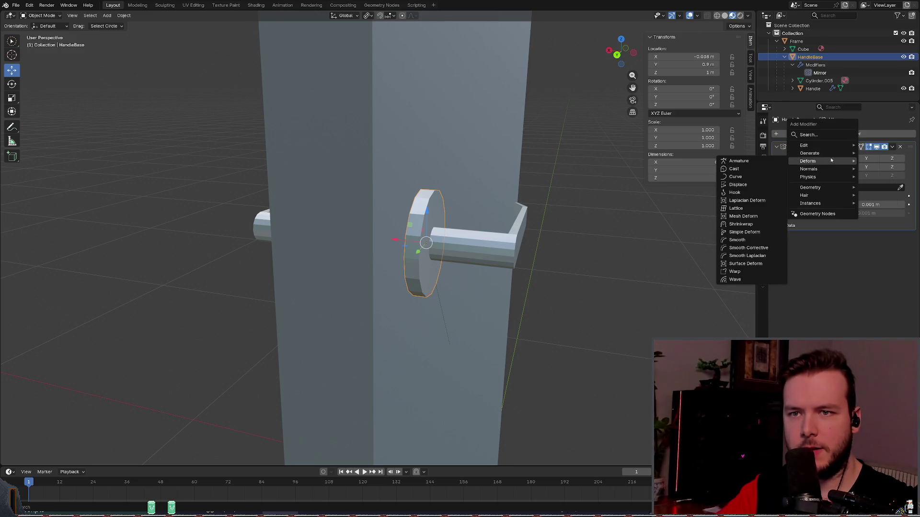
{"action": "mouse_move", "coordinate": [827, 162]}
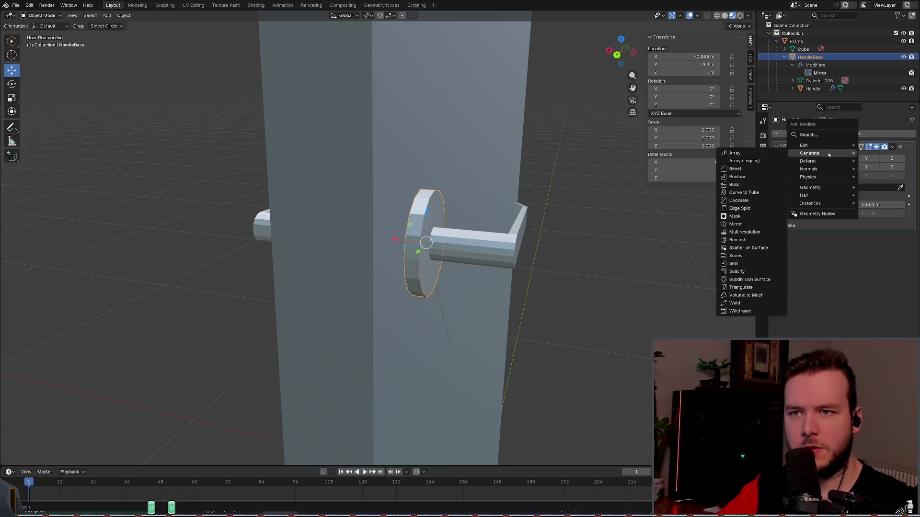
{"action": "mouse_move", "coordinate": [822, 178]}
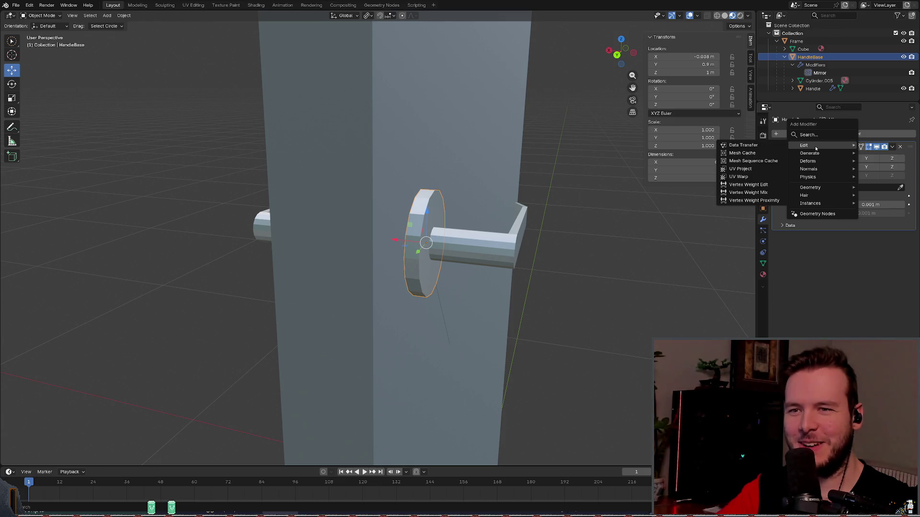
{"action": "key", "text": "ctrl+s"}
Step: Orbit around the door handle and bring up the Object menu's Apply options
{"action": "mouse_move", "coordinate": [599, 200]}
{"action": "middle_mouse_down"}
{"action": "mouse_move", "coordinate": [564, 195]}
{"action": "mouse_move", "coordinate": [577, 196]}
{"action": "middle_mouse_up"}
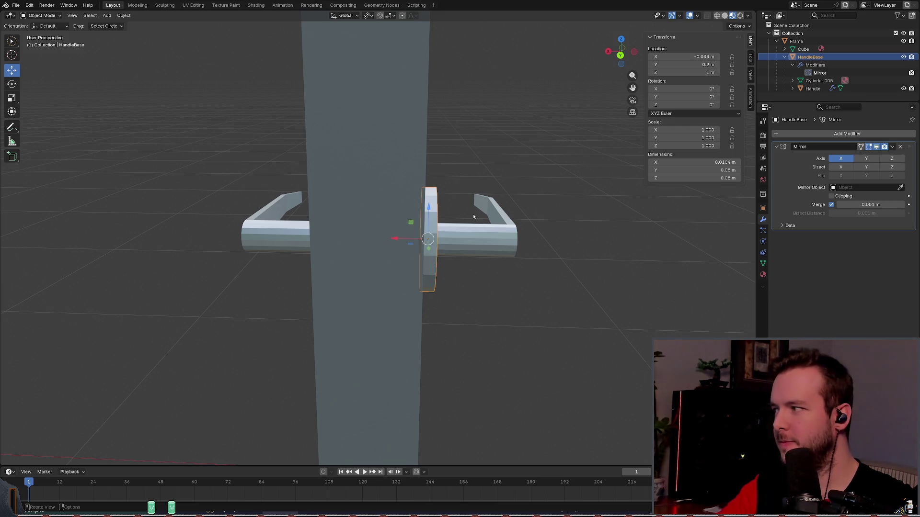
{"action": "middle_click_drag", "start_coordinate": [521, 217], "coordinate": [550, 200]}
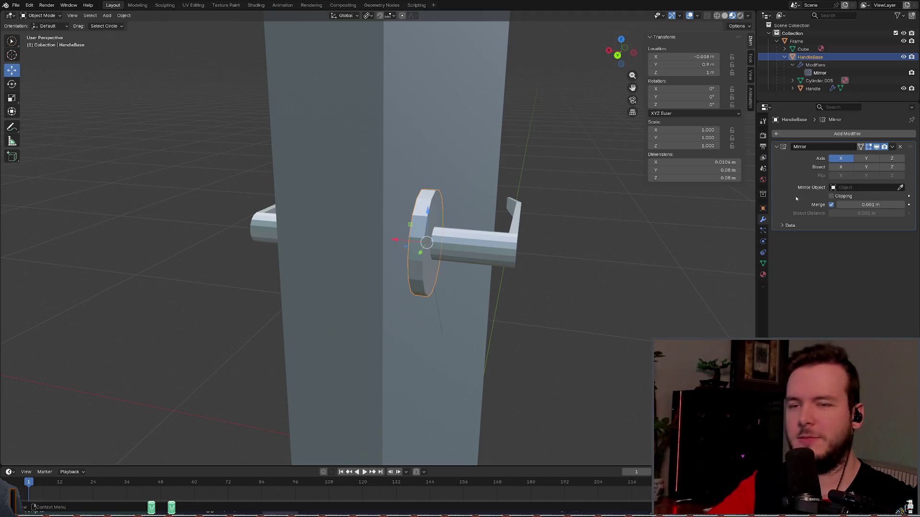
{"action": "middle_click_drag", "start_coordinate": [551, 211], "coordinate": [557, 209]}
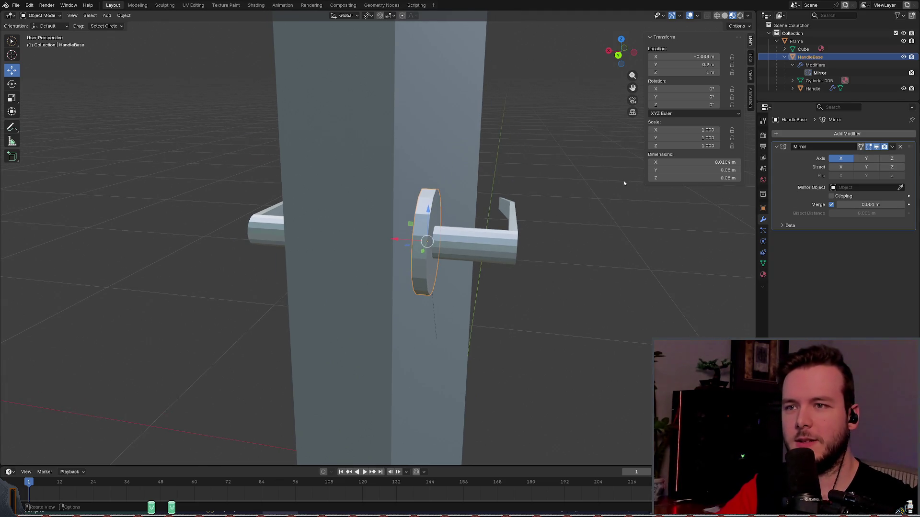
{"action": "middle_click_drag", "start_coordinate": [521, 133], "coordinate": [500, 132]}
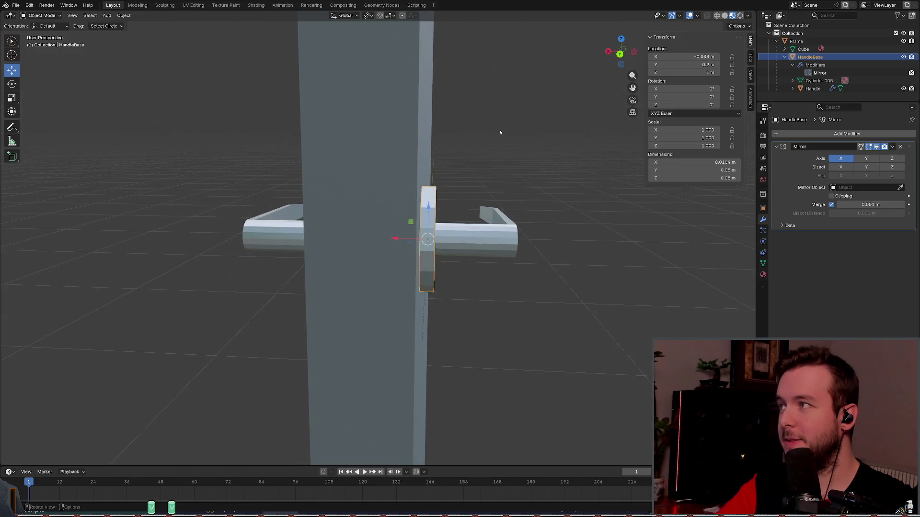
{"action": "left_click", "coordinate": [124, 15]}
{"action": "mouse_move", "coordinate": [147, 58]}
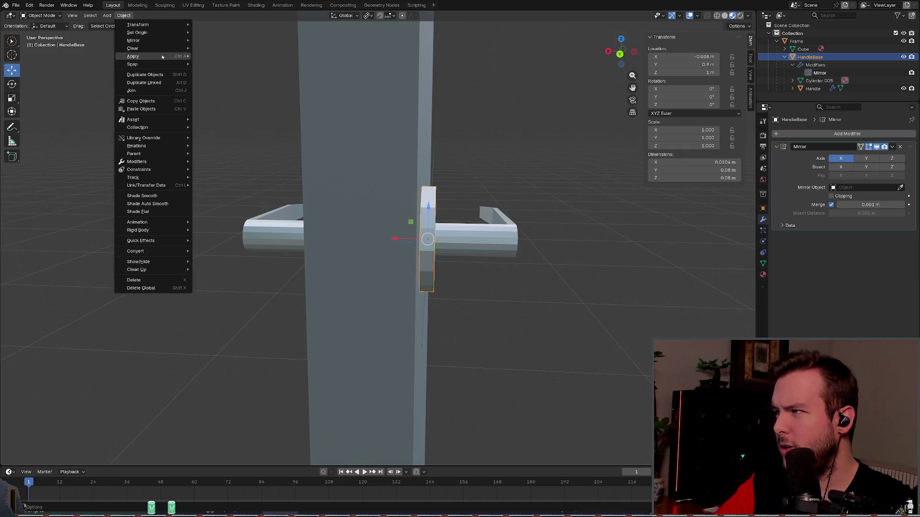
{"action": "left_click", "coordinate": [218, 140]}
{"action": "scroll", "coordinate": [437, 177], "scroll_direction": "down", "scroll_amount": 2}
{"action": "mouse_move", "coordinate": [437, 177]}
{"action": "middle_mouse_down"}
{"action": "mouse_move", "coordinate": [473, 187]}
{"action": "mouse_move", "coordinate": [409, 164]}
{"action": "mouse_move", "coordinate": [425, 154]}
{"action": "mouse_move", "coordinate": [413, 130]}
{"action": "mouse_move", "coordinate": [447, 138]}
{"action": "middle_mouse_up"}
{"action": "key", "text": "ctrl+s"}
{"action": "scroll", "coordinate": [429, 134], "scroll_direction": "up", "scroll_amount": 2}
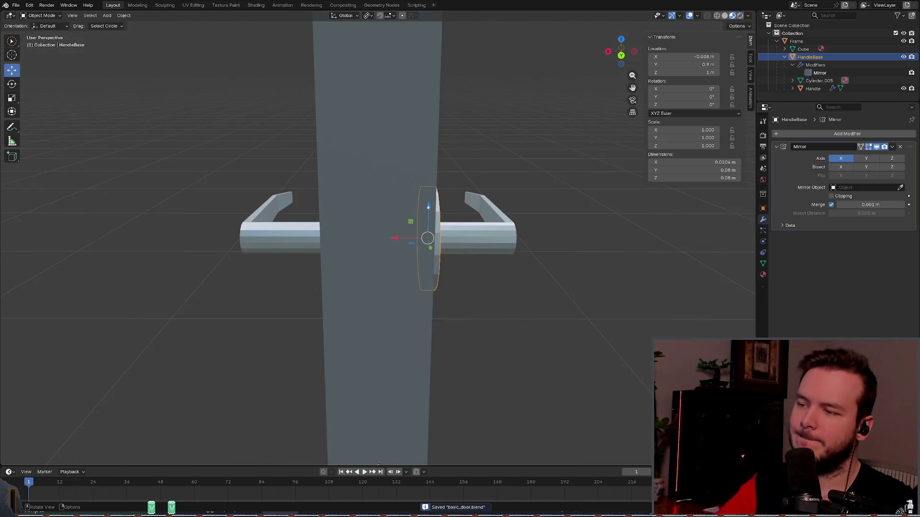
{"action": "middle_click_drag", "start_coordinate": [429, 206], "coordinate": [412, 201]}
{"action": "mouse_move", "coordinate": [454, 179]}
{"action": "middle_mouse_down"}
{"action": "mouse_move", "coordinate": [370, 165]}
{"action": "mouse_move", "coordinate": [453, 158]}
{"action": "middle_mouse_up"}
{"action": "key", "text": "ctrl+a"}
{"action": "left_click", "coordinate": [453, 160]}
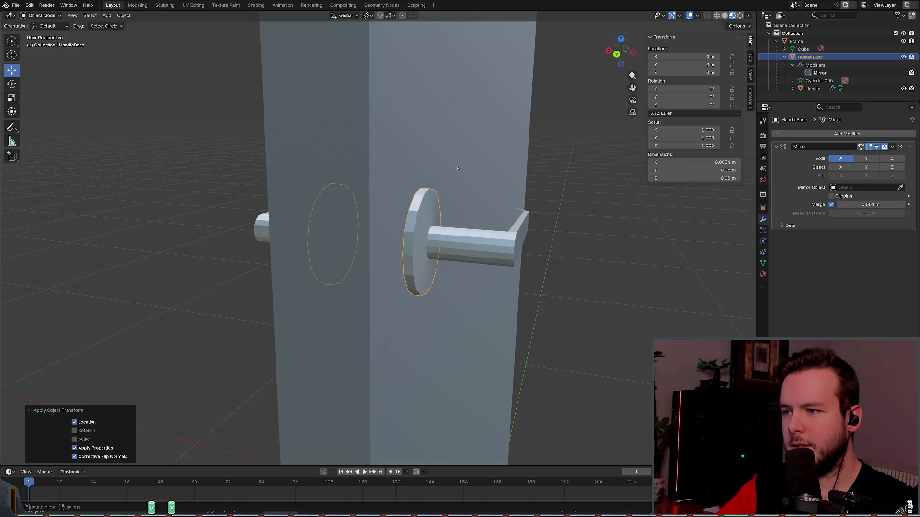
{"action": "scroll", "coordinate": [453, 167], "scroll_direction": "down", "scroll_amount": 5}
{"action": "mouse_move", "coordinate": [479, 201]}
{"action": "middle_mouse_down"}
{"action": "mouse_move", "coordinate": [464, 315]}
{"action": "mouse_move", "coordinate": [474, 318]}
{"action": "mouse_move", "coordinate": [435, 358]}
{"action": "middle_mouse_up"}
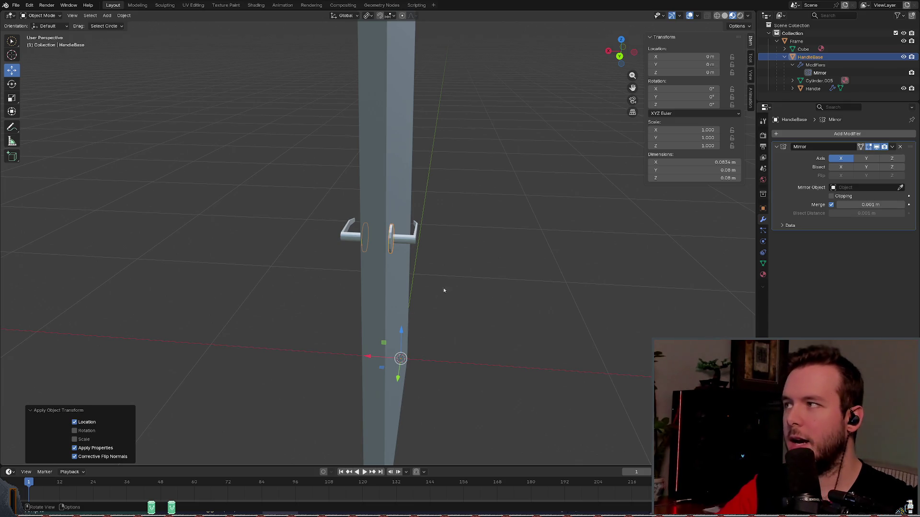
{"action": "key", "text": "ctrl+z"}
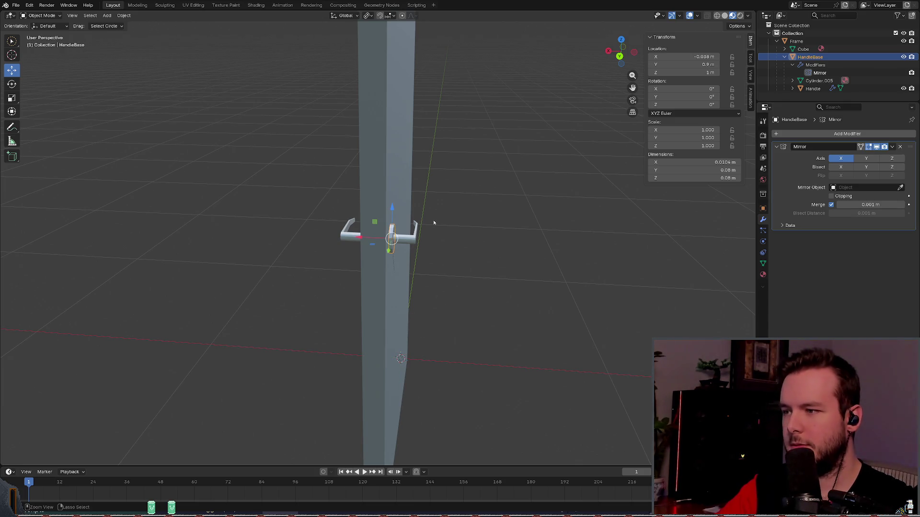
{"action": "key", "text": "ctrl+s"}
{"action": "scroll", "coordinate": [434, 221], "scroll_direction": "up", "scroll_amount": 3}
{"action": "mouse_move", "coordinate": [434, 221]}
{"action": "middle_mouse_down"}
{"action": "mouse_move", "coordinate": [393, 220]}
{"action": "mouse_move", "coordinate": [401, 217]}
{"action": "middle_mouse_up"}
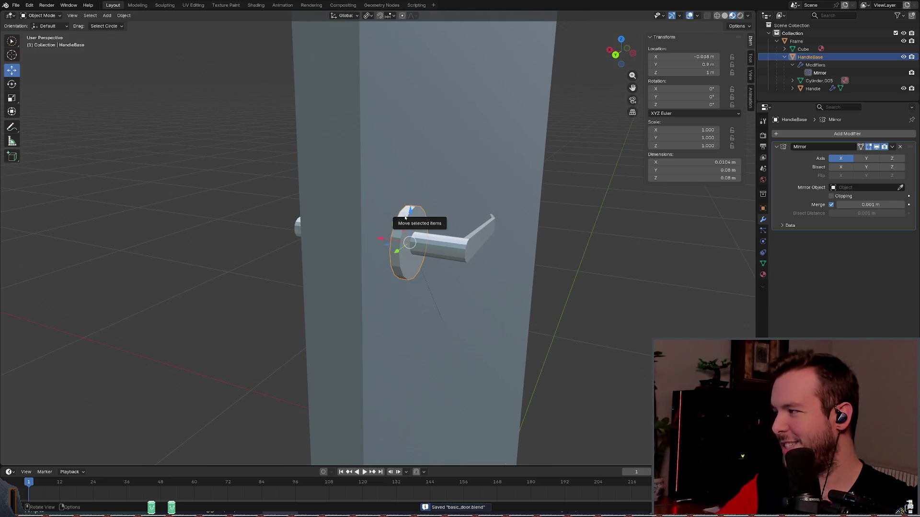
{"action": "middle_click_drag", "start_coordinate": [423, 240], "coordinate": [430, 237]}
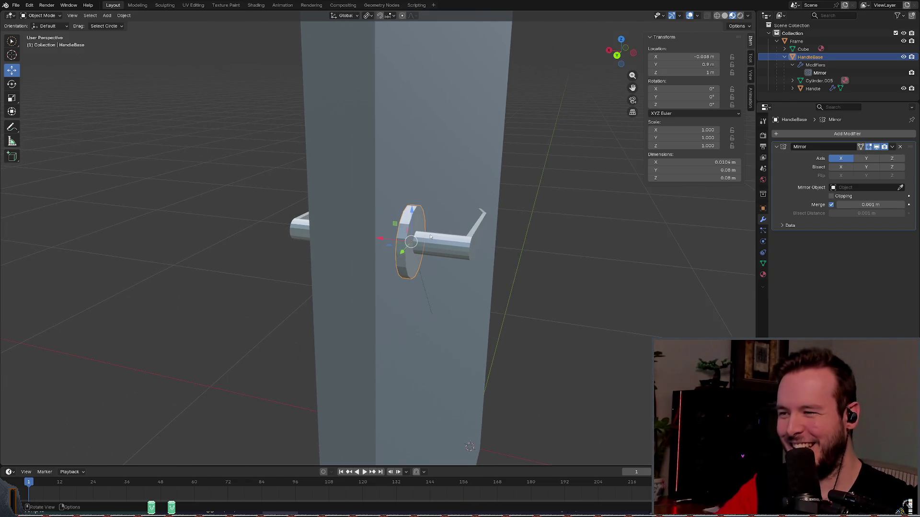
{"action": "left_click", "coordinate": [71, 16]}
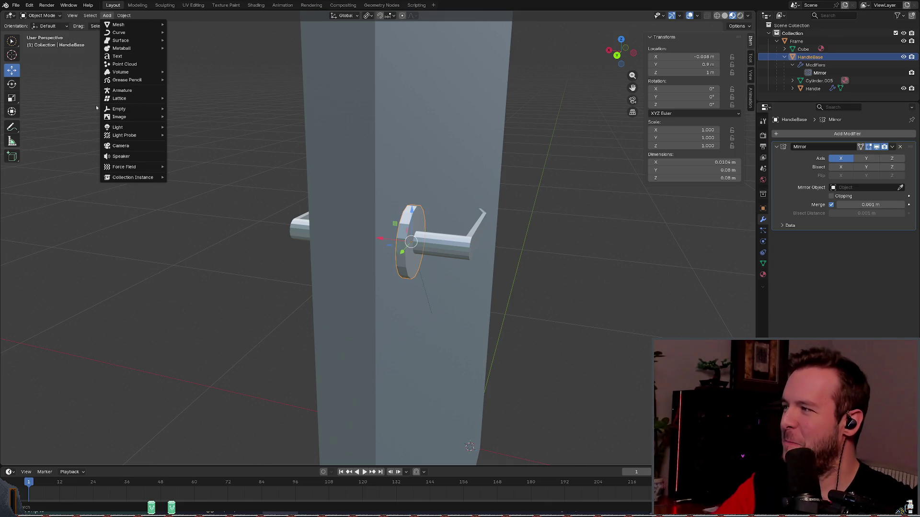
Step: Close the Object menu, undo a trial X slide of HandleBase, and save basic_door.blend
{"action": "mouse_move", "coordinate": [85, 16]}
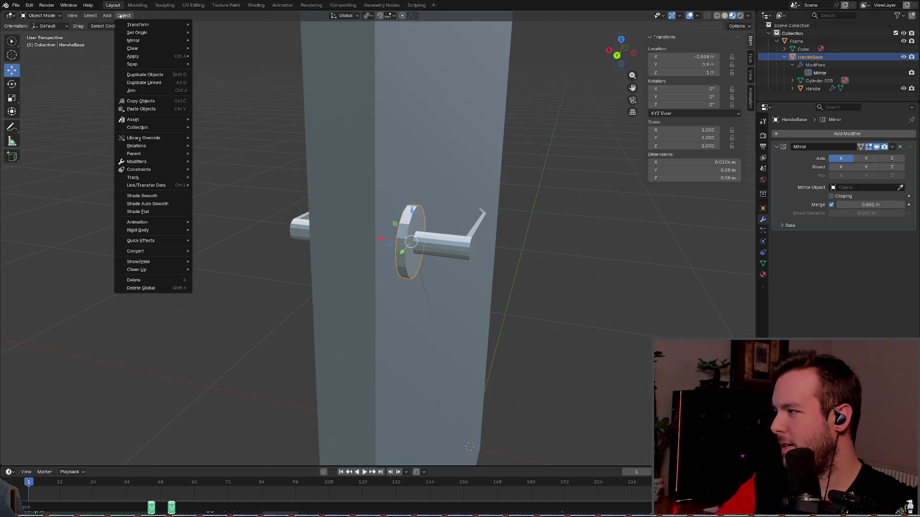
{"action": "mouse_move", "coordinate": [139, 131]}
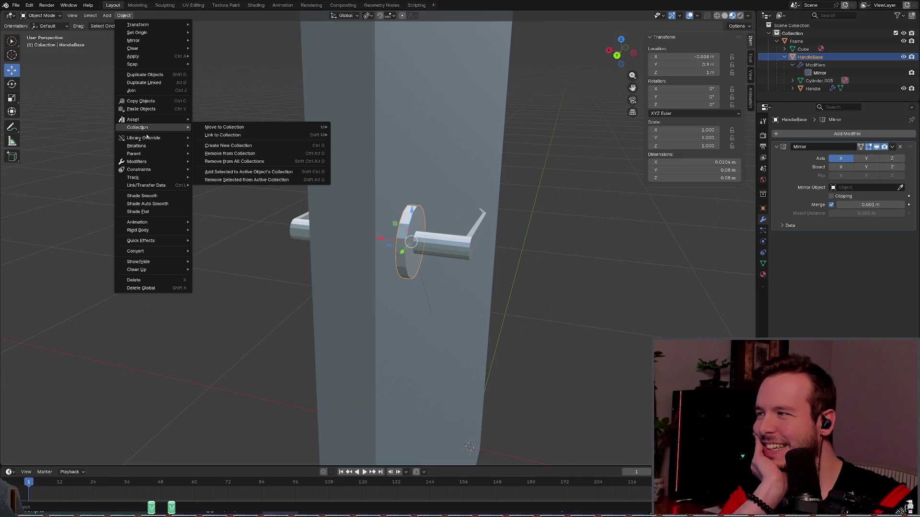
{"action": "mouse_move", "coordinate": [148, 147]}
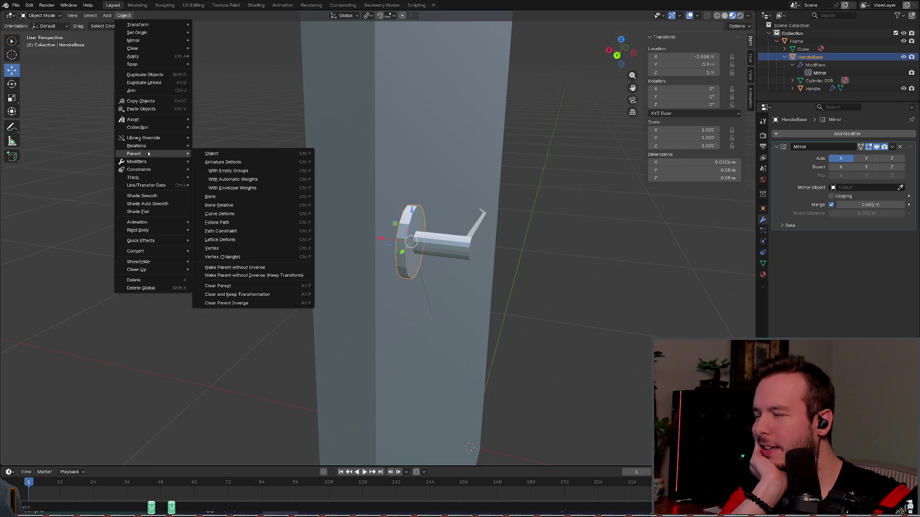
{"action": "key", "text": "Escape"}
{"action": "mouse_move", "coordinate": [448, 196]}
{"action": "middle_mouse_down"}
{"action": "mouse_move", "coordinate": [474, 204]}
{"action": "mouse_move", "coordinate": [394, 237]}
{"action": "middle_mouse_up"}
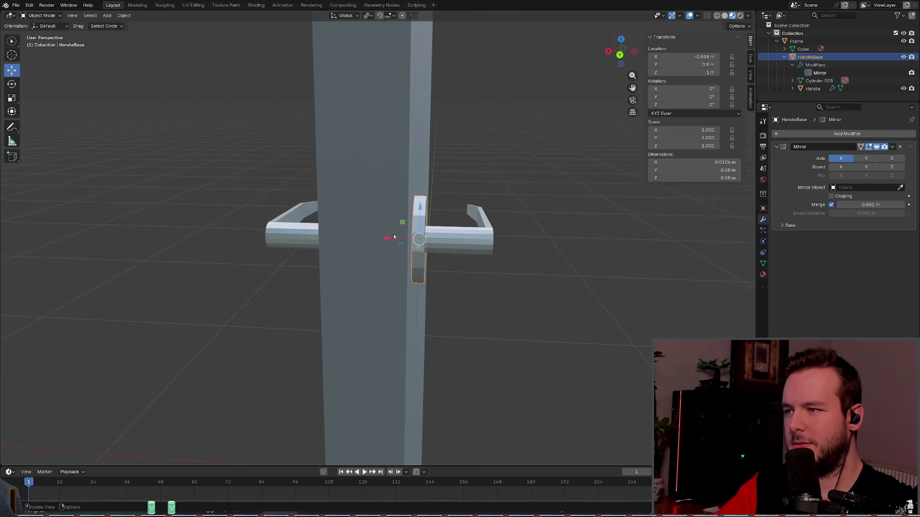
{"action": "left_click_drag", "start_coordinate": [394, 237], "coordinate": [403, 237]}
{"action": "key", "text": "ctrl+z"}
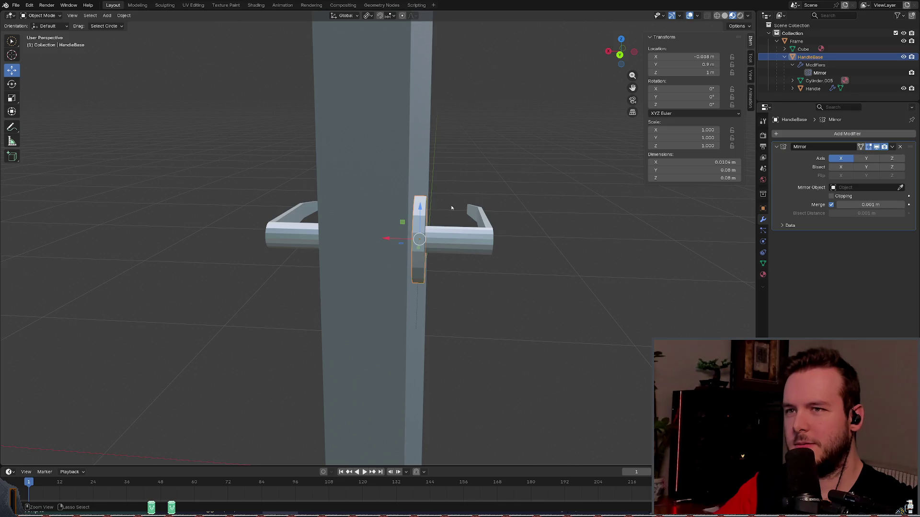
{"action": "key", "text": "ctrl+s"}
Step: Collapse HandleBase's Modifiers entry in the Outliner and show its Object properties
{"action": "scroll", "coordinate": [452, 208], "scroll_direction": "up", "scroll_amount": 1}
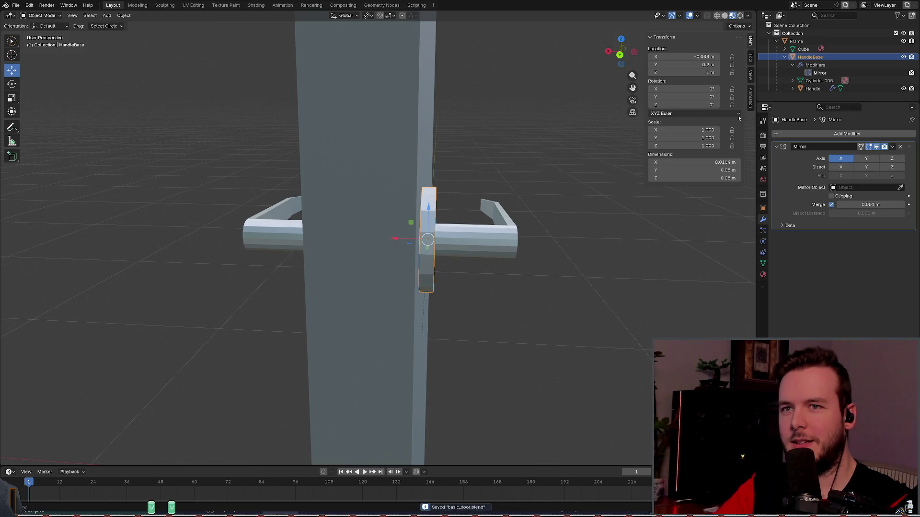
{"action": "left_click", "coordinate": [792, 65]}
{"action": "middle_click_drag", "start_coordinate": [546, 143], "coordinate": [572, 168]}
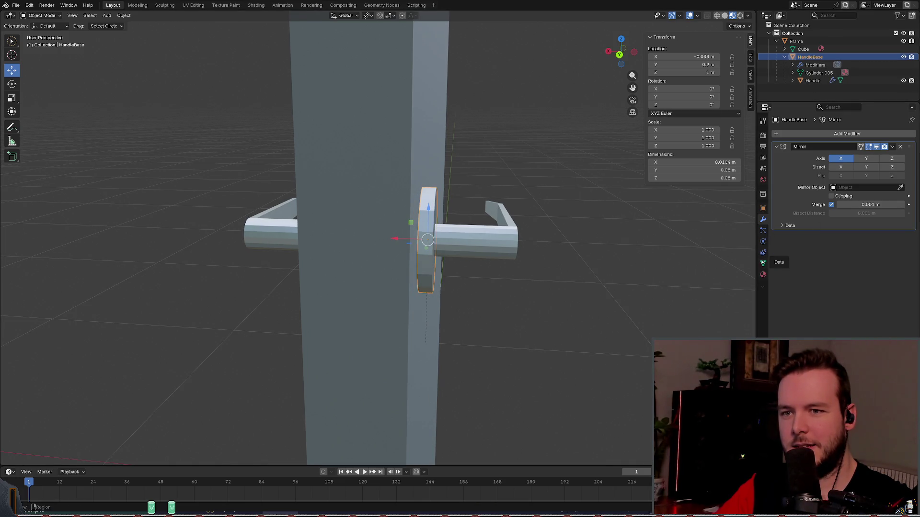
{"action": "left_click", "coordinate": [763, 208]}
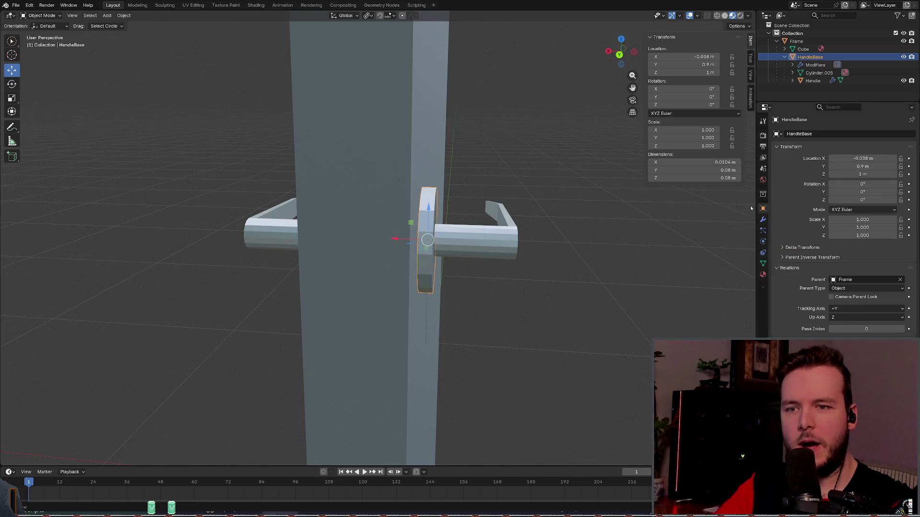
Step: Expand and collapse the Delta Transform panel in HandleBase's Object properties
{"action": "left_click", "coordinate": [802, 247]}
{"action": "left_click", "coordinate": [801, 248]}
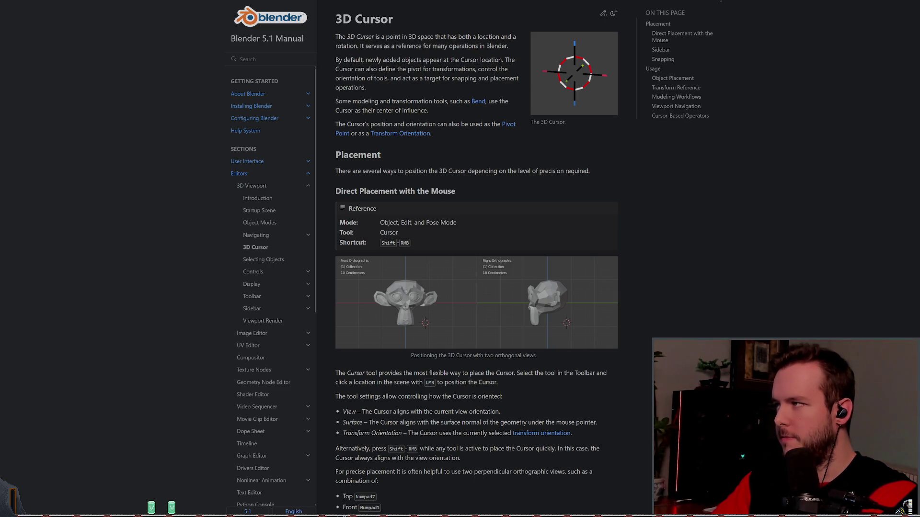
Step: Read through the r/blenderhelp thread on precisely moving an object's origin
{"action": "key", "text": "alt+Left"}
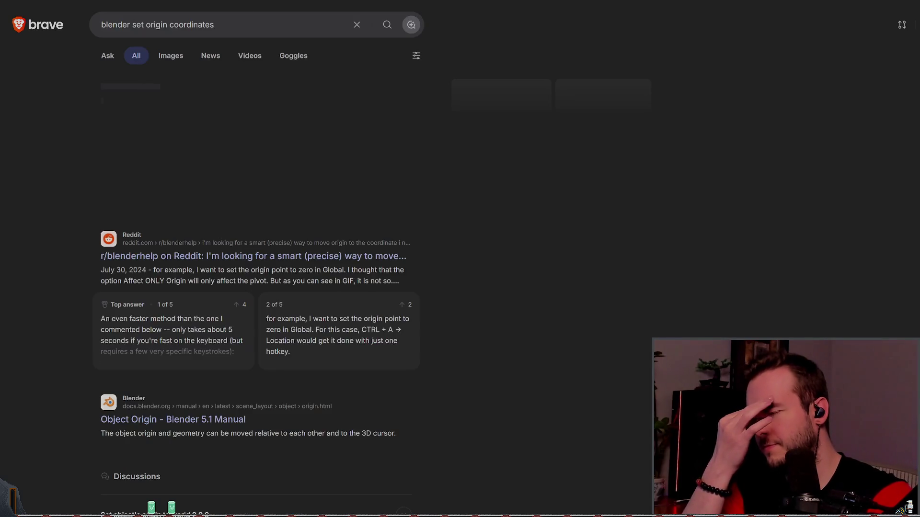
{"action": "left_click", "coordinate": [257, 260]}
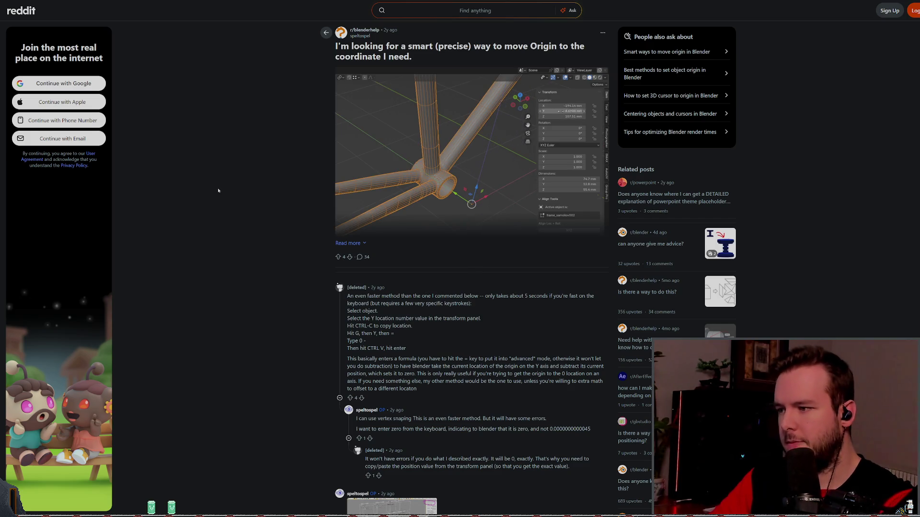
{"action": "scroll", "coordinate": [294, 260], "scroll_direction": "down", "scroll_amount": 1}
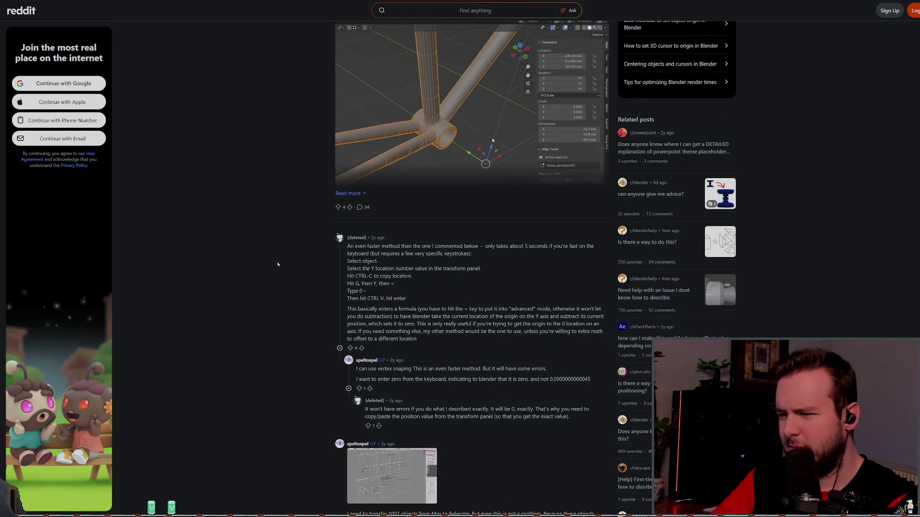
{"action": "scroll", "coordinate": [278, 263], "scroll_direction": "down", "scroll_amount": 1}
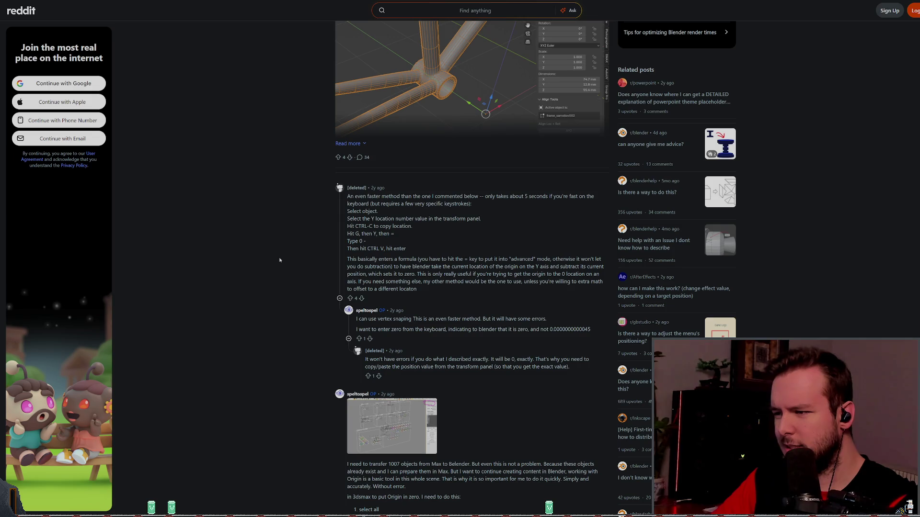
{"action": "scroll", "coordinate": [280, 260], "scroll_direction": "down", "scroll_amount": 5}
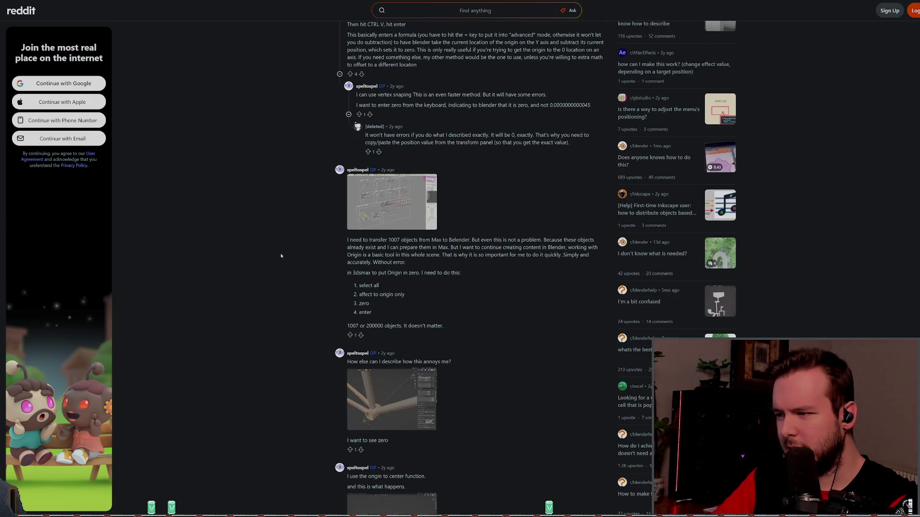
{"action": "scroll", "coordinate": [281, 256], "scroll_direction": "down", "scroll_amount": 4}
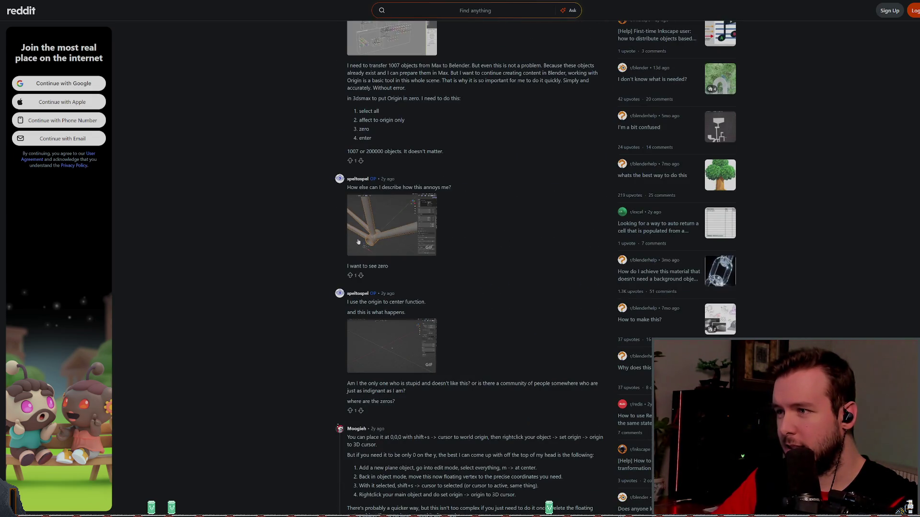
{"action": "scroll", "coordinate": [459, 243], "scroll_direction": "down", "scroll_amount": 3}
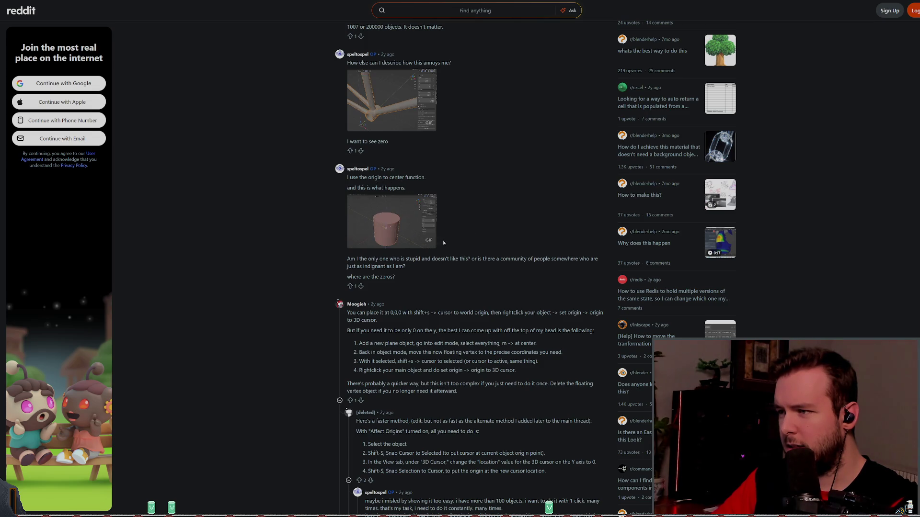
{"action": "scroll", "coordinate": [397, 242], "scroll_direction": "down", "scroll_amount": 2}
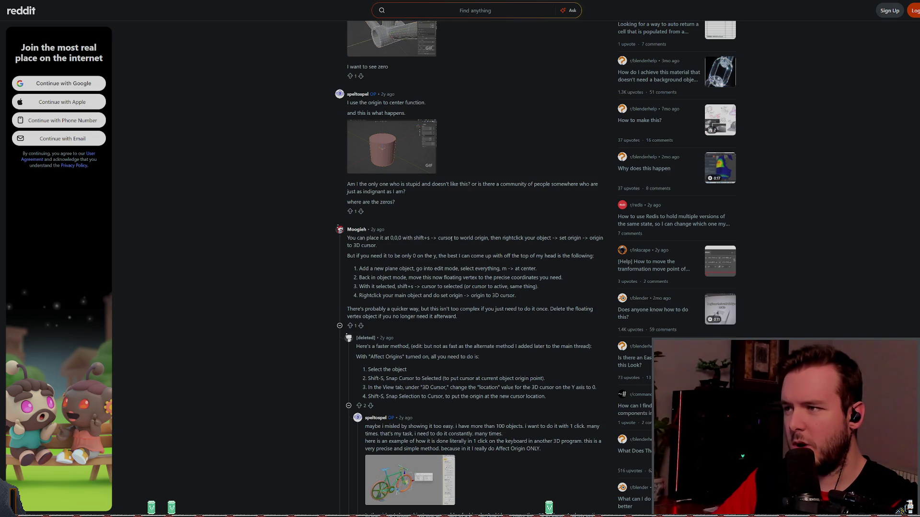
{"action": "scroll", "coordinate": [453, 239], "scroll_direction": "down", "scroll_amount": 3}
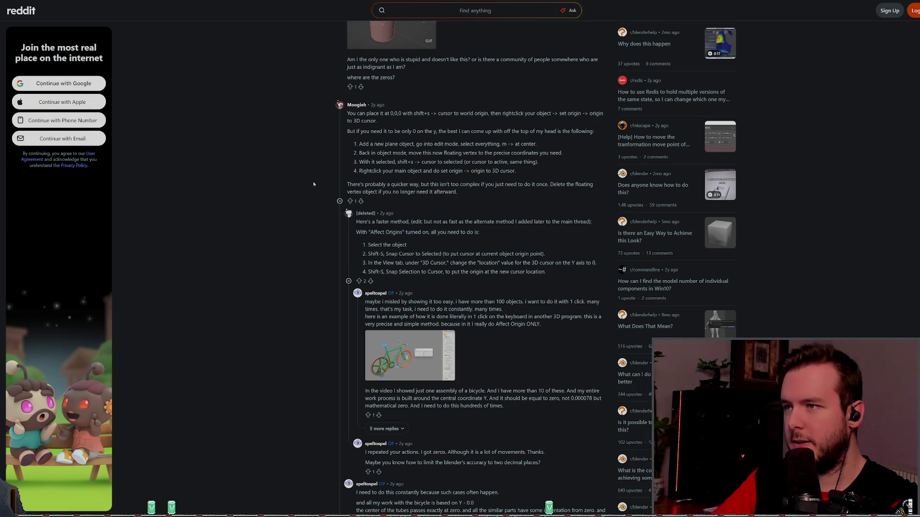
{"action": "scroll", "coordinate": [312, 182], "scroll_direction": "down", "scroll_amount": 10}
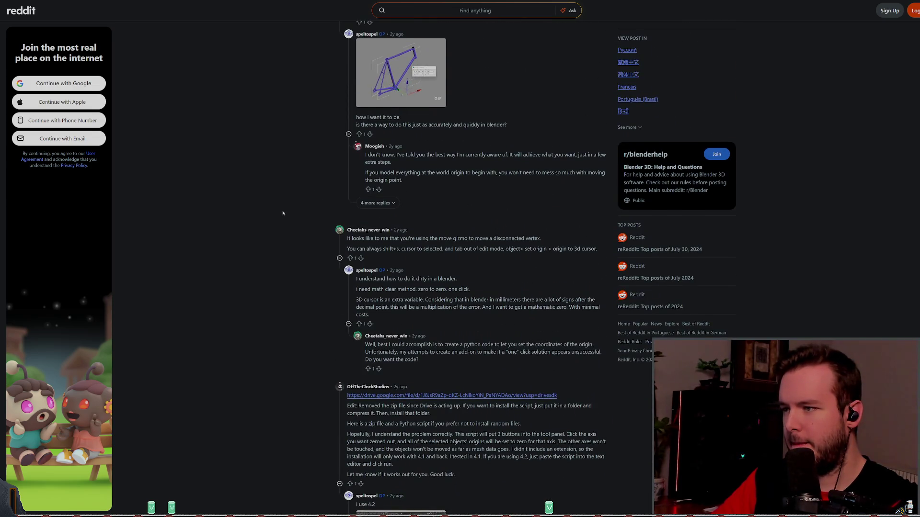
{"action": "scroll", "coordinate": [275, 192], "scroll_direction": "down", "scroll_amount": 9}
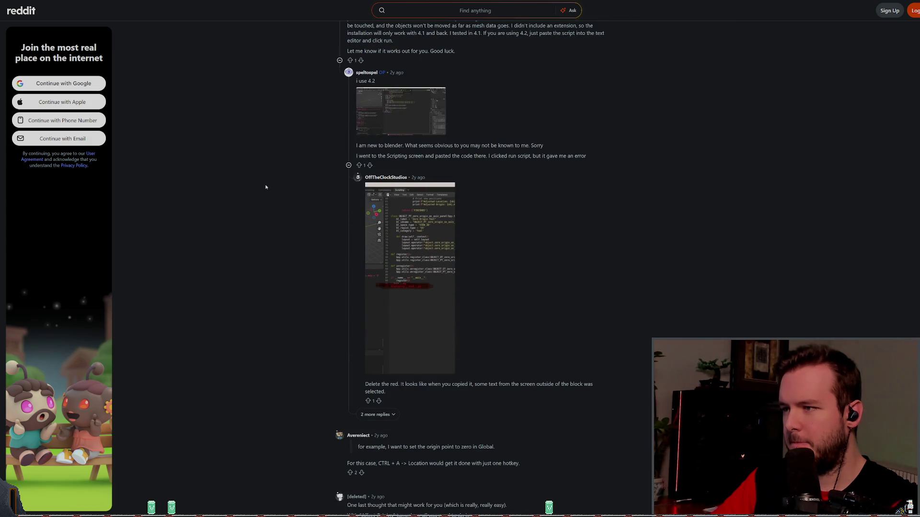
{"action": "scroll", "coordinate": [263, 192], "scroll_direction": "down", "scroll_amount": 3}
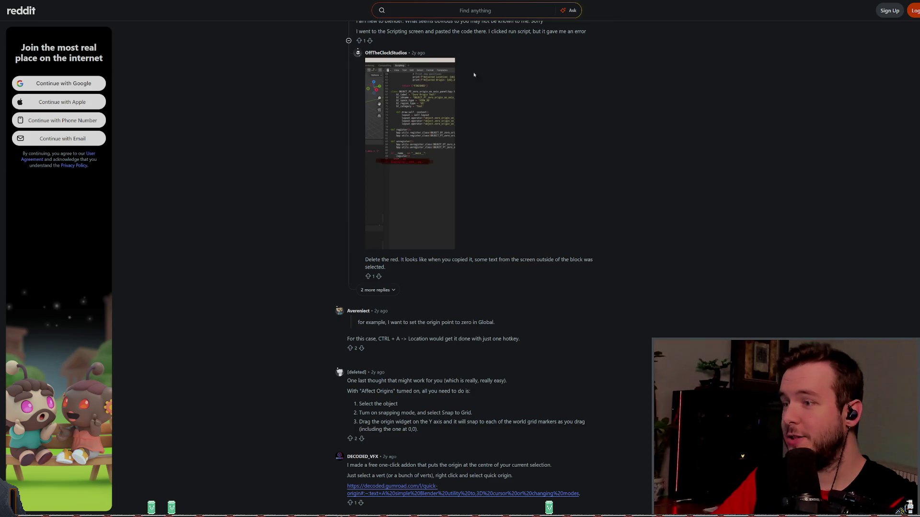
{"action": "key", "text": "alt+Left"}
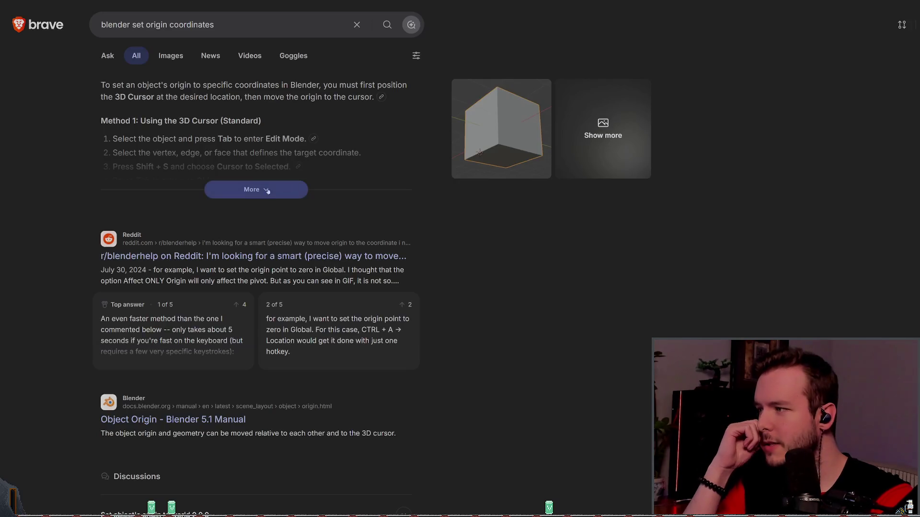
Step: Open and skim the Blender manual's Object Origin page
{"action": "scroll", "coordinate": [186, 295], "scroll_direction": "down", "scroll_amount": 3}
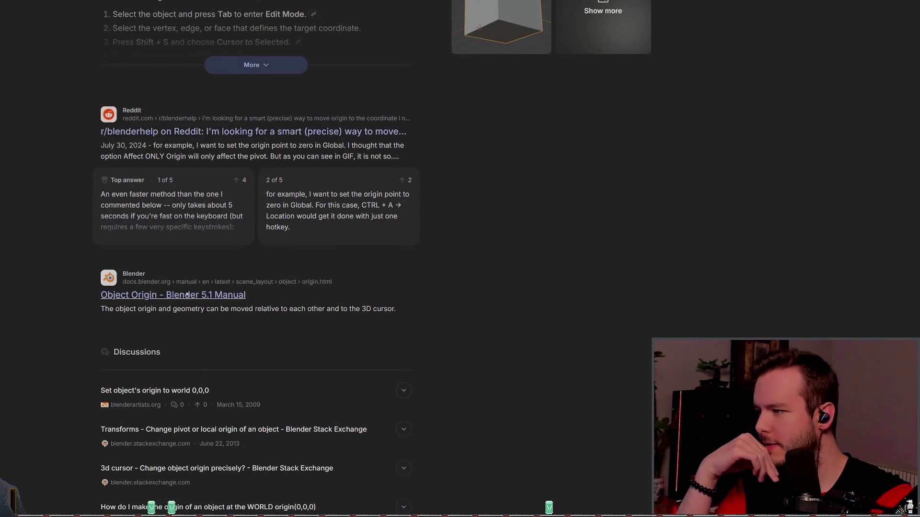
{"action": "left_click", "coordinate": [186, 295]}
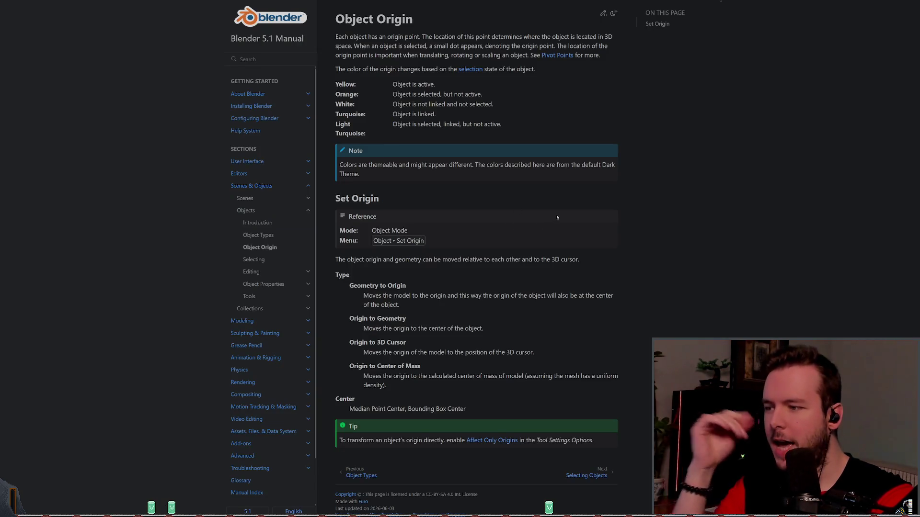
{"action": "scroll", "coordinate": [540, 248], "scroll_direction": "down", "scroll_amount": 1}
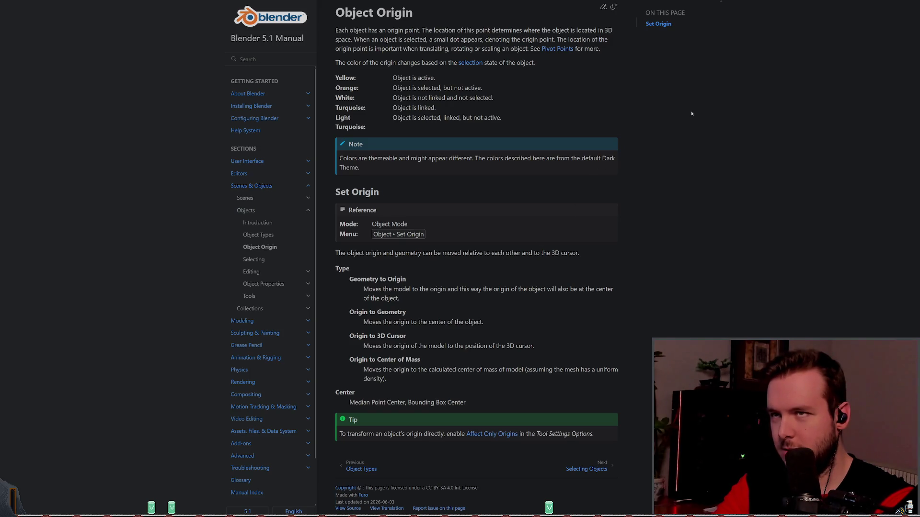
Step: Open the GDT Solutions origin article and read down to its Working Modes section
{"action": "key", "text": "ctrl+Tab"}
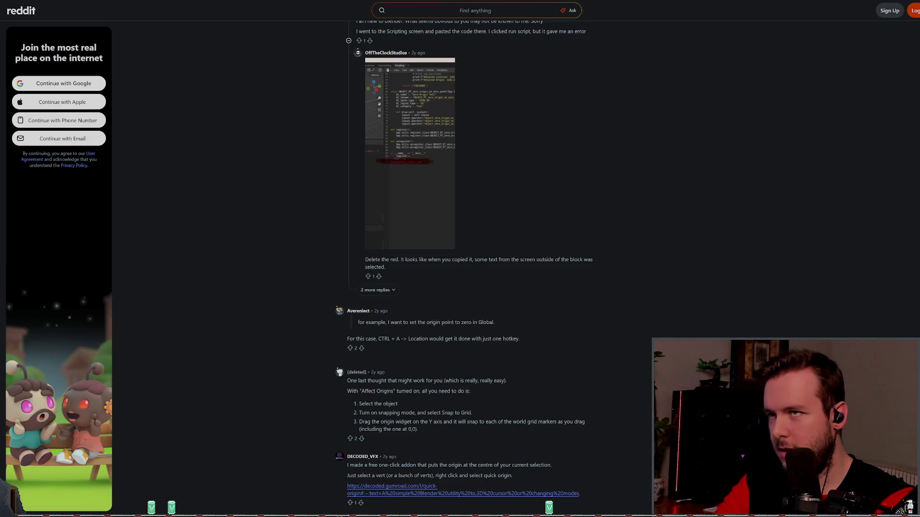
{"action": "key", "text": "ctrl+Tab"}
{"action": "scroll", "coordinate": [70, 248], "scroll_direction": "down", "scroll_amount": 10}
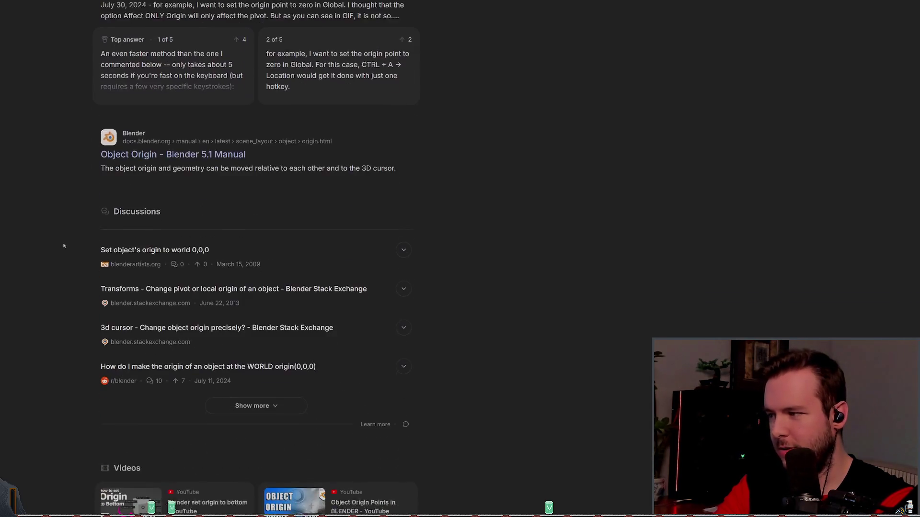
{"action": "scroll", "coordinate": [70, 248], "scroll_direction": "down", "scroll_amount": 2}
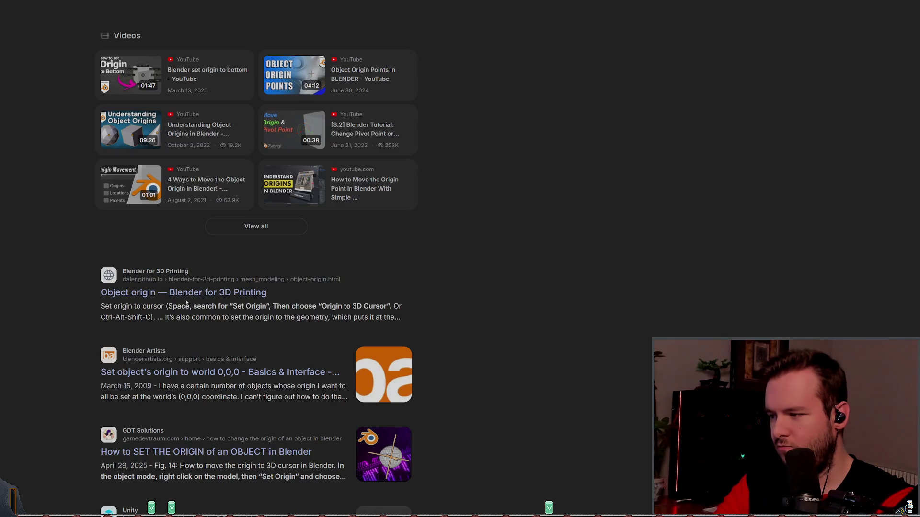
{"action": "scroll", "coordinate": [189, 308], "scroll_direction": "down", "scroll_amount": 3}
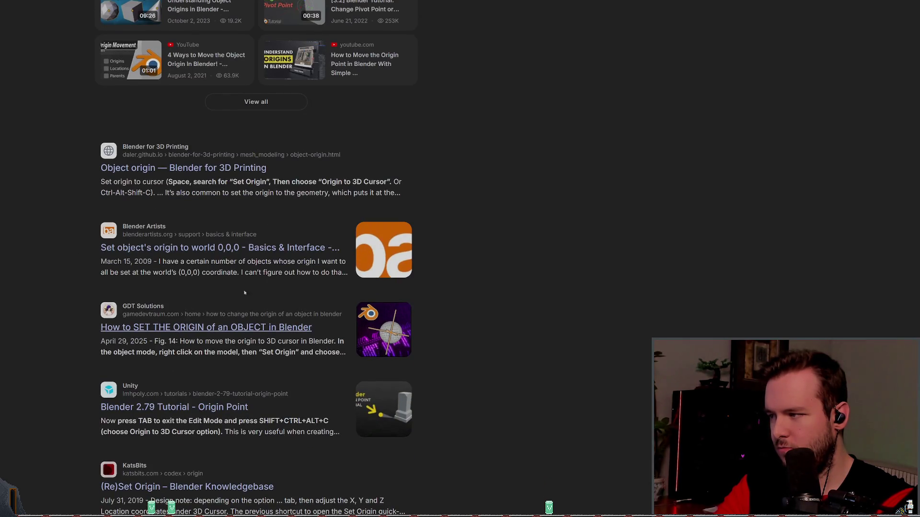
{"action": "key", "text": "ctrl+Tab"}
{"action": "key", "text": "ctrl+Tab"}
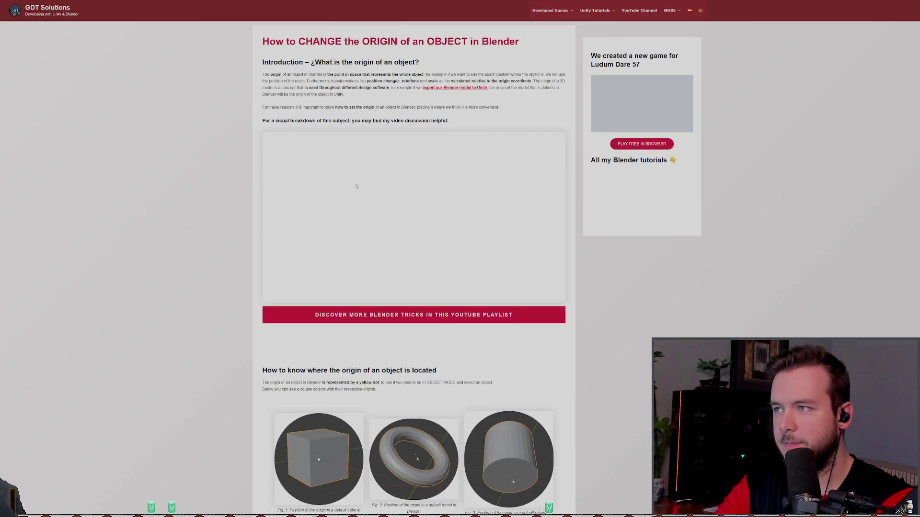
{"action": "scroll", "coordinate": [200, 214], "scroll_direction": "down", "scroll_amount": 6}
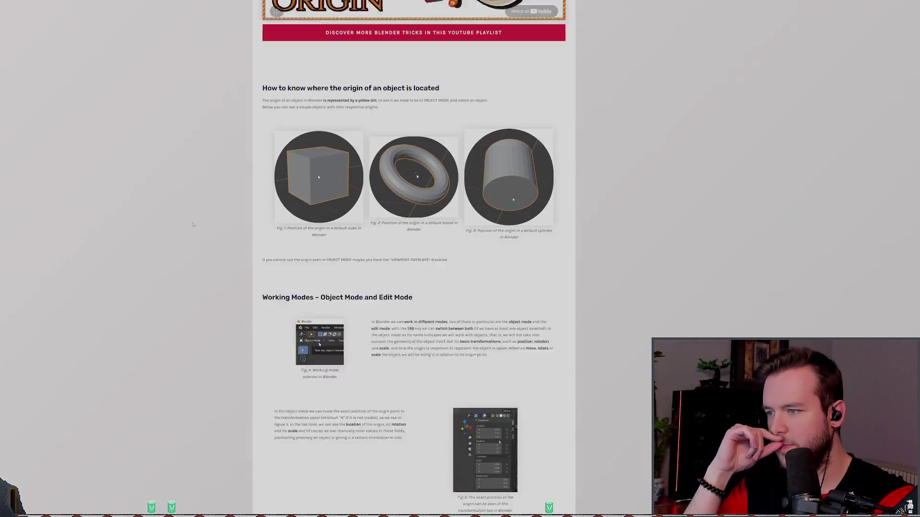
{"action": "scroll", "coordinate": [196, 218], "scroll_direction": "down", "scroll_amount": 2}
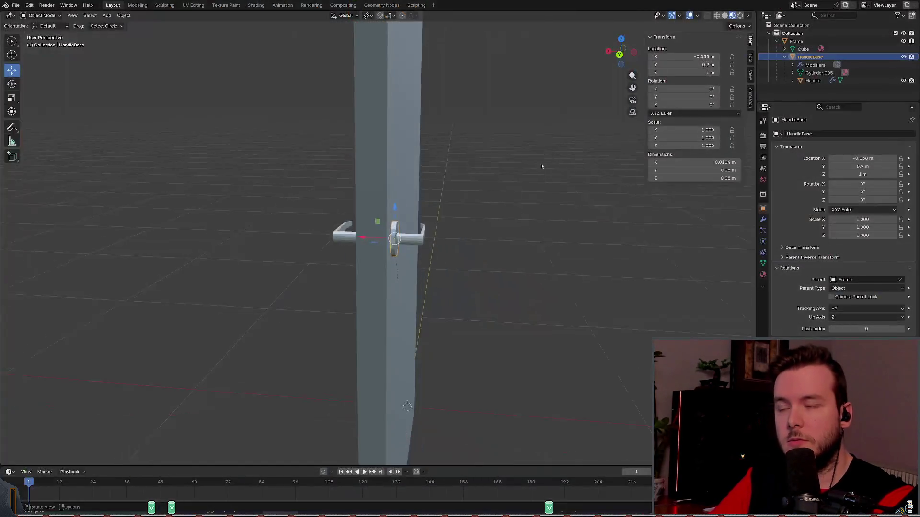
{"action": "left_click_drag", "start_coordinate": [685, 56], "coordinate": [712, 57]}
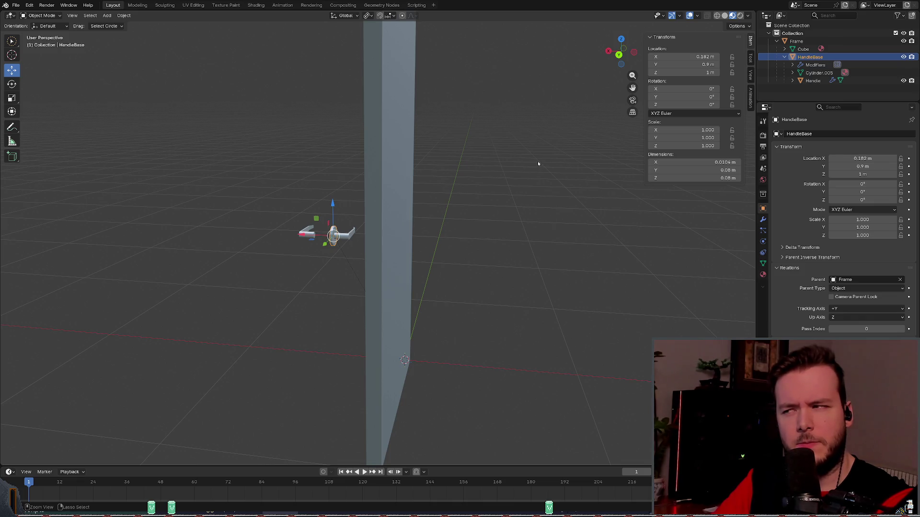
{"action": "key", "text": "ctrl+z"}
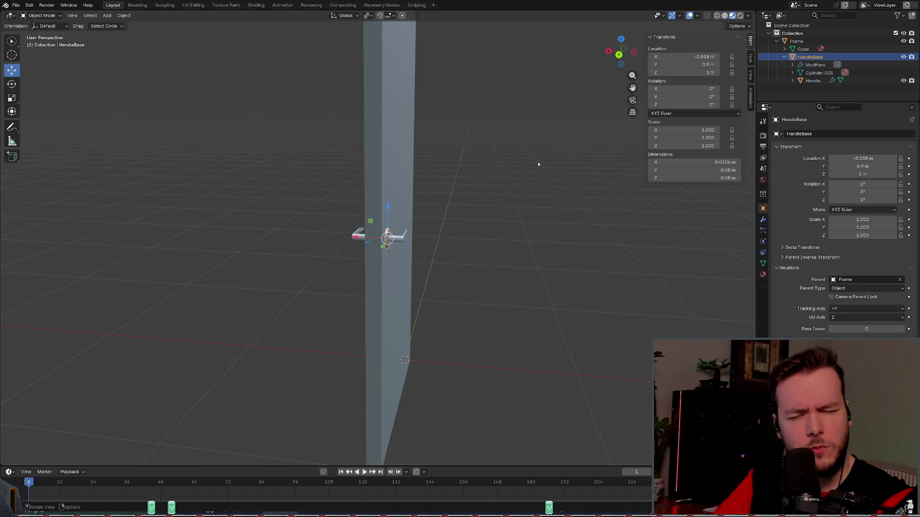
{"action": "scroll", "coordinate": [489, 204], "scroll_direction": "up", "scroll_amount": 5}
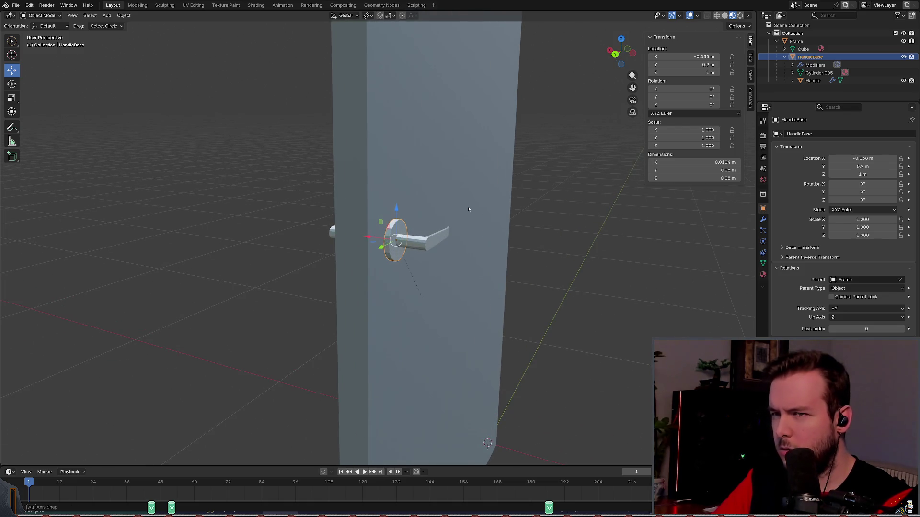
Step: Undo the transform apply and X move so HandleBase returns to (-0.038, 0.9, 1) m
{"action": "key", "text": "ctrl+a"}
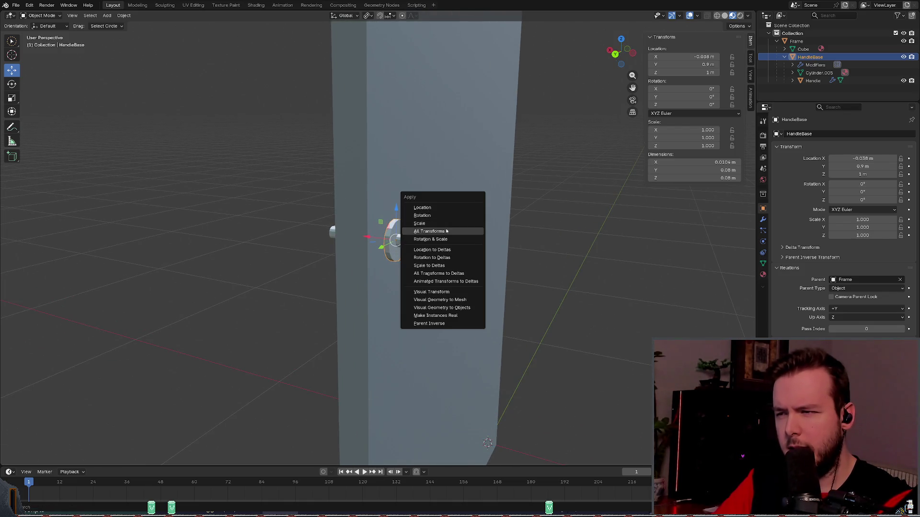
{"action": "left_click", "coordinate": [475, 238]}
{"action": "left_click_drag", "start_coordinate": [685, 56], "coordinate": [719, 57], "text": "ctrl"}
{"action": "key", "text": "ctrl+z"}
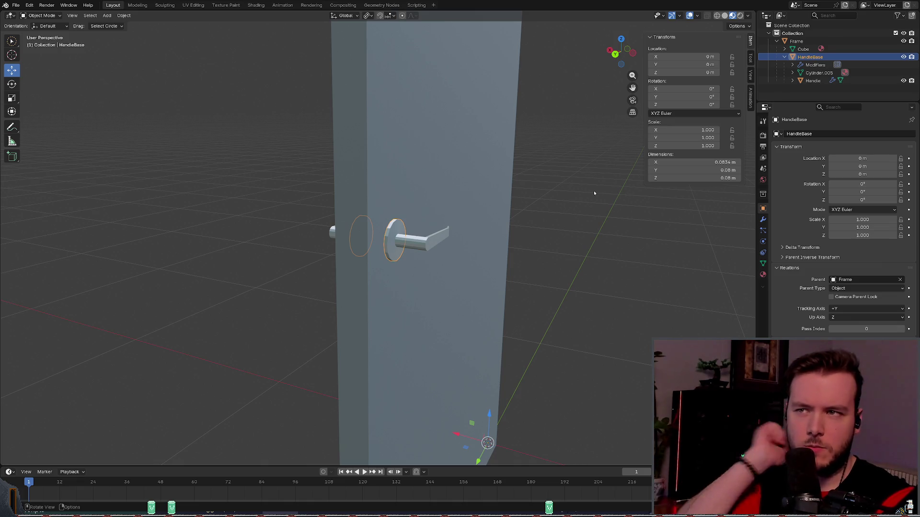
{"action": "key", "text": "ctrl+z"}
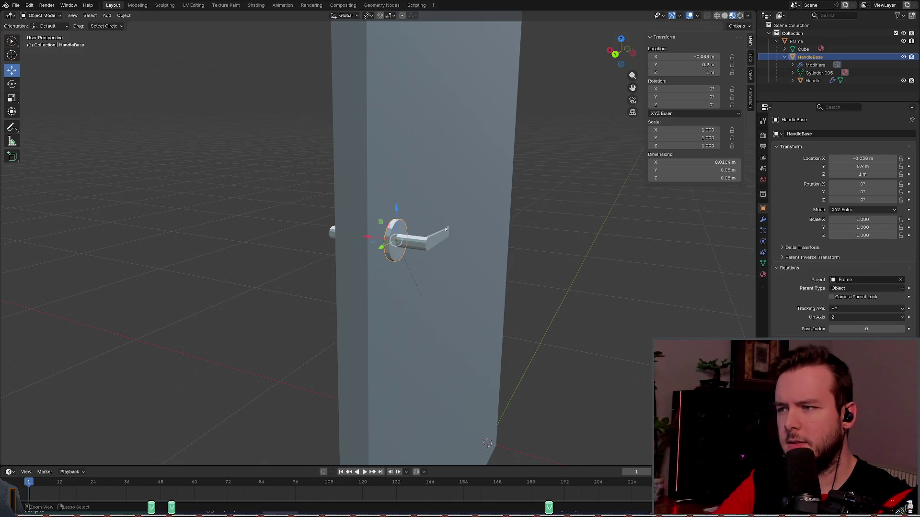
Step: Save basic_door.blend
{"action": "key", "text": "ctrl+s"}
{"action": "scroll", "coordinate": [459, 239], "scroll_direction": "up", "scroll_amount": 2}
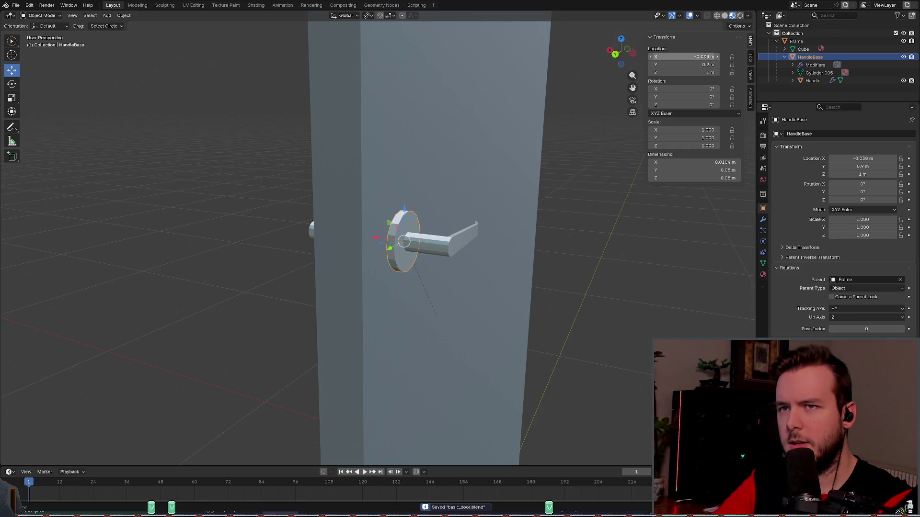
{"action": "mouse_move", "coordinate": [479, 172]}
{"action": "middle_mouse_down"}
{"action": "mouse_move", "coordinate": [499, 179]}
{"action": "mouse_move", "coordinate": [488, 177]}
{"action": "middle_mouse_up"}
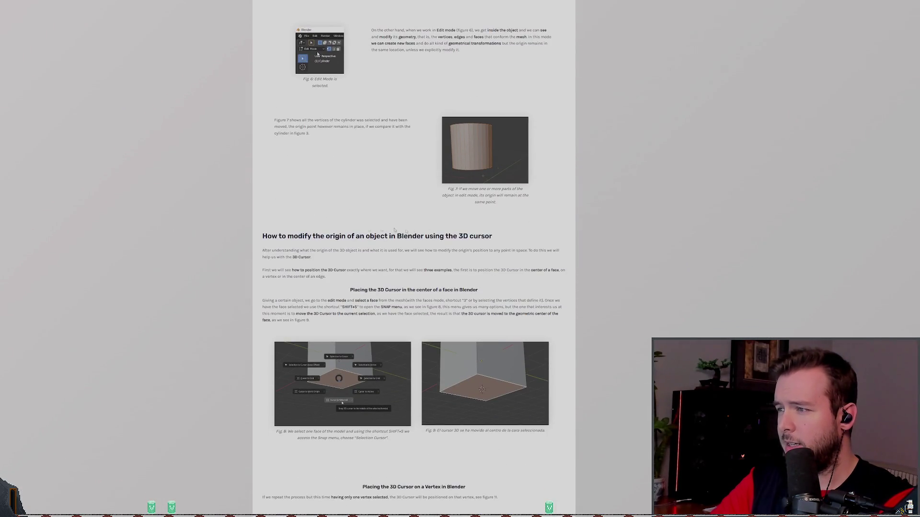
Step: Scroll the article to its section on modifying an origin using the 3D cursor
{"action": "scroll", "coordinate": [406, 231], "scroll_direction": "down", "scroll_amount": 3}
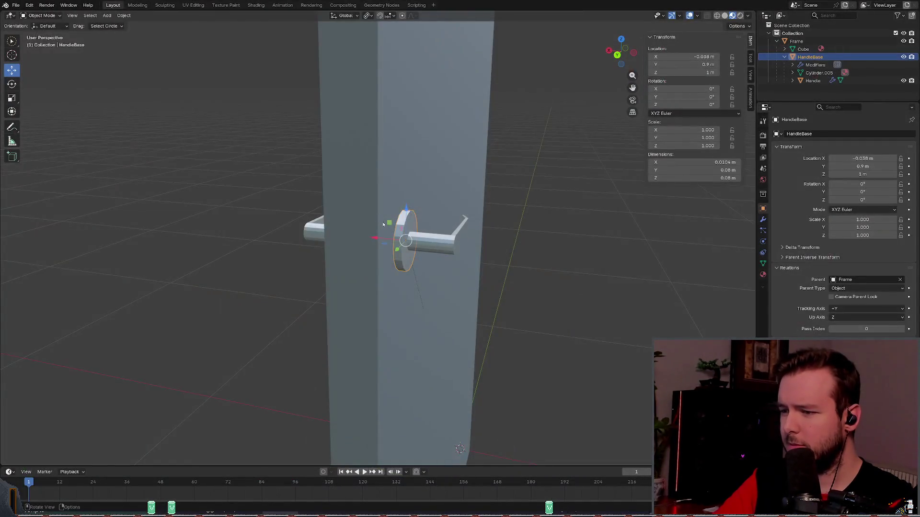
{"action": "middle_click_drag", "start_coordinate": [384, 224], "coordinate": [414, 230]}
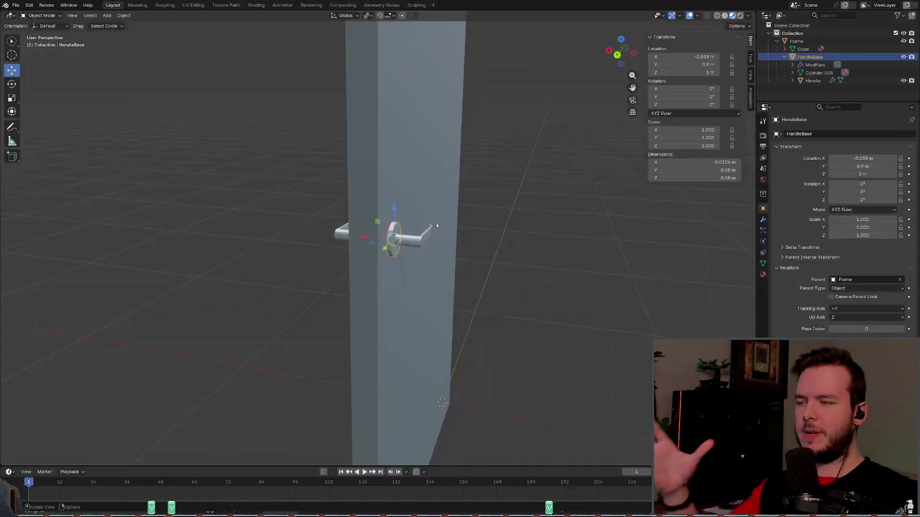
Step: Select the Handle and place the 3D cursor on the door surface with the Cursor tool
{"action": "middle_click_drag", "start_coordinate": [435, 225], "coordinate": [389, 248]}
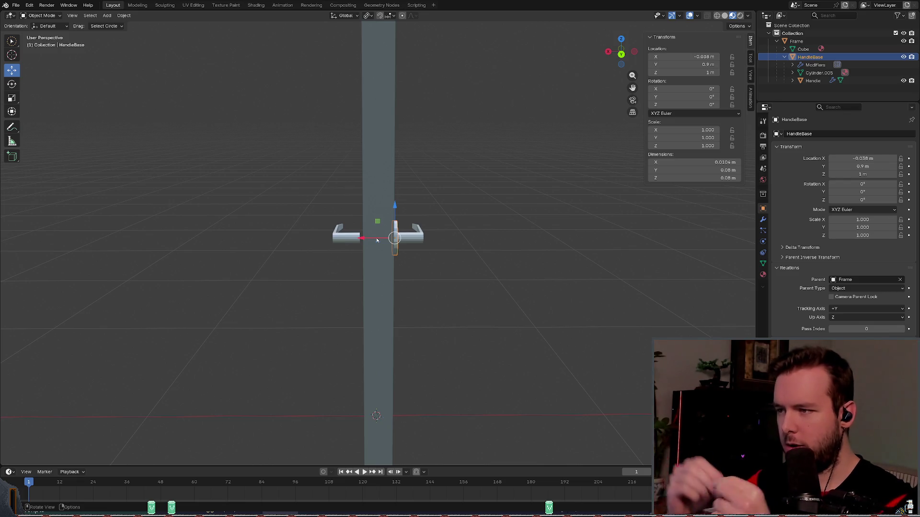
{"action": "left_click", "coordinate": [408, 236]}
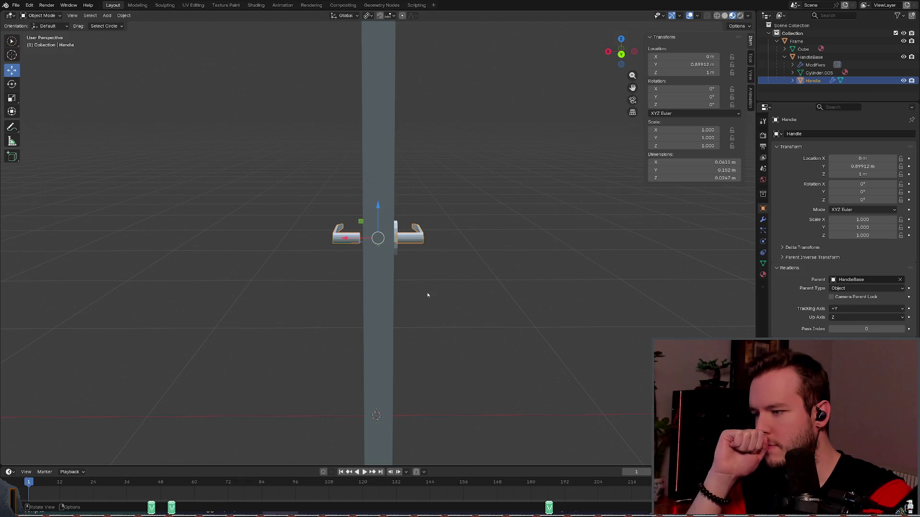
{"action": "mouse_move", "coordinate": [454, 292]}
{"action": "middle_mouse_down"}
{"action": "mouse_move", "coordinate": [421, 301]}
{"action": "mouse_move", "coordinate": [489, 300]}
{"action": "mouse_move", "coordinate": [166, 218]}
{"action": "middle_mouse_up"}
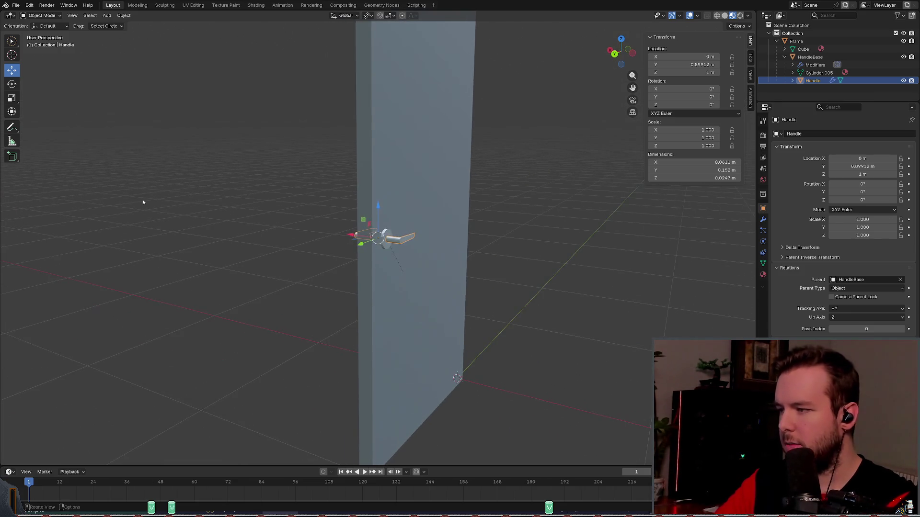
{"action": "left_click", "coordinate": [13, 54]}
{"action": "left_click_drag", "start_coordinate": [482, 378], "coordinate": [492, 348]}
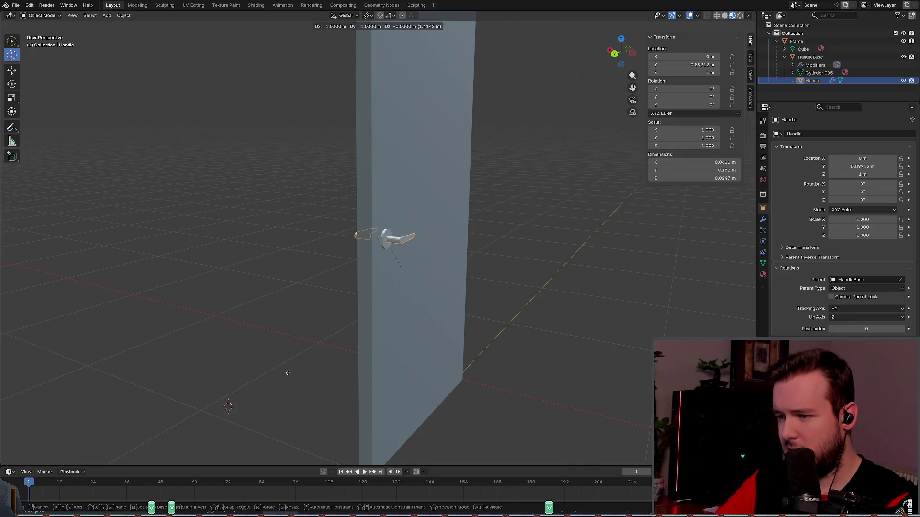
{"action": "left_click_drag", "start_coordinate": [438, 293], "coordinate": [429, 364]}
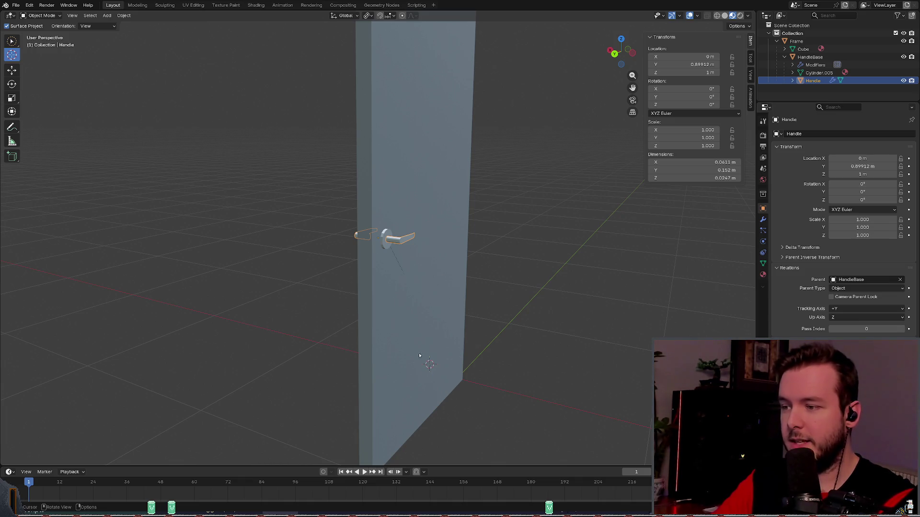
{"action": "mouse_move", "coordinate": [430, 364]}
{"action": "middle_mouse_down"}
{"action": "mouse_move", "coordinate": [460, 349]}
{"action": "mouse_move", "coordinate": [482, 371]}
{"action": "mouse_move", "coordinate": [458, 367]}
{"action": "mouse_move", "coordinate": [438, 341]}
{"action": "mouse_move", "coordinate": [449, 337]}
{"action": "mouse_move", "coordinate": [422, 306]}
{"action": "mouse_move", "coordinate": [446, 308]}
{"action": "middle_mouse_up"}
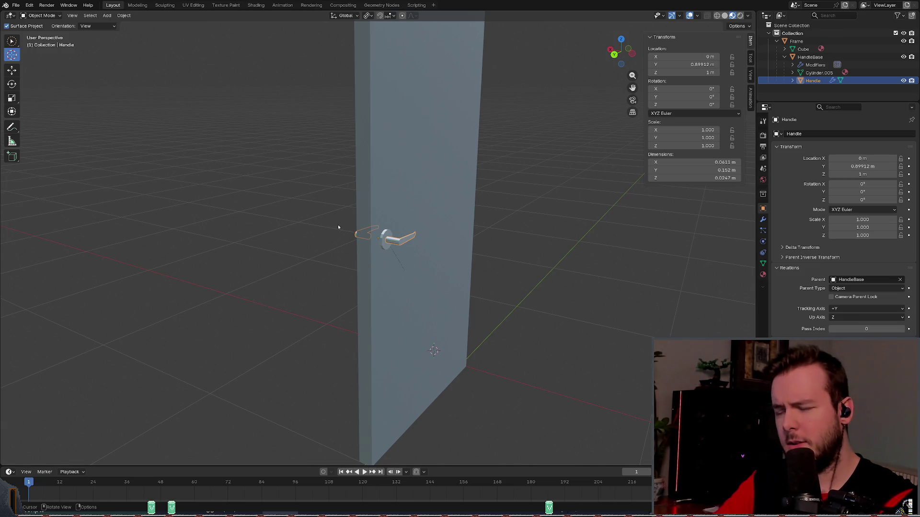
Step: Slide the 3D cursor -1.0761 m along the Y axis to the door handle
{"action": "key", "text": "shift"}
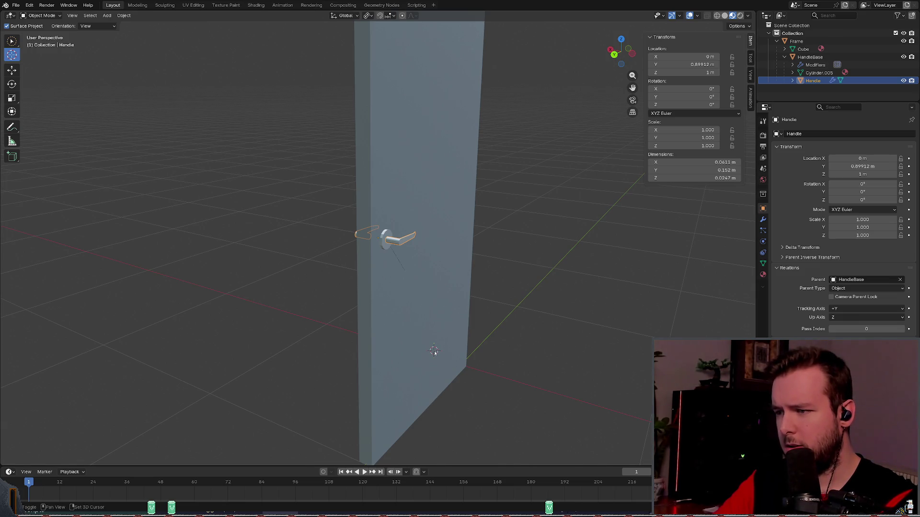
{"action": "mouse_move", "coordinate": [240, 280]}
{"action": "right_mouse_down", "text": "shift"}
{"action": "mouse_move", "coordinate": [327, 262]}
{"action": "mouse_move", "coordinate": [311, 261]}
{"action": "mouse_move", "coordinate": [387, 232]}
{"action": "right_mouse_up", "text": "shift"}
{"action": "key", "text": "y"}
{"action": "mouse_move", "coordinate": [387, 232]}
{"action": "middle_mouse_down"}
{"action": "mouse_move", "coordinate": [534, 179]}
{"action": "mouse_move", "coordinate": [499, 182]}
{"action": "middle_mouse_up"}
Step: Snap the 3D cursor to the selected Handle via Snap > Cursor to Selected
{"action": "right_click", "coordinate": [393, 239]}
{"action": "mouse_move", "coordinate": [382, 237]}
{"action": "left_click", "coordinate": [451, 272]}
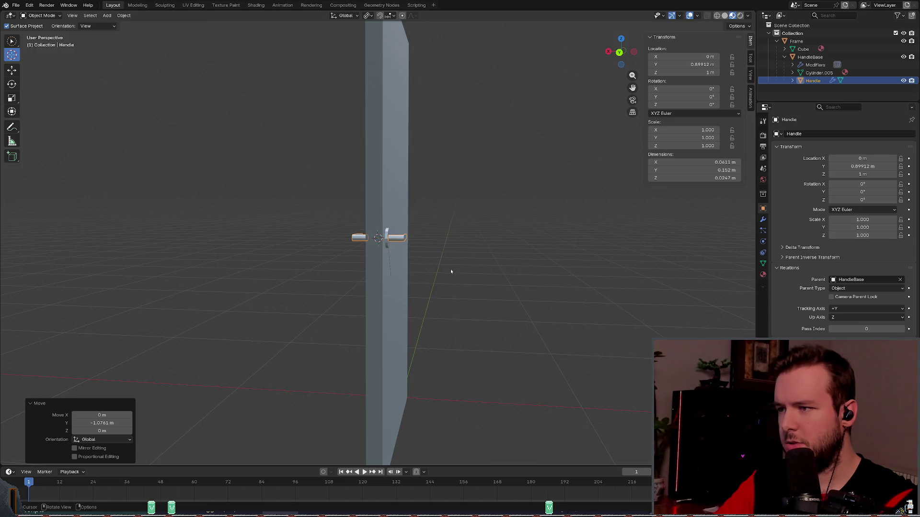
{"action": "middle_click_drag", "start_coordinate": [458, 234], "coordinate": [472, 258]}
{"action": "middle_click_drag", "start_coordinate": [463, 270], "coordinate": [461, 225]}
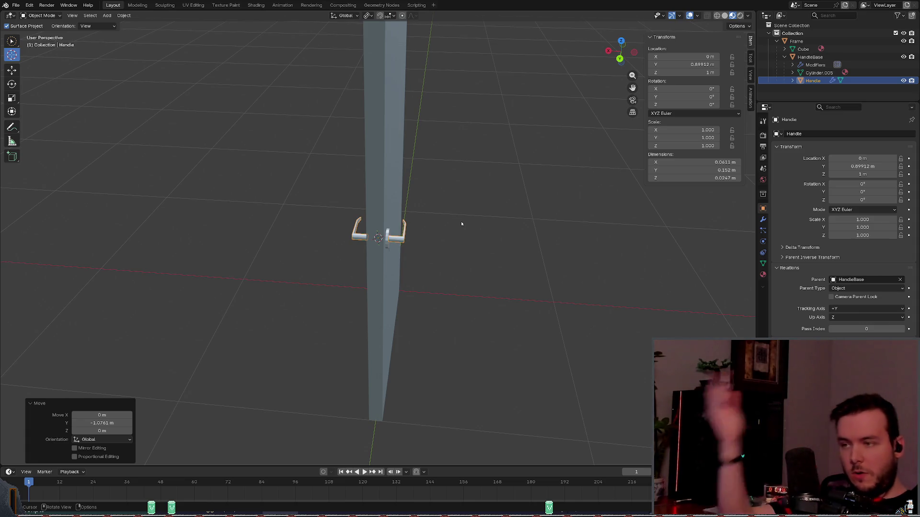
{"action": "mouse_move", "coordinate": [460, 173]}
{"action": "middle_mouse_down"}
{"action": "mouse_move", "coordinate": [380, 191]}
{"action": "mouse_move", "coordinate": [338, 174]}
{"action": "mouse_move", "coordinate": [427, 206]}
{"action": "mouse_move", "coordinate": [383, 192]}
{"action": "mouse_move", "coordinate": [412, 174]}
{"action": "mouse_move", "coordinate": [314, 169]}
{"action": "mouse_move", "coordinate": [430, 188]}
{"action": "mouse_move", "coordinate": [468, 222]}
{"action": "mouse_move", "coordinate": [495, 217]}
{"action": "mouse_move", "coordinate": [492, 185]}
{"action": "mouse_move", "coordinate": [481, 181]}
{"action": "middle_mouse_up"}
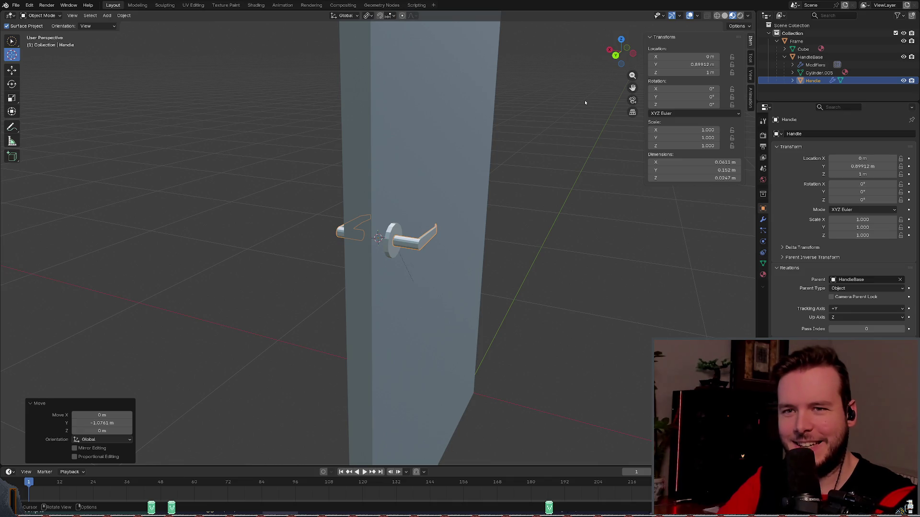
{"action": "scroll", "coordinate": [446, 187], "scroll_direction": "up", "scroll_amount": 4}
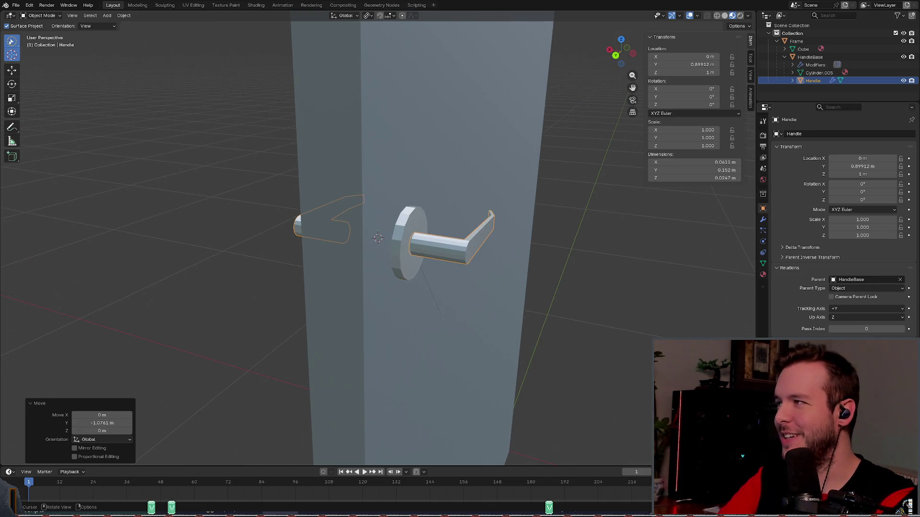
Step: Switch to the Select Circle tool and save basic_door.blend
{"action": "left_click", "coordinate": [12, 42]}
{"action": "left_click", "coordinate": [11, 41]}
{"action": "left_click", "coordinate": [11, 42]}
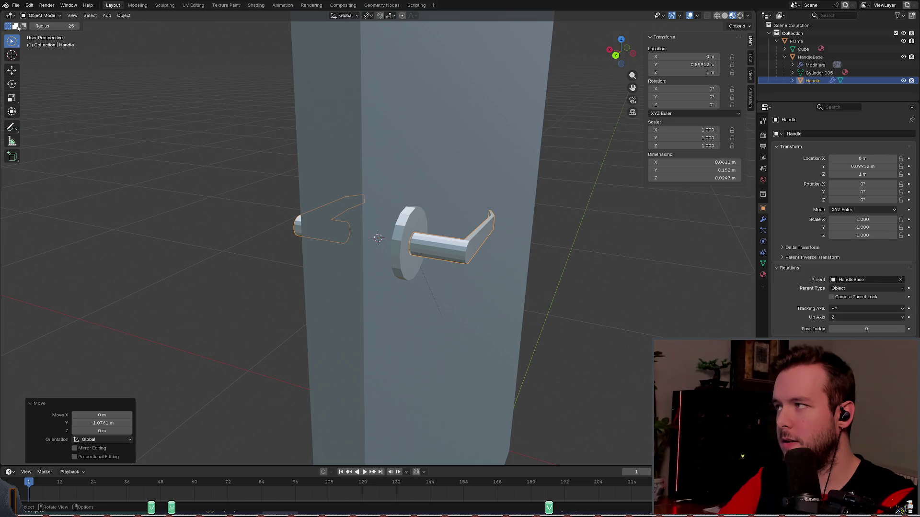
{"action": "mouse_move", "coordinate": [590, 269]}
{"action": "middle_mouse_down"}
{"action": "mouse_move", "coordinate": [550, 277]}
{"action": "mouse_move", "coordinate": [571, 275]}
{"action": "middle_mouse_up"}
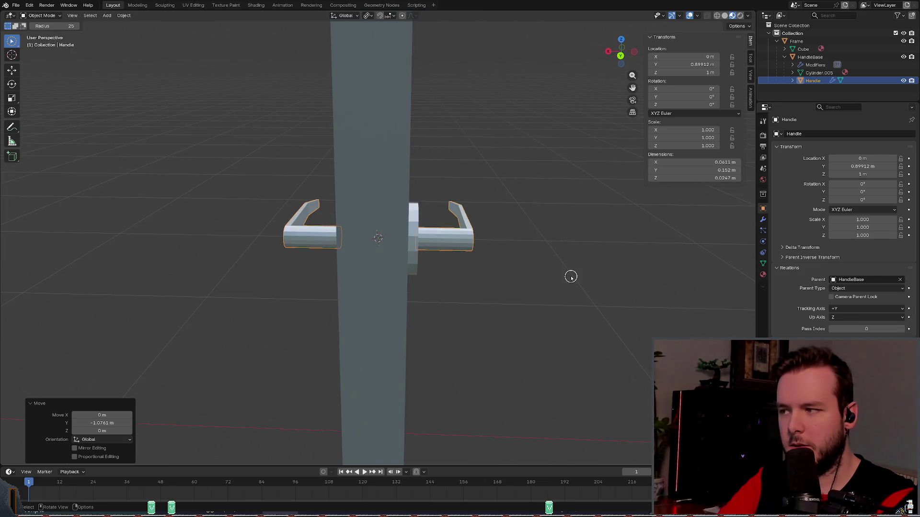
{"action": "key", "text": "ctrl+s"}
{"action": "middle_click_drag", "start_coordinate": [385, 206], "coordinate": [408, 212]}
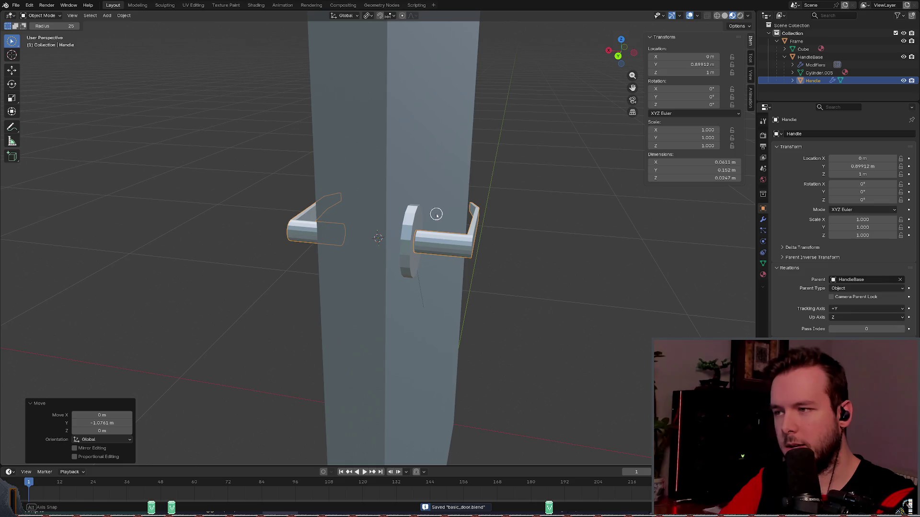
{"action": "middle_click_drag", "start_coordinate": [612, 235], "coordinate": [567, 230]}
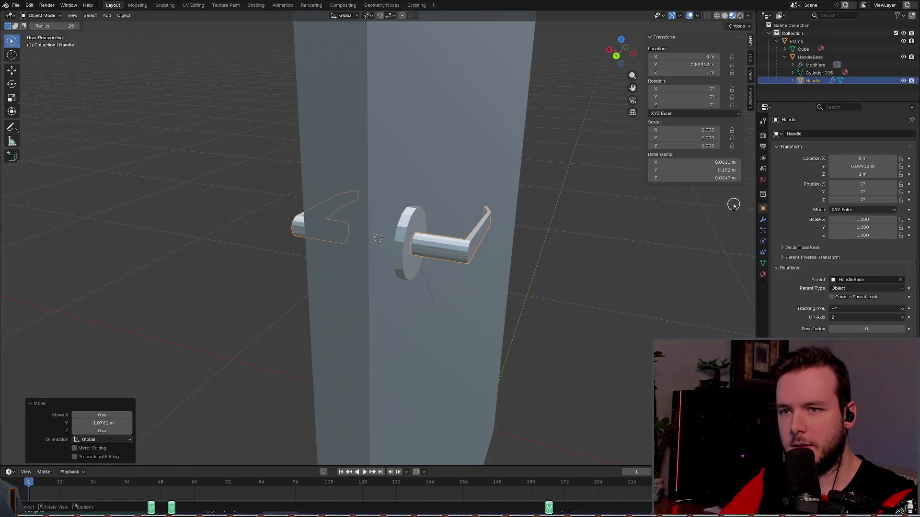
Step: Show the Handle's Mirror modifier, apply All Transforms, undo it, and save
{"action": "left_click", "coordinate": [763, 220]}
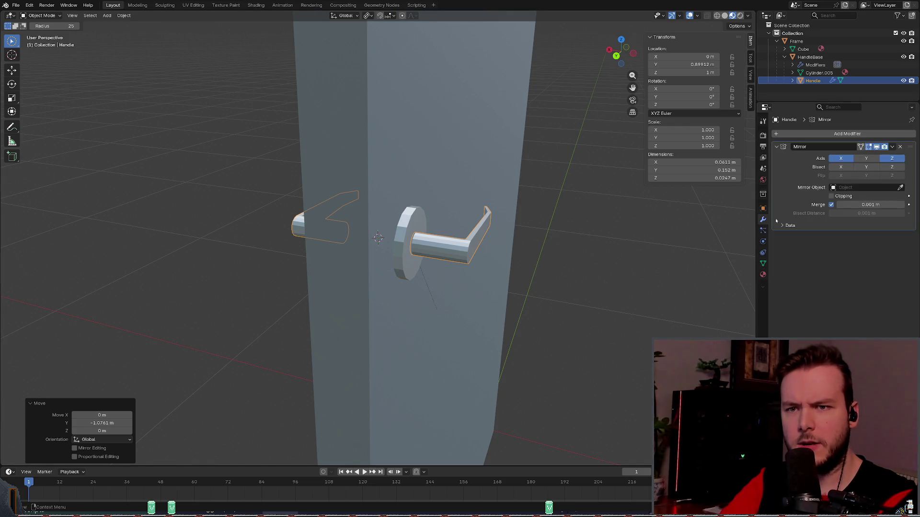
{"action": "key", "text": "ctrl+a"}
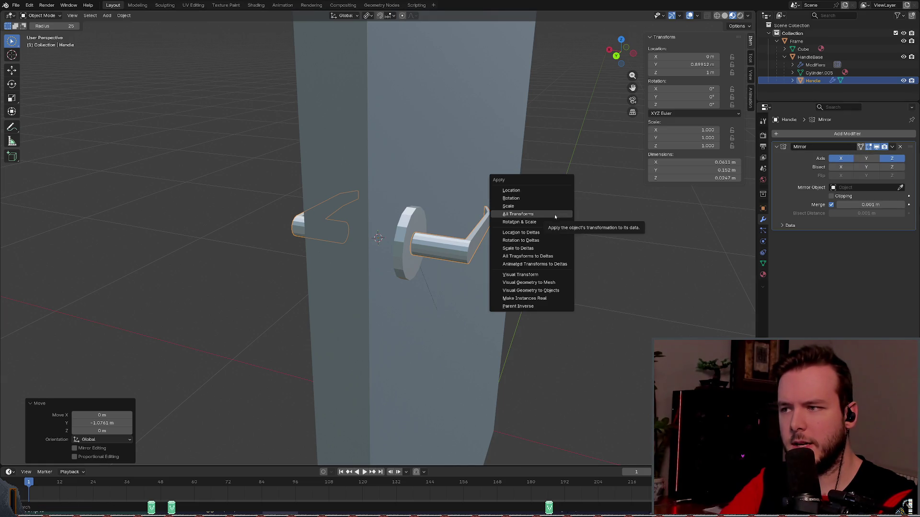
{"action": "left_click", "coordinate": [554, 215]}
{"action": "key", "text": "ctrl+z"}
{"action": "key", "text": "ctrl+s"}
{"action": "mouse_move", "coordinate": [552, 215]}
{"action": "middle_mouse_down"}
{"action": "mouse_move", "coordinate": [512, 195]}
{"action": "mouse_move", "coordinate": [484, 196]}
{"action": "middle_mouse_up"}
Step: Stay in Object Mode and switch to the Tweak selection tool
{"action": "left_click", "coordinate": [484, 196]}
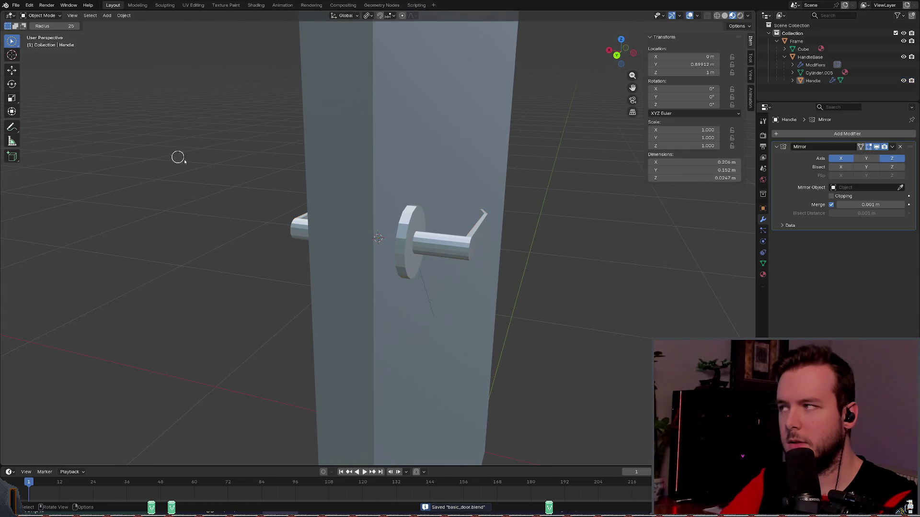
{"action": "left_click", "coordinate": [38, 15]}
{"action": "left_click", "coordinate": [38, 24]}
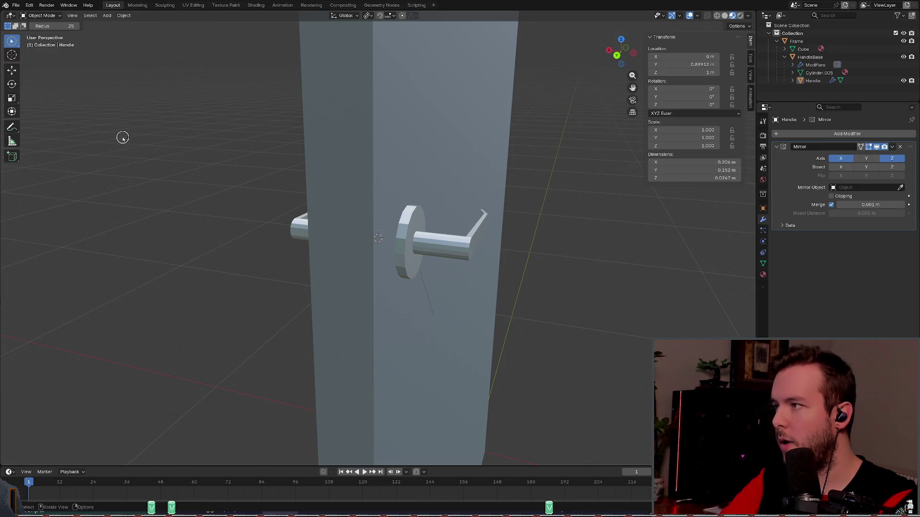
{"action": "left_click", "coordinate": [16, 50]}
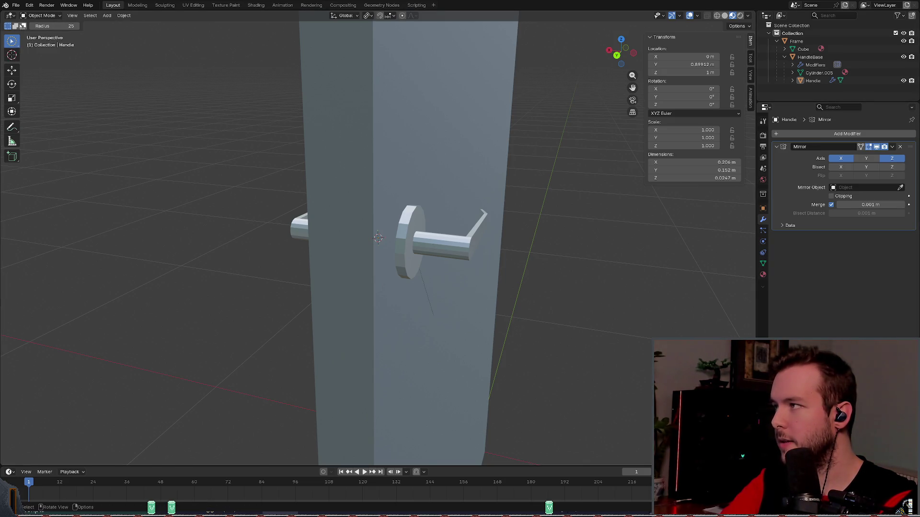
{"action": "left_click", "coordinate": [9, 16]}
{"action": "key", "text": "Escape"}
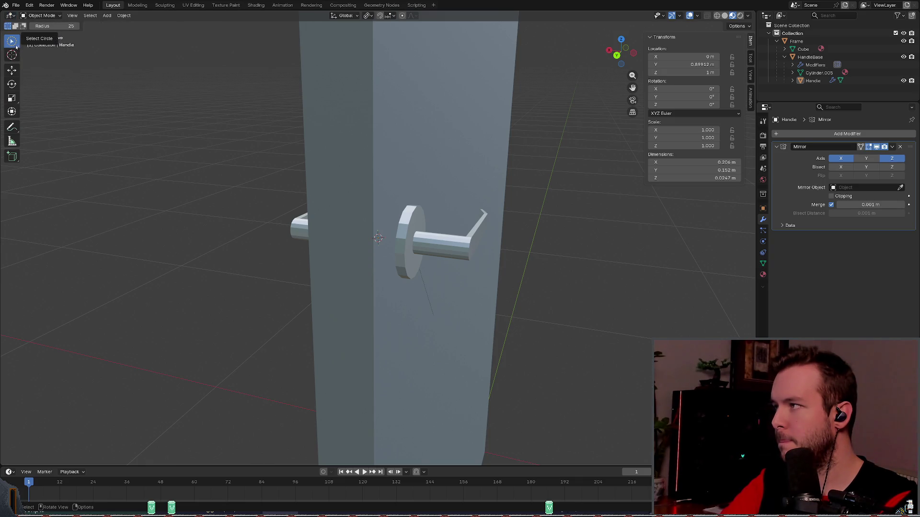
{"action": "left_click", "coordinate": [16, 45]}
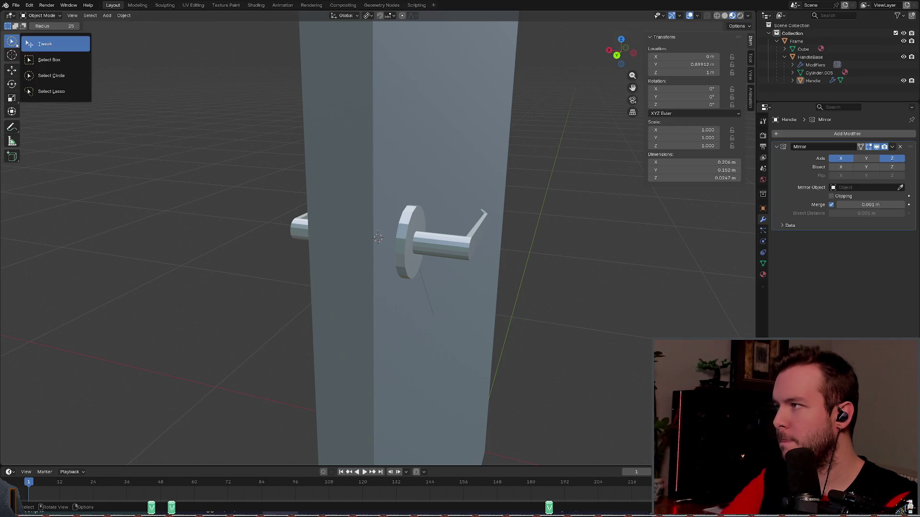
{"action": "left_click", "coordinate": [43, 48]}
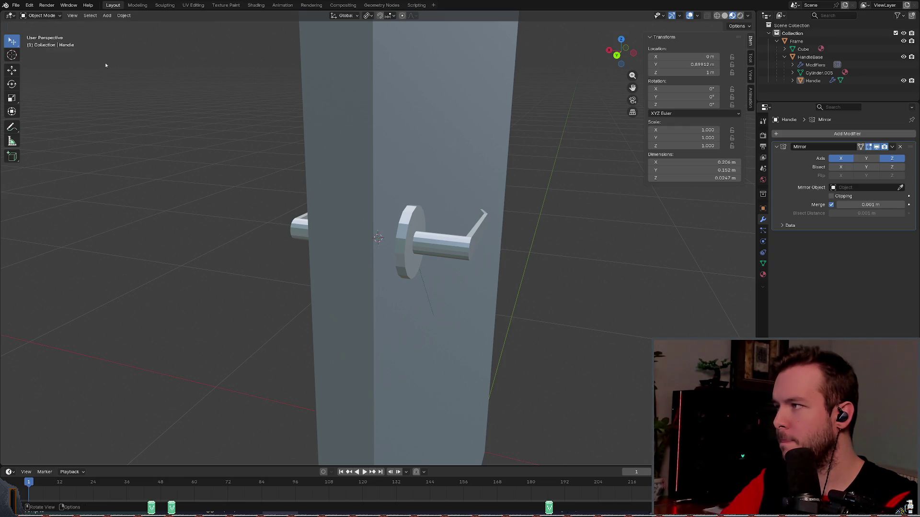
Step: Reselect the Handle, apply All Transforms again, undo it, and save
{"action": "left_click", "coordinate": [444, 241]}
{"action": "mouse_move", "coordinate": [493, 218]}
{"action": "middle_mouse_down"}
{"action": "mouse_move", "coordinate": [502, 211]}
{"action": "mouse_move", "coordinate": [486, 209]}
{"action": "mouse_move", "coordinate": [501, 248]}
{"action": "mouse_move", "coordinate": [522, 249]}
{"action": "mouse_move", "coordinate": [499, 248]}
{"action": "mouse_move", "coordinate": [499, 240]}
{"action": "middle_mouse_up"}
{"action": "key", "text": "ctrl+a"}
{"action": "left_click", "coordinate": [486, 210]}
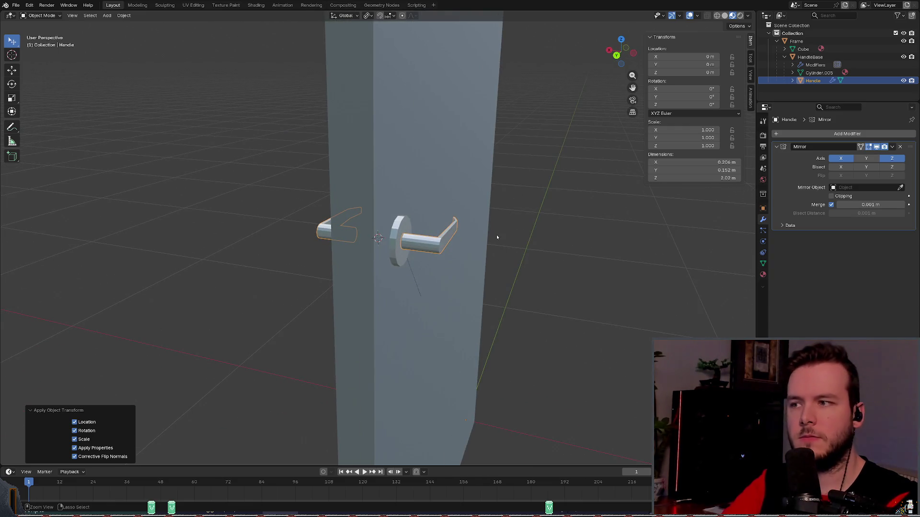
{"action": "key", "text": "ctrl+z"}
{"action": "key", "text": "ctrl+s"}
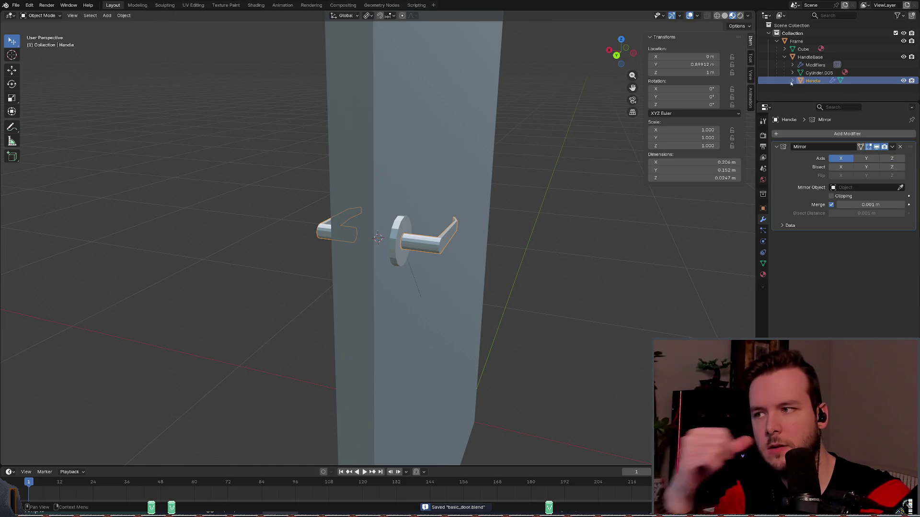
Step: Unparent Handle from HandleBase in the Outliner and save
{"action": "left_click", "coordinate": [811, 58], "text": "ctrl"}
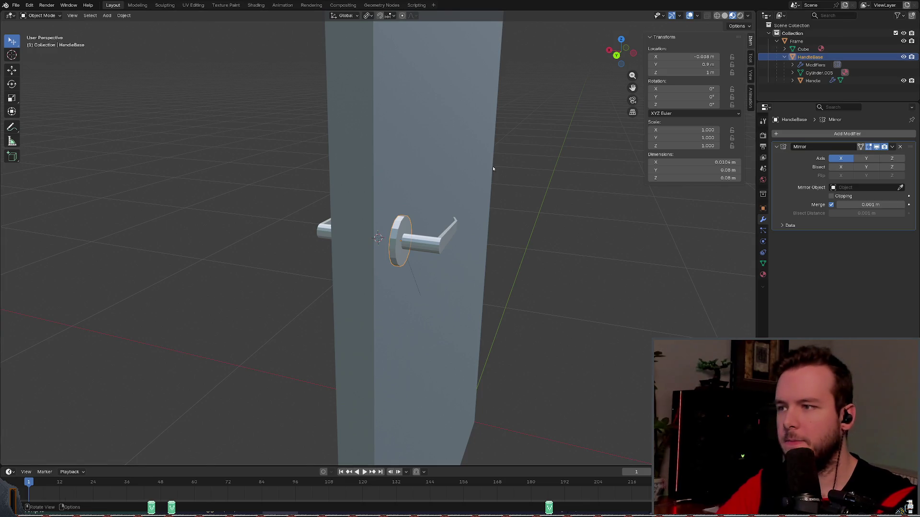
{"action": "left_click_drag", "start_coordinate": [811, 58], "coordinate": [800, 44]}
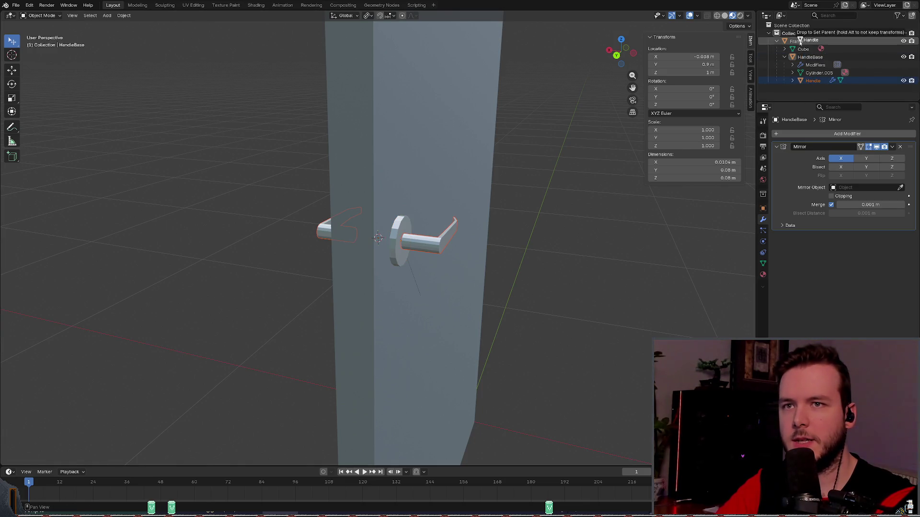
{"action": "key", "text": "ctrl+s"}
{"action": "scroll", "coordinate": [471, 219], "scroll_direction": "up", "scroll_amount": 2}
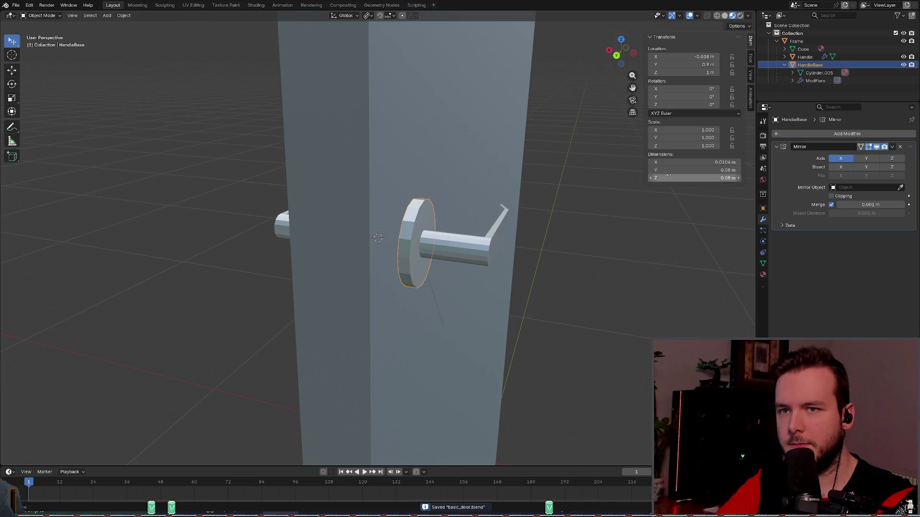
Step: Apply All Transforms to HandleBase, set its origin to the 3D cursor, and save
{"action": "key", "text": "ctrl+a"}
{"action": "left_click", "coordinate": [496, 162]}
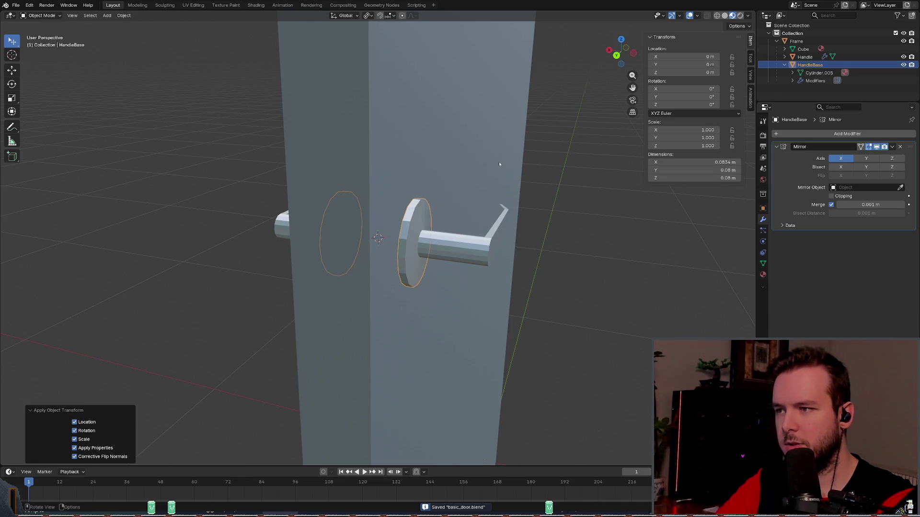
{"action": "middle_click_drag", "start_coordinate": [495, 162], "coordinate": [502, 177]}
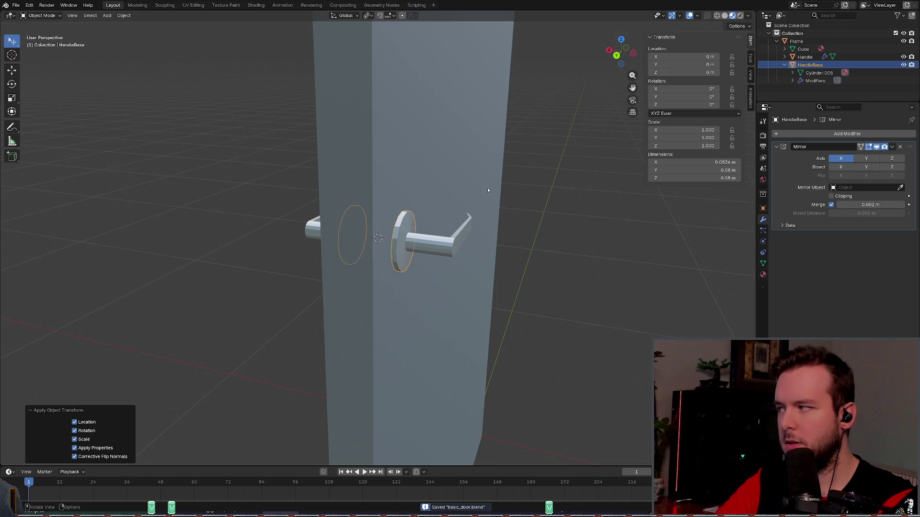
{"action": "right_click", "coordinate": [392, 241]}
{"action": "mouse_move", "coordinate": [369, 178]}
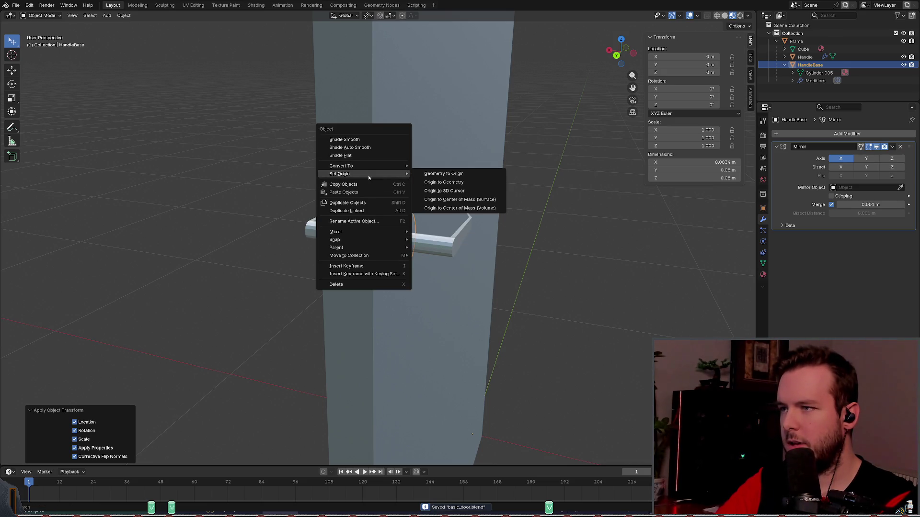
{"action": "left_click", "coordinate": [443, 190]}
{"action": "mouse_move", "coordinate": [585, 222]}
{"action": "middle_mouse_down"}
{"action": "mouse_move", "coordinate": [473, 211]}
{"action": "mouse_move", "coordinate": [485, 214]}
{"action": "mouse_move", "coordinate": [489, 189]}
{"action": "mouse_move", "coordinate": [512, 182]}
{"action": "middle_mouse_up"}
{"action": "key", "text": "ctrl+s"}
{"action": "scroll", "coordinate": [528, 190], "scroll_direction": "up", "scroll_amount": 3}
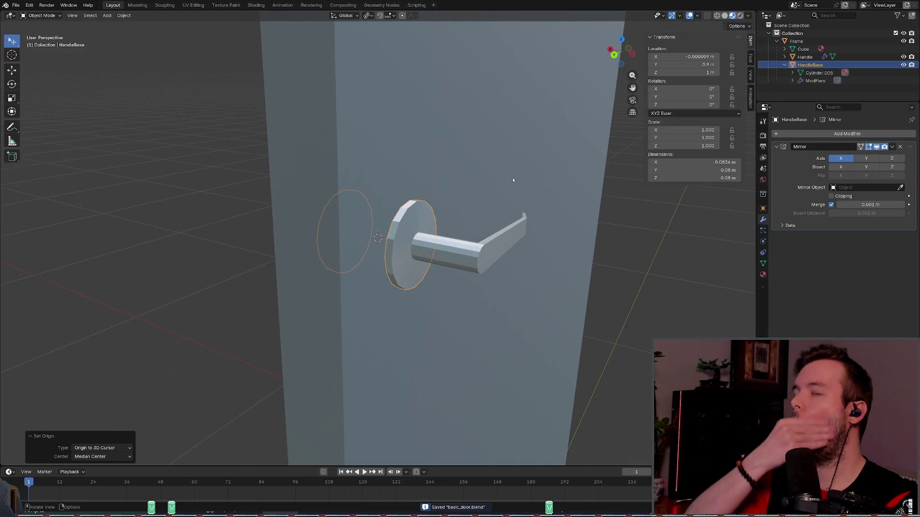
Step: Select the Handle and apply All Transforms to it
{"action": "left_click", "coordinate": [807, 58]}
{"action": "mouse_move", "coordinate": [507, 172]}
{"action": "middle_mouse_down"}
{"action": "mouse_move", "coordinate": [539, 190]}
{"action": "mouse_move", "coordinate": [495, 178]}
{"action": "mouse_move", "coordinate": [536, 173]}
{"action": "mouse_move", "coordinate": [456, 165]}
{"action": "mouse_move", "coordinate": [484, 187]}
{"action": "mouse_move", "coordinate": [514, 190]}
{"action": "middle_mouse_up"}
{"action": "middle_click_drag", "start_coordinate": [506, 226], "coordinate": [463, 231]}
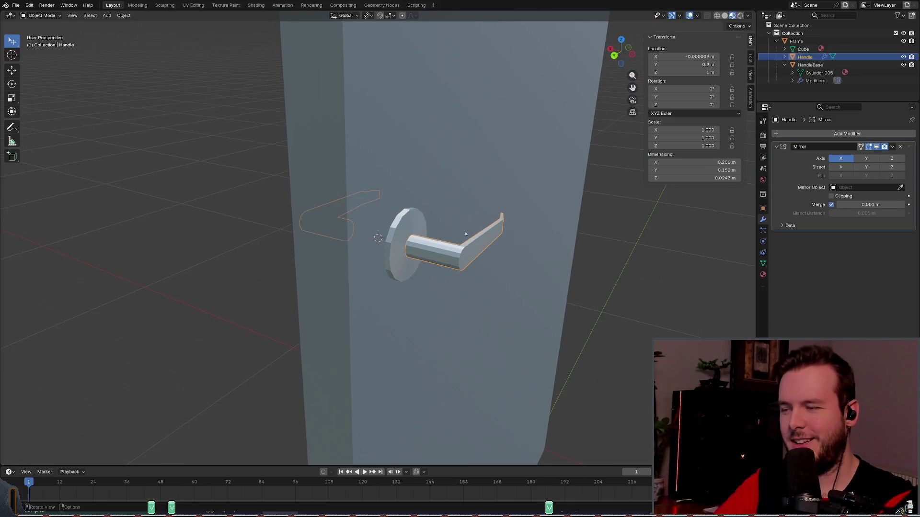
{"action": "key", "text": "ctrl+a"}
{"action": "left_click", "coordinate": [461, 231]}
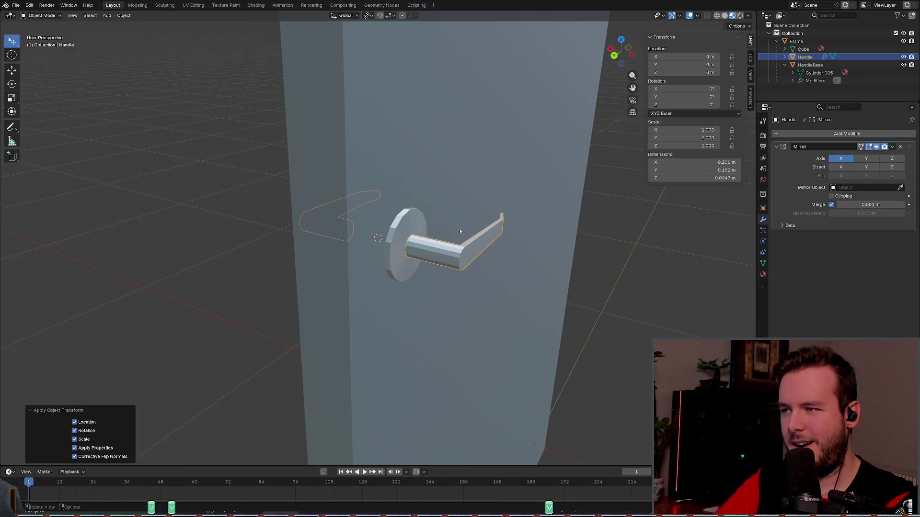
Step: Set the Handle's origin to its geometry at Y 0.9 m and save basic_door.blend
{"action": "right_click", "coordinate": [420, 266]}
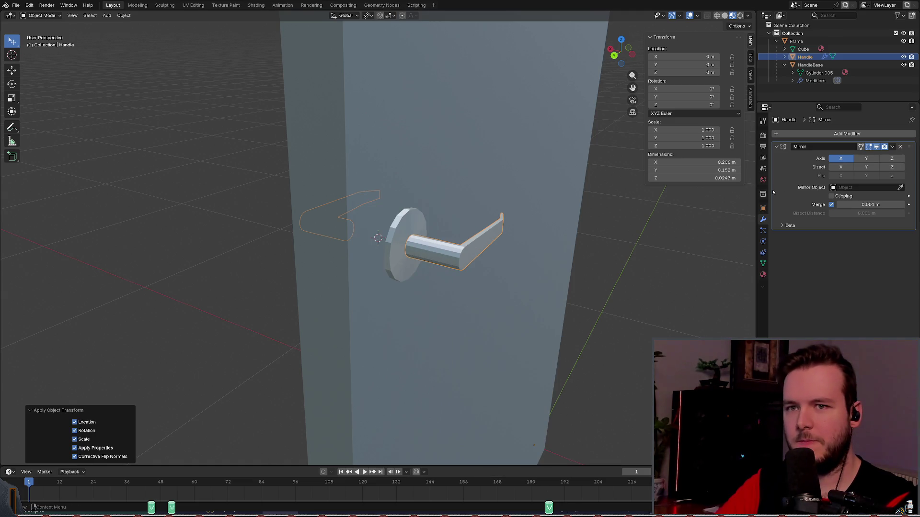
{"action": "right_click", "coordinate": [388, 254]}
{"action": "mouse_move", "coordinate": [388, 323]}
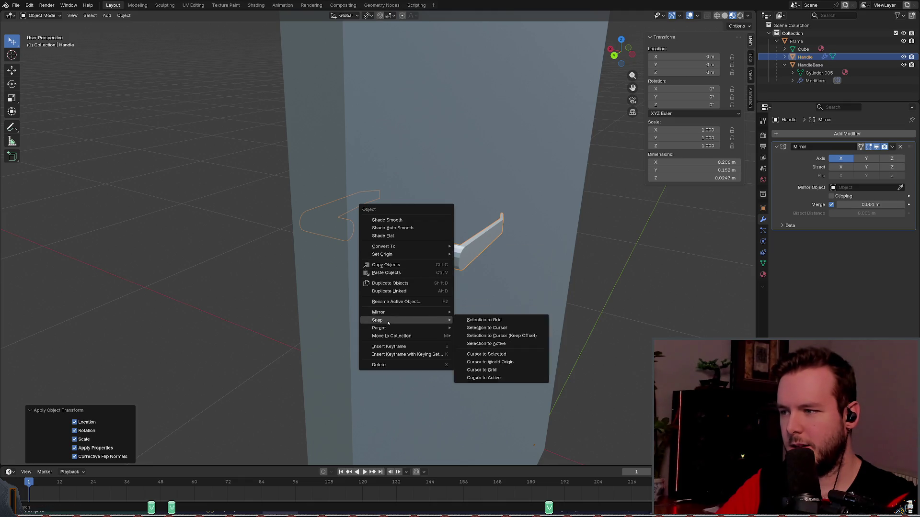
{"action": "mouse_move", "coordinate": [407, 254]}
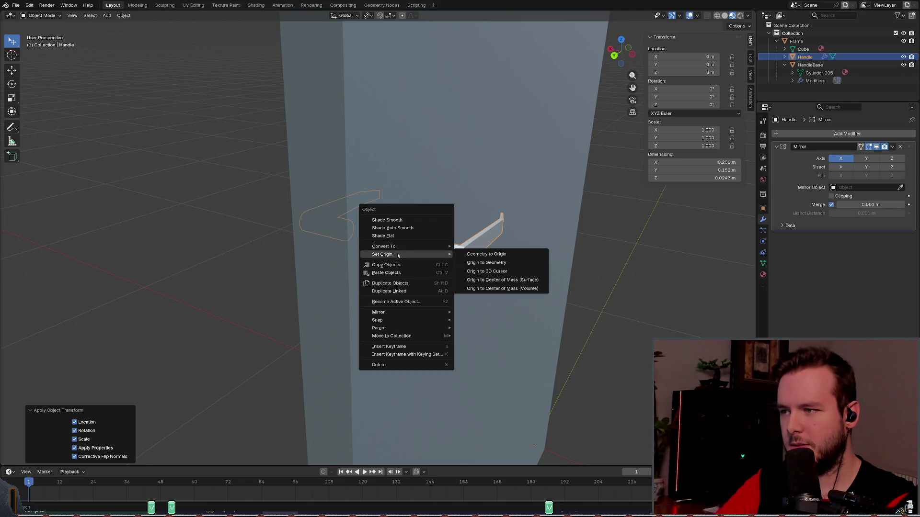
{"action": "left_click", "coordinate": [486, 263]}
{"action": "key", "text": "KP_Decimal"}
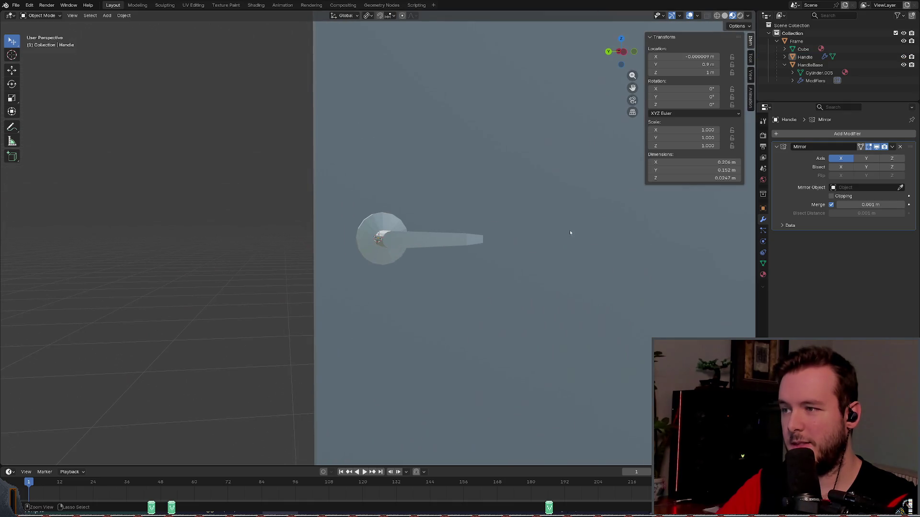
{"action": "key", "text": "ctrl+s"}
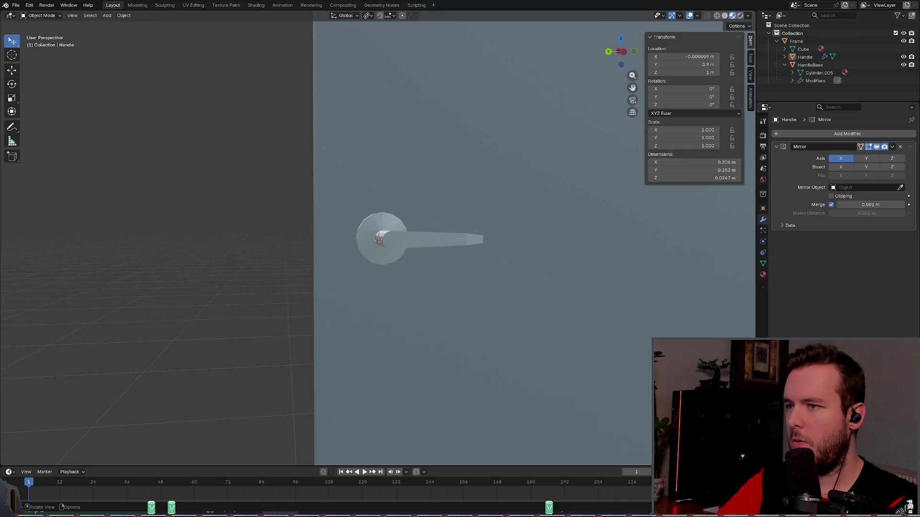
{"action": "key", "text": "alt+Tab"}
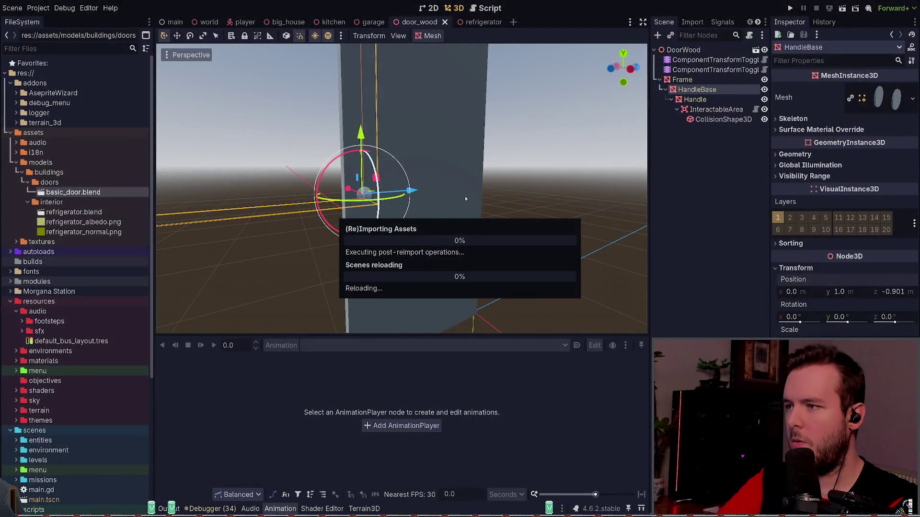
Step: Inspect the reimported HandleBase and Handle nodes, now separate under Frame
{"action": "middle_click_drag", "start_coordinate": [373, 195], "coordinate": [491, 187]}
{"action": "scroll", "coordinate": [489, 187], "scroll_direction": "up", "scroll_amount": 2}
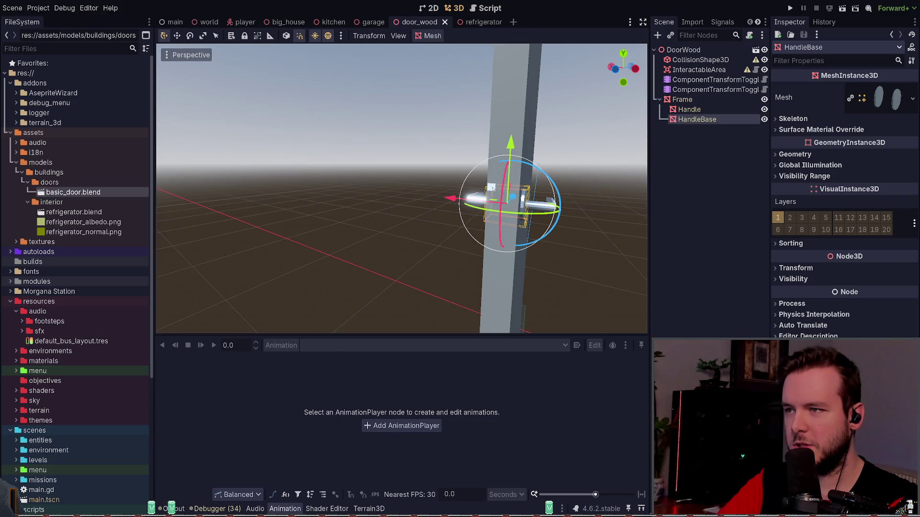
{"action": "left_click", "coordinate": [420, 218]}
{"action": "left_click", "coordinate": [539, 211]}
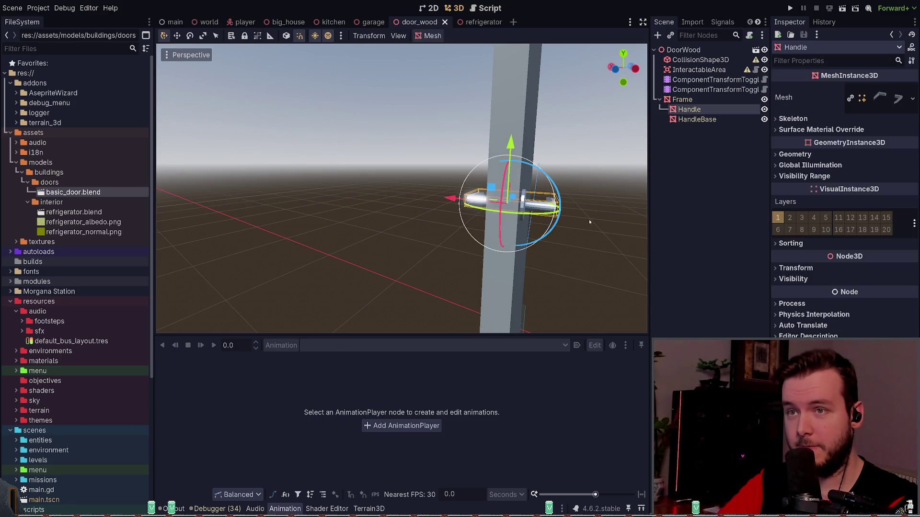
{"action": "left_click", "coordinate": [590, 220]}
{"action": "left_click", "coordinate": [539, 208]}
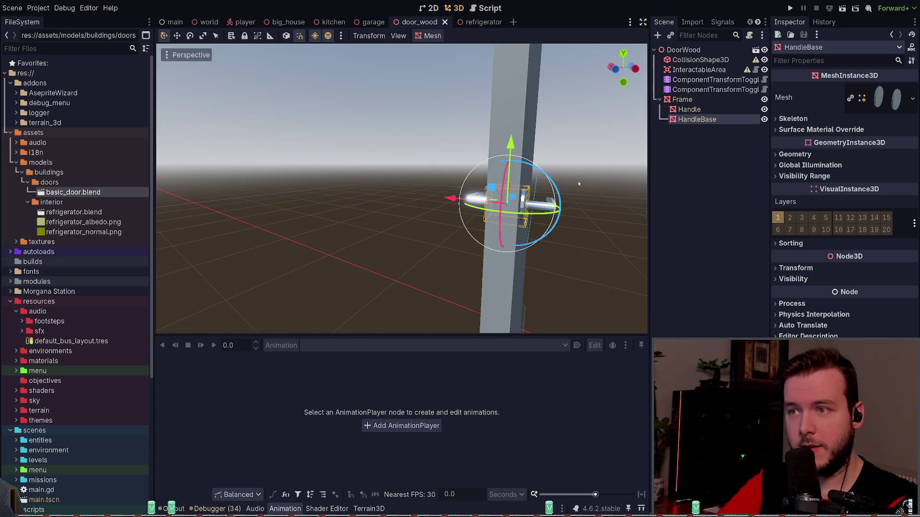
Step: Select the handle's ComponentTransformToggle to see its unresolved Handle rotation track
{"action": "middle_click_drag", "start_coordinate": [579, 184], "coordinate": [479, 192]}
{"action": "left_click", "coordinate": [589, 216]}
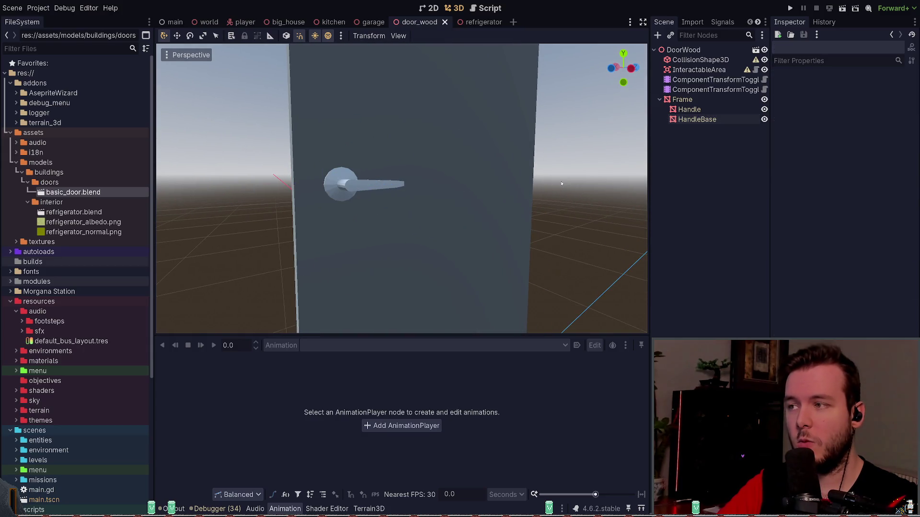
{"action": "left_click", "coordinate": [691, 90]}
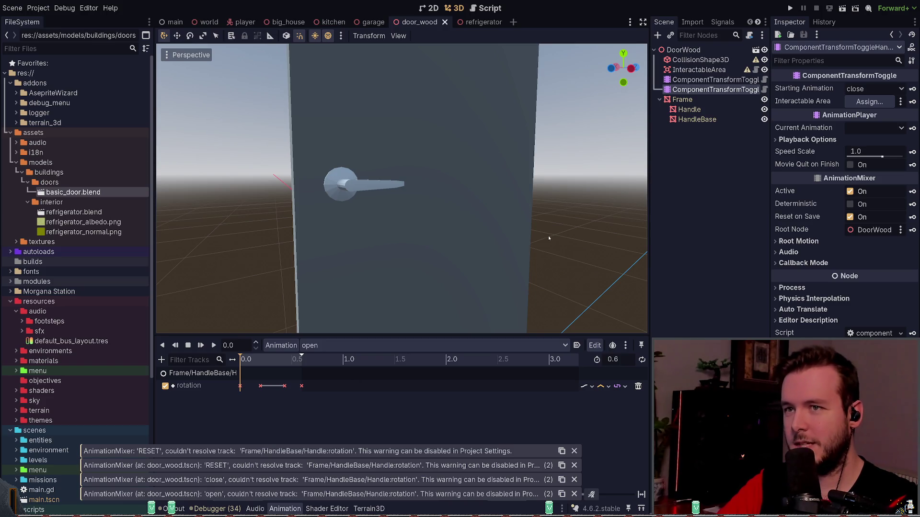
{"action": "key", "text": "alt+Tab"}
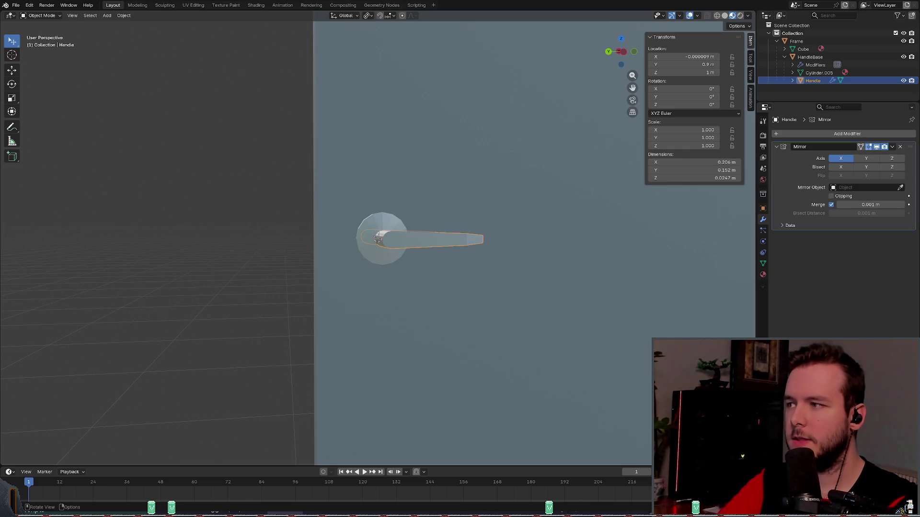
Step: Switch back to Godot to see the reimported handle
{"action": "key", "text": "alt+Tab"}
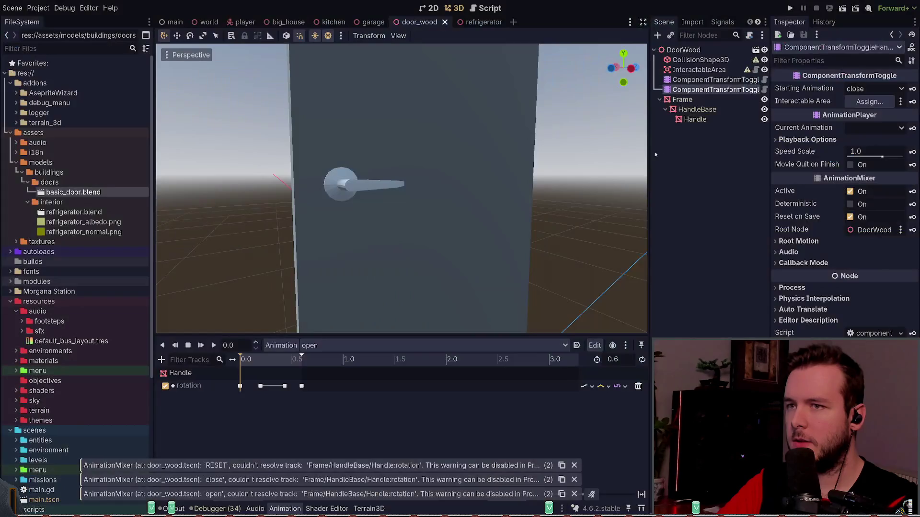
Step: Switch the handle component's animation to close and play it to check the handle turns
{"action": "middle_click_drag", "start_coordinate": [449, 244], "coordinate": [457, 244]}
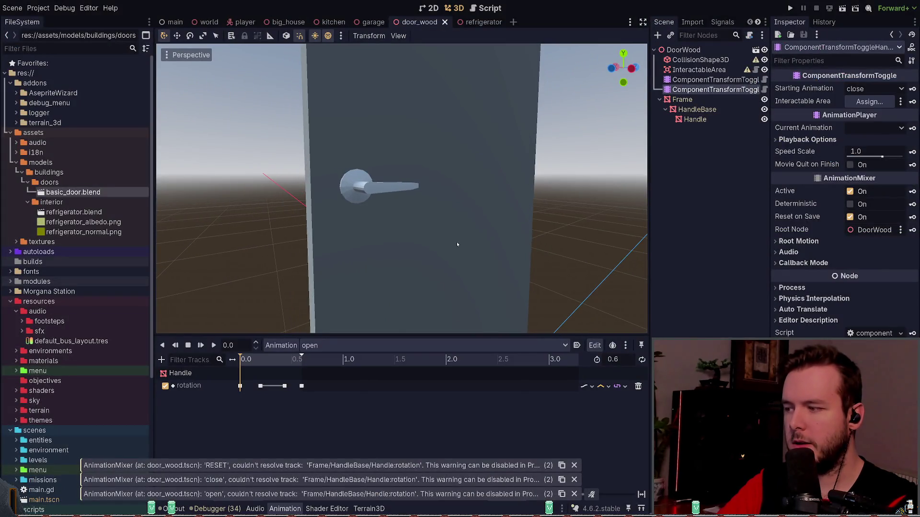
{"action": "left_click", "coordinate": [334, 347]}
{"action": "left_click", "coordinate": [334, 364]}
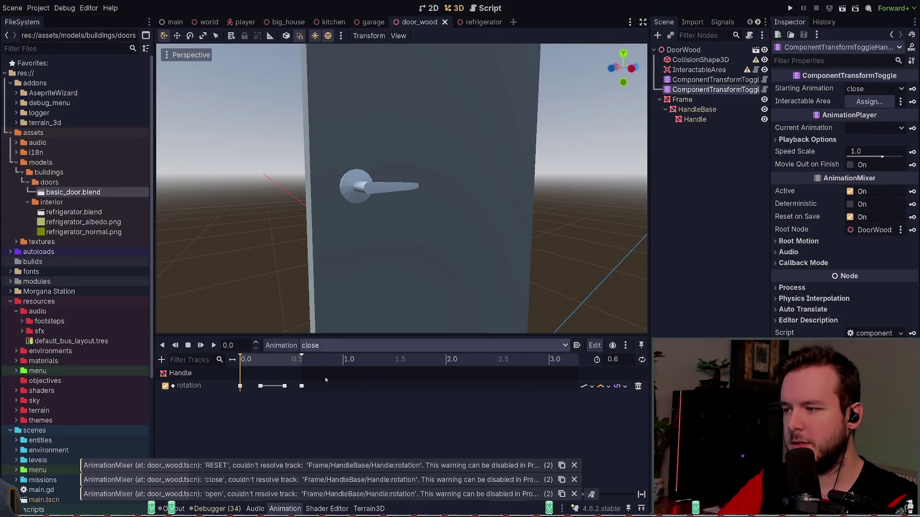
{"action": "left_click", "coordinate": [214, 345]}
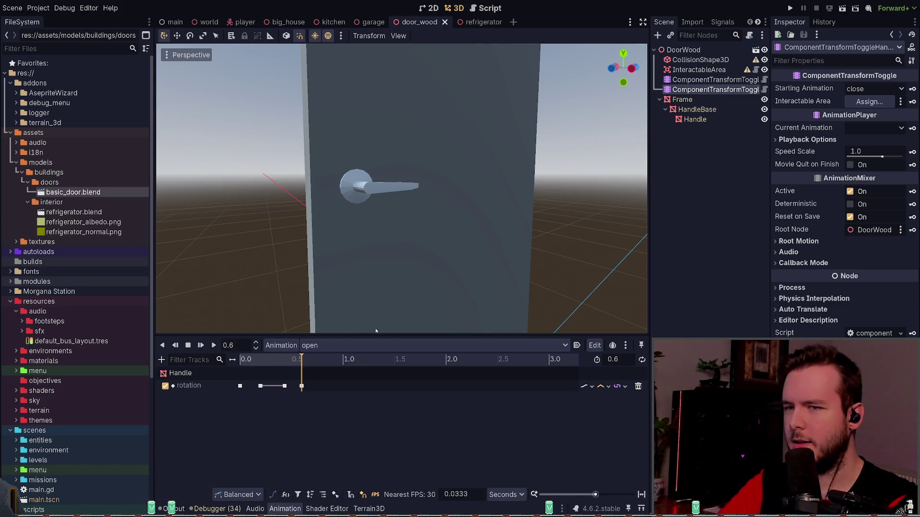
Step: Inspect the Handle, HandleBase, Frame and InteractableArea nodes while orbiting around the door
{"action": "left_click", "coordinate": [695, 119]}
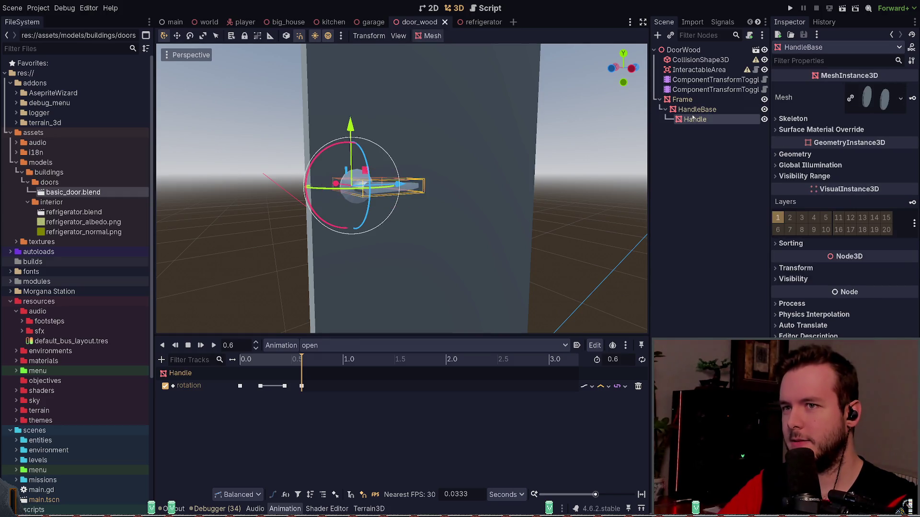
{"action": "scroll", "coordinate": [463, 244], "scroll_direction": "down", "scroll_amount": 2}
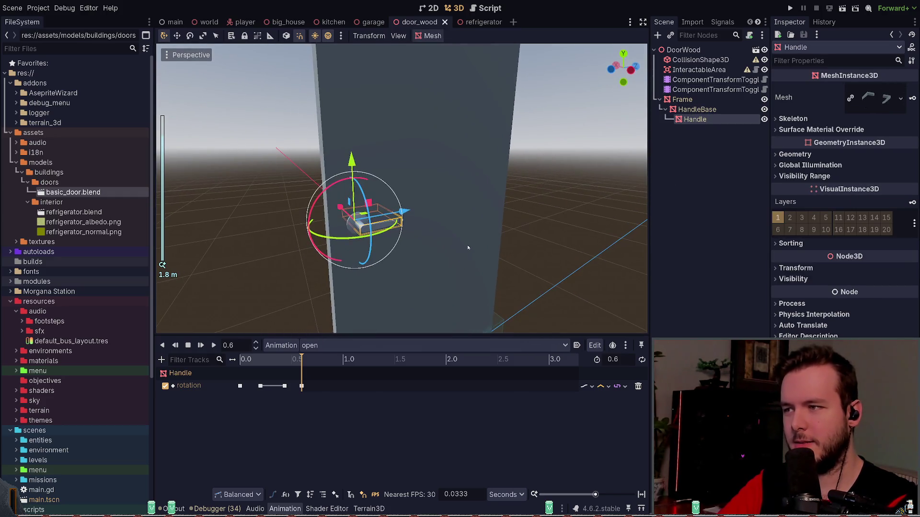
{"action": "mouse_move", "coordinate": [455, 232]}
{"action": "middle_mouse_down"}
{"action": "mouse_move", "coordinate": [456, 203]}
{"action": "mouse_move", "coordinate": [421, 210]}
{"action": "mouse_move", "coordinate": [261, 334]}
{"action": "middle_mouse_up"}
{"action": "mouse_move", "coordinate": [307, 282]}
{"action": "middle_mouse_down"}
{"action": "mouse_move", "coordinate": [407, 230]}
{"action": "mouse_move", "coordinate": [393, 225]}
{"action": "middle_mouse_up"}
{"action": "scroll", "coordinate": [393, 225], "scroll_direction": "up", "scroll_amount": 1}
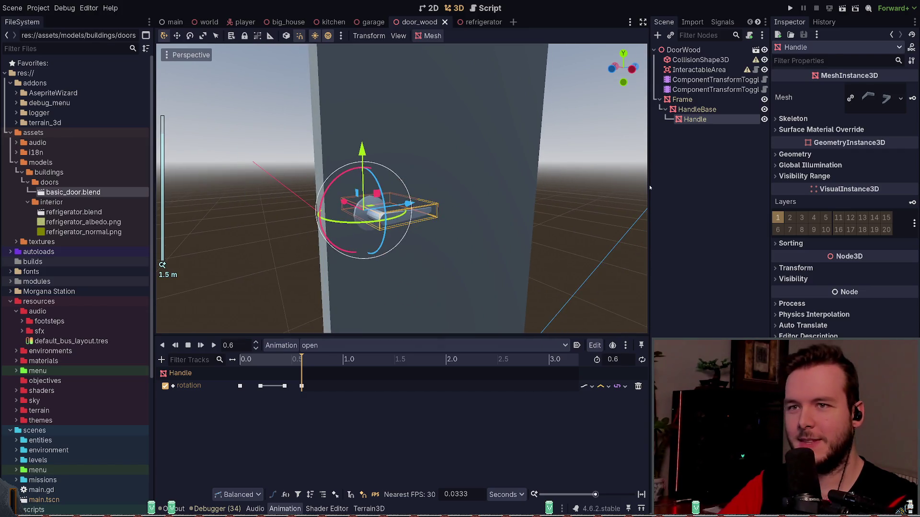
{"action": "left_click", "coordinate": [384, 215]}
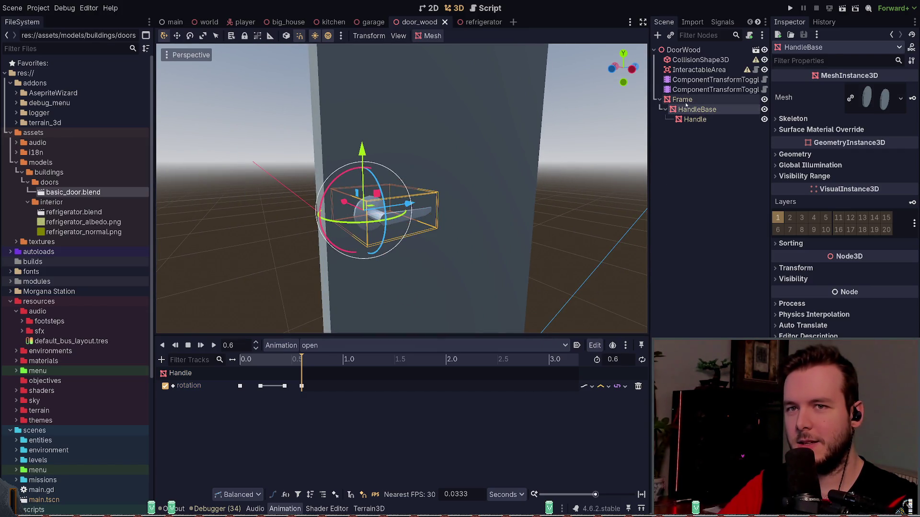
{"action": "left_click", "coordinate": [684, 100]}
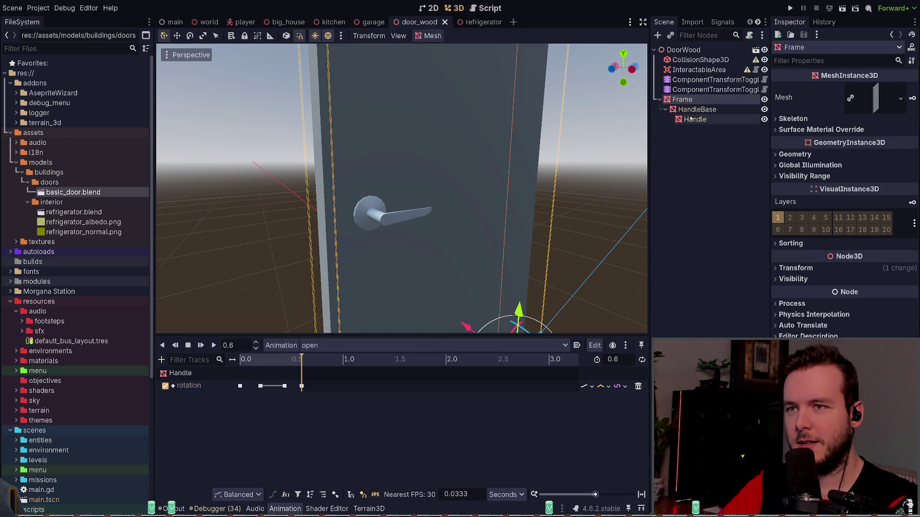
{"action": "left_click", "coordinate": [697, 70]}
{"action": "left_click", "coordinate": [693, 63]}
Step: Move CollisionShape3D under InteractableArea, reset the area's position, and save the scene
{"action": "left_click_drag", "start_coordinate": [693, 62], "coordinate": [699, 70]}
{"action": "left_click", "coordinate": [698, 60]}
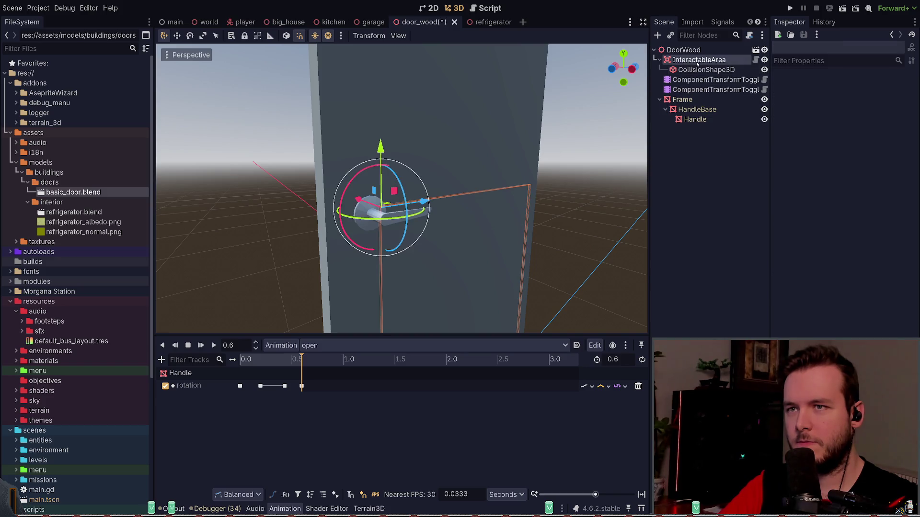
{"action": "scroll", "coordinate": [545, 206], "scroll_direction": "down", "scroll_amount": 5}
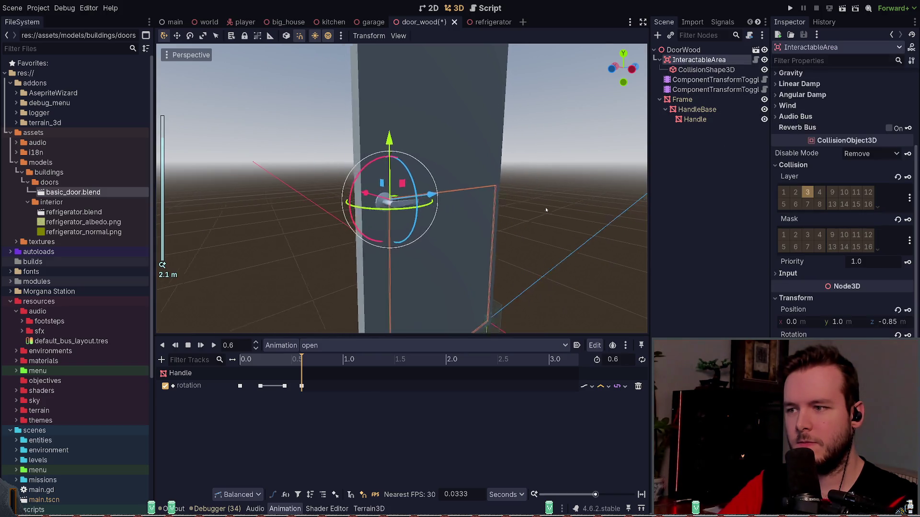
{"action": "scroll", "coordinate": [527, 203], "scroll_direction": "up", "scroll_amount": 4}
{"action": "left_click", "coordinate": [897, 310]}
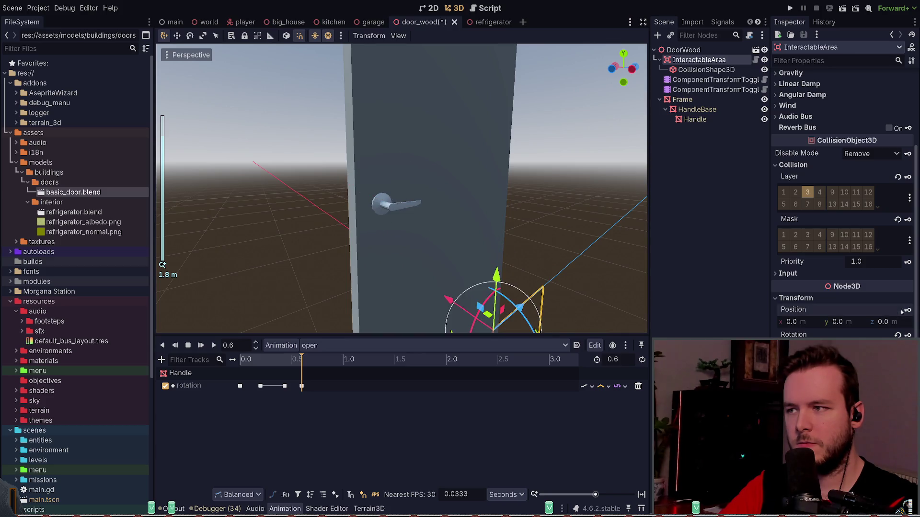
{"action": "key", "text": "ctrl+s"}
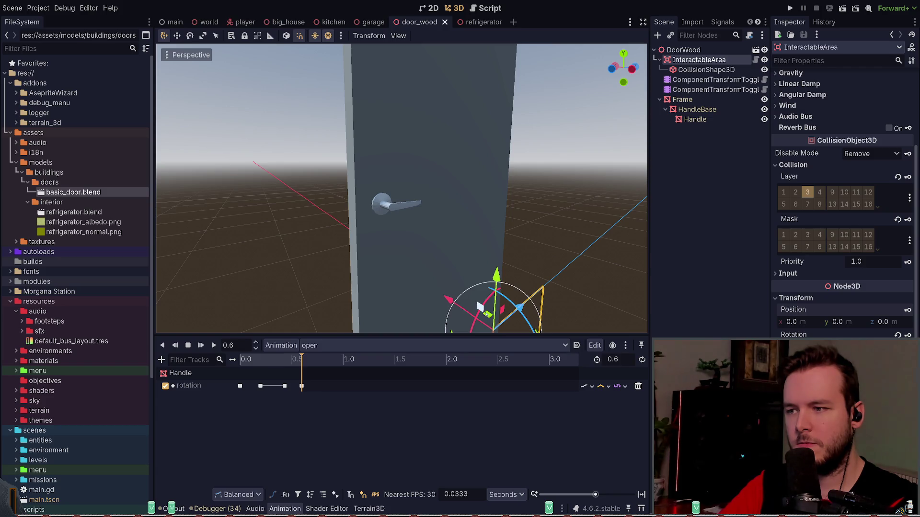
Step: Reparent InteractableArea under the Handle node and revert its position to the origin
{"action": "mouse_move", "coordinate": [489, 315]}
{"action": "left_mouse_down"}
{"action": "mouse_move", "coordinate": [358, 207]}
{"action": "mouse_move", "coordinate": [377, 190]}
{"action": "left_mouse_up"}
{"action": "key", "text": "Escape"}
{"action": "mouse_move", "coordinate": [505, 312]}
{"action": "left_mouse_down"}
{"action": "mouse_move", "coordinate": [370, 252]}
{"action": "mouse_move", "coordinate": [406, 181]}
{"action": "left_mouse_up"}
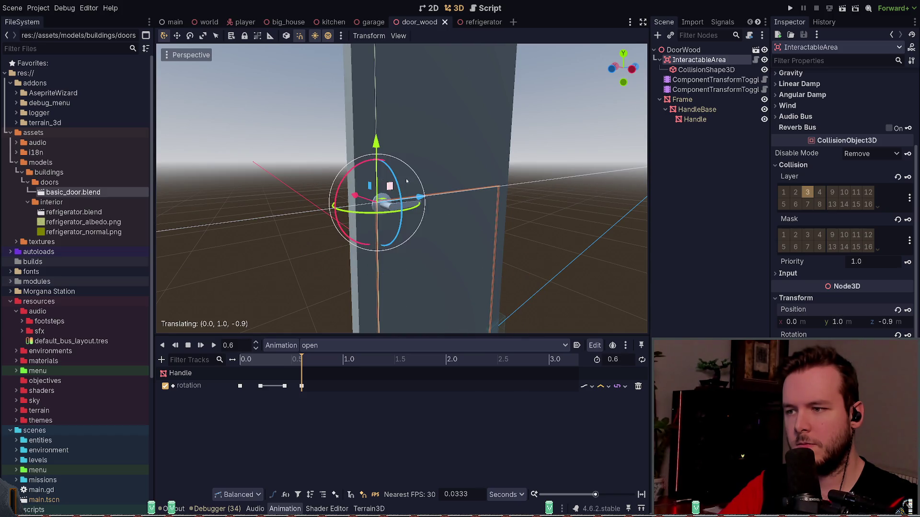
{"action": "key", "text": "Escape"}
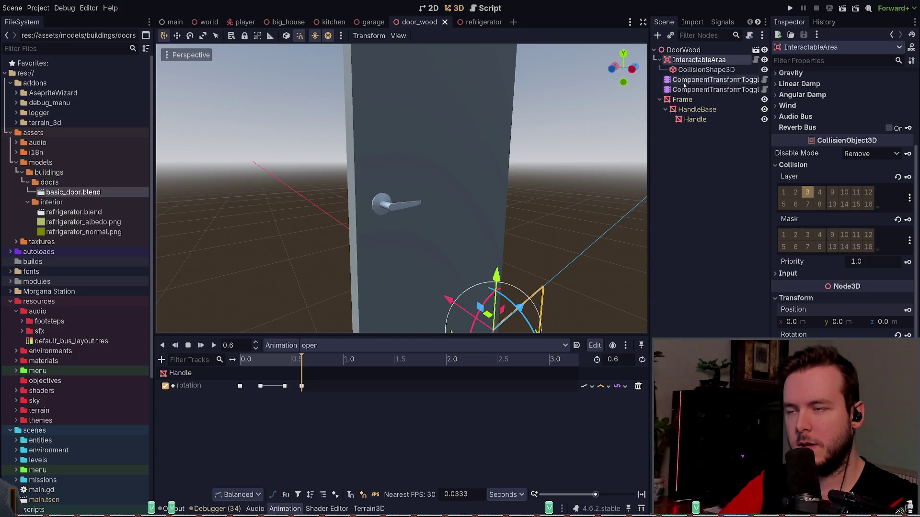
{"action": "left_click_drag", "start_coordinate": [698, 59], "coordinate": [695, 119]}
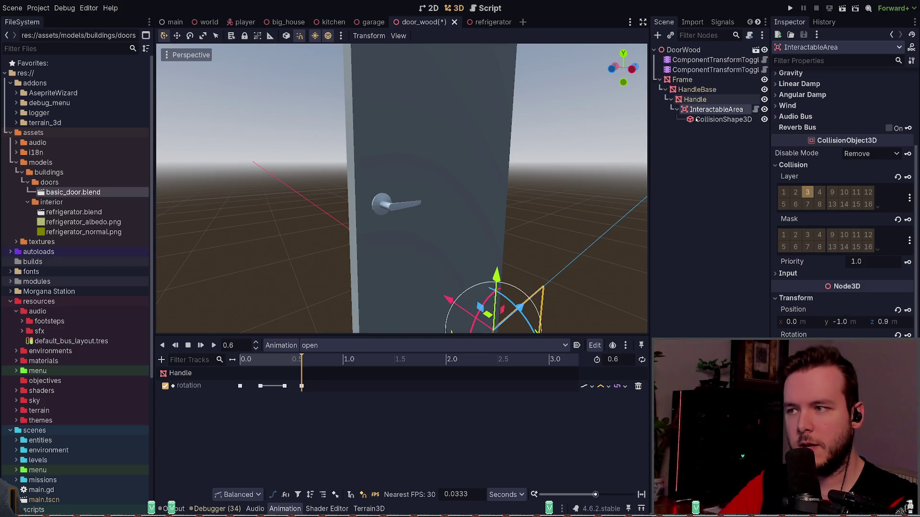
{"action": "left_click", "coordinate": [897, 310]}
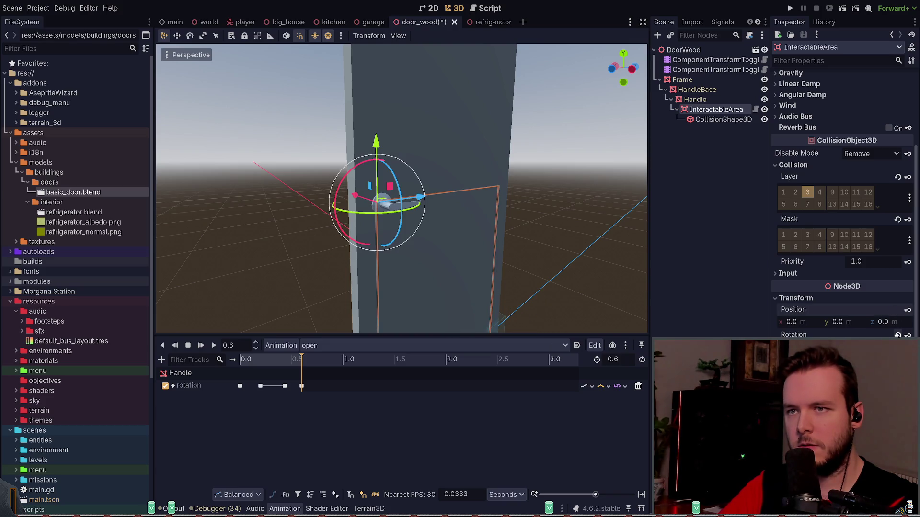
Step: Reset the area's rotation, save, and zero the CollisionShape3D's position and rotation
{"action": "left_click", "coordinate": [898, 334]}
{"action": "key", "text": "ctrl+s"}
{"action": "left_click", "coordinate": [723, 119]}
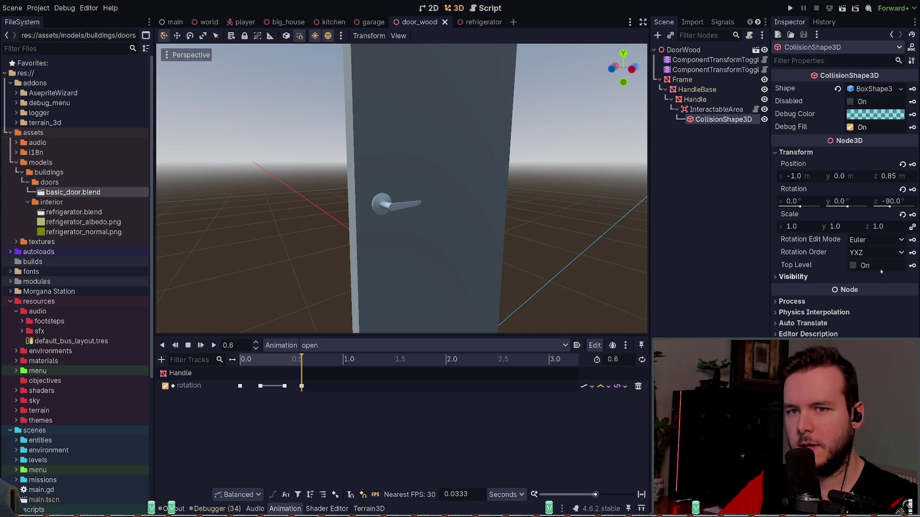
{"action": "left_click", "coordinate": [902, 164]}
{"action": "left_click", "coordinate": [902, 190]}
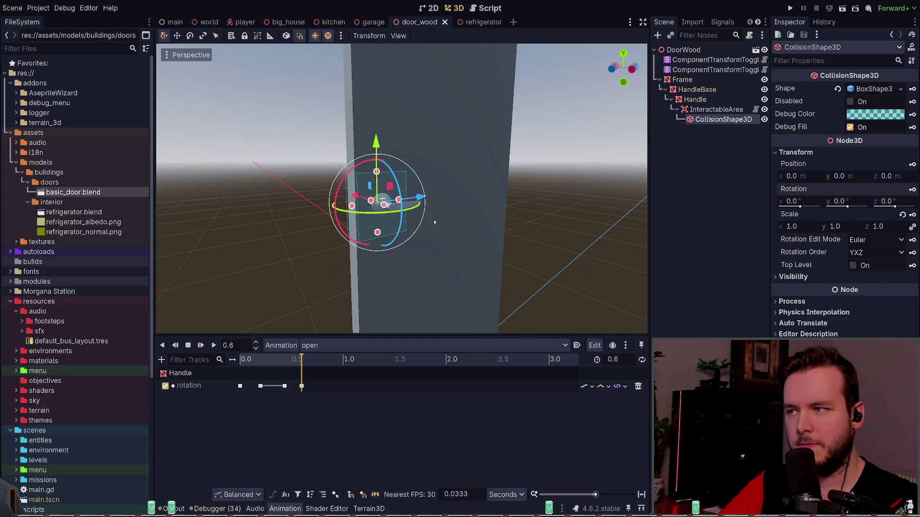
Step: Offset the collision box to Z 0.05 m, resize it to 0.26 × 0.1 × 0.2 around the handle, and save
{"action": "scroll", "coordinate": [441, 213], "scroll_direction": "up", "scroll_amount": 2}
{"action": "mouse_move", "coordinate": [441, 214]}
{"action": "middle_mouse_down"}
{"action": "mouse_move", "coordinate": [484, 211]}
{"action": "mouse_move", "coordinate": [335, 194]}
{"action": "middle_mouse_up"}
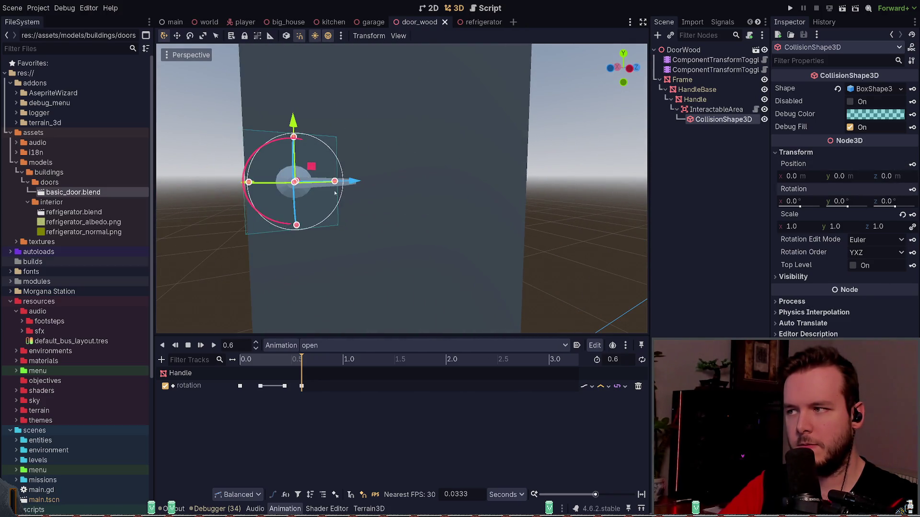
{"action": "left_click_drag", "start_coordinate": [335, 181], "coordinate": [352, 181]}
{"action": "left_click_drag", "start_coordinate": [322, 139], "coordinate": [318, 159]}
{"action": "key", "text": "ctrl+s"}
{"action": "middle_click_drag", "start_coordinate": [318, 159], "coordinate": [259, 162]}
{"action": "left_click_drag", "start_coordinate": [509, 205], "coordinate": [478, 202]}
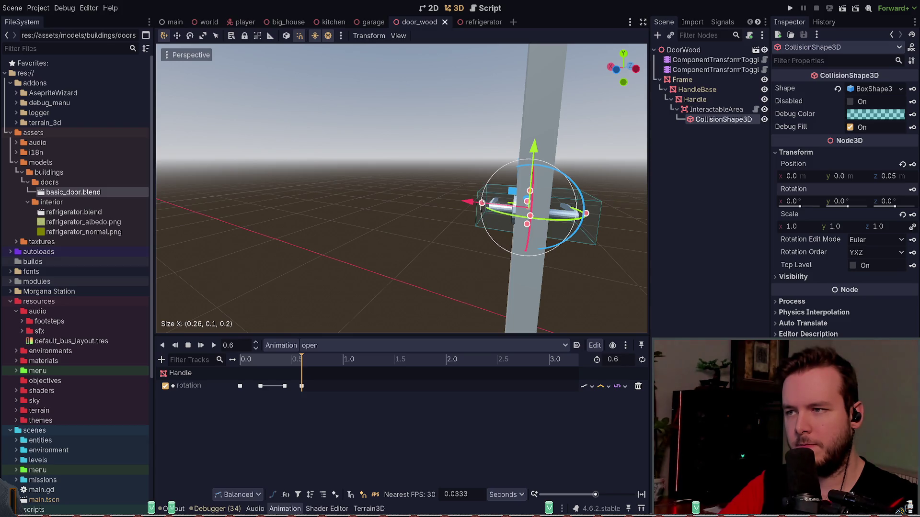
{"action": "left_click", "coordinate": [452, 188]}
{"action": "mouse_move", "coordinate": [452, 187]}
{"action": "middle_mouse_down"}
{"action": "mouse_move", "coordinate": [480, 172]}
{"action": "mouse_move", "coordinate": [468, 169]}
{"action": "mouse_move", "coordinate": [499, 172]}
{"action": "middle_mouse_up"}
{"action": "key", "text": "ctrl+s"}
{"action": "scroll", "coordinate": [498, 172], "scroll_direction": "down", "scroll_amount": 3}
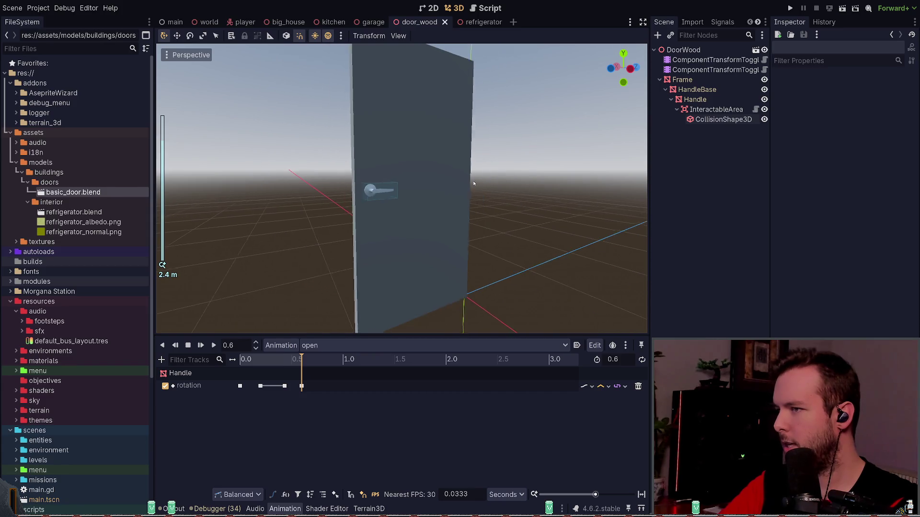
Step: Select the handle's transform toggle, play its open animation, and inspect its rotation keys
{"action": "left_click", "coordinate": [695, 60]}
{"action": "left_click", "coordinate": [697, 70]}
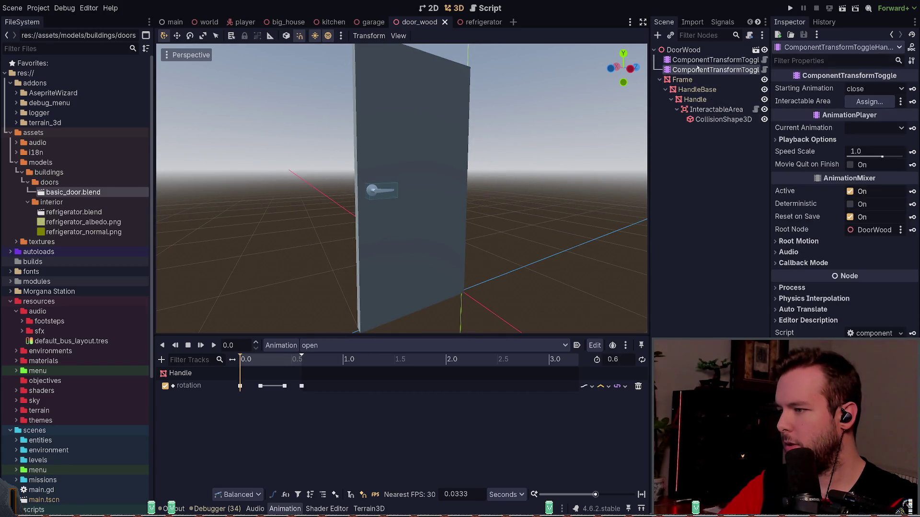
{"action": "left_click", "coordinate": [214, 346]}
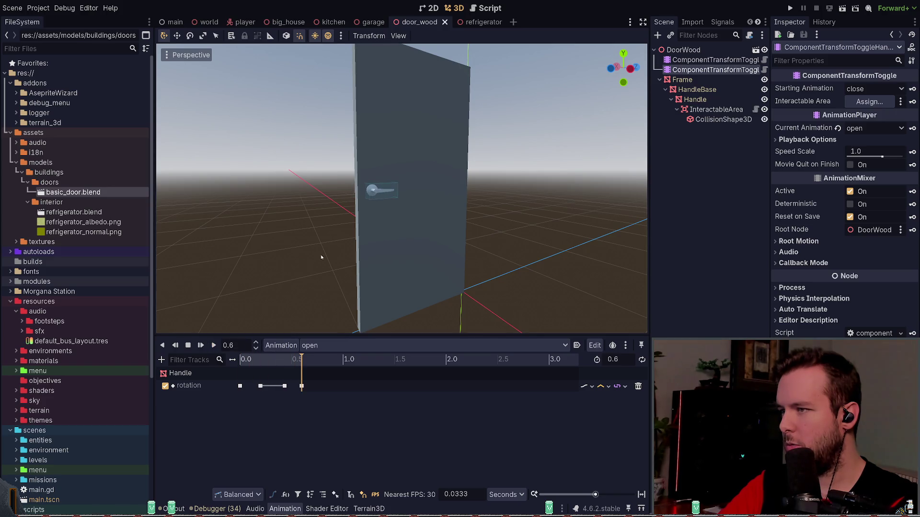
{"action": "scroll", "coordinate": [391, 225], "scroll_direction": "up", "scroll_amount": 5}
{"action": "middle_click_drag", "start_coordinate": [391, 225], "coordinate": [366, 293]}
{"action": "left_click_drag", "start_coordinate": [243, 410], "coordinate": [356, 372]}
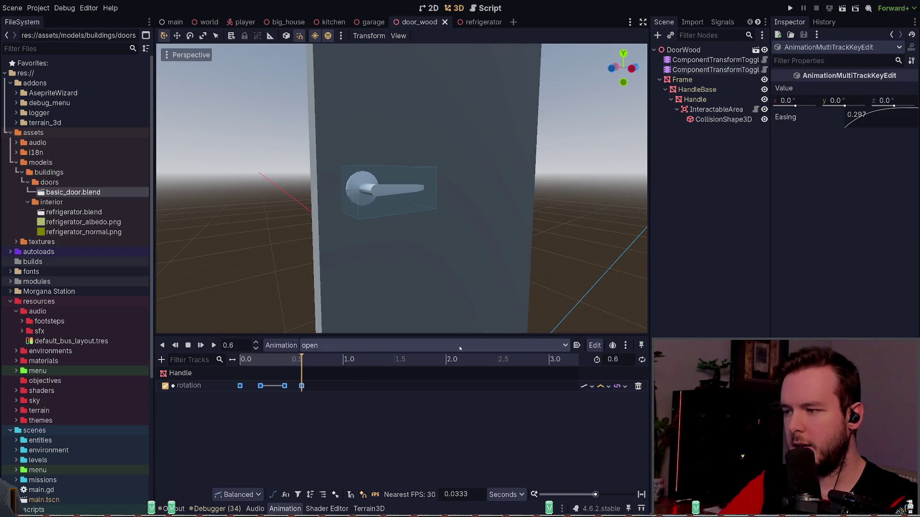
{"action": "left_click_drag", "start_coordinate": [228, 429], "coordinate": [263, 382]}
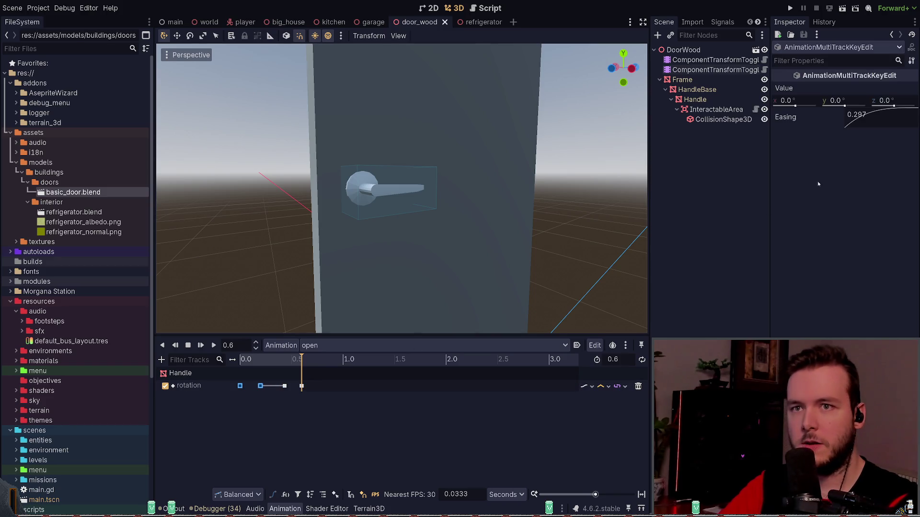
{"action": "left_click", "coordinate": [260, 386]}
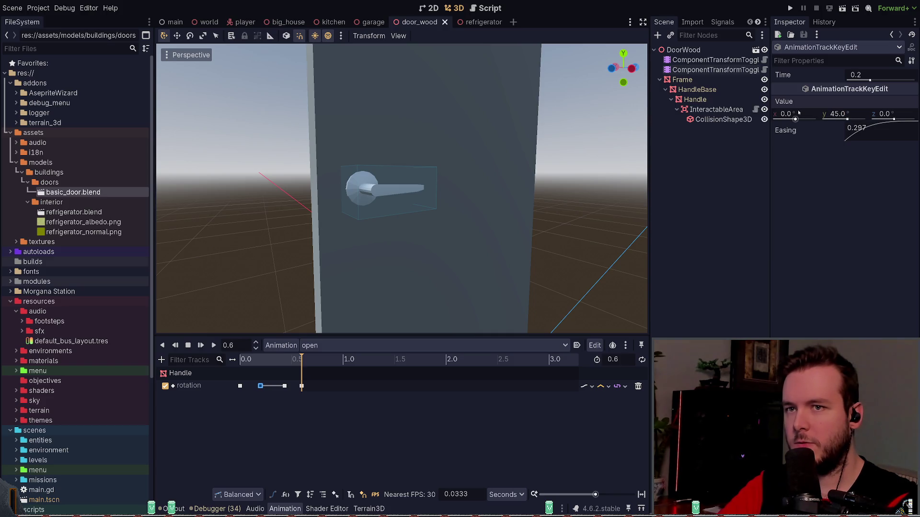
{"action": "left_click_drag", "start_coordinate": [795, 119], "coordinate": [800, 119]}
{"action": "key", "text": "ctrl+s"}
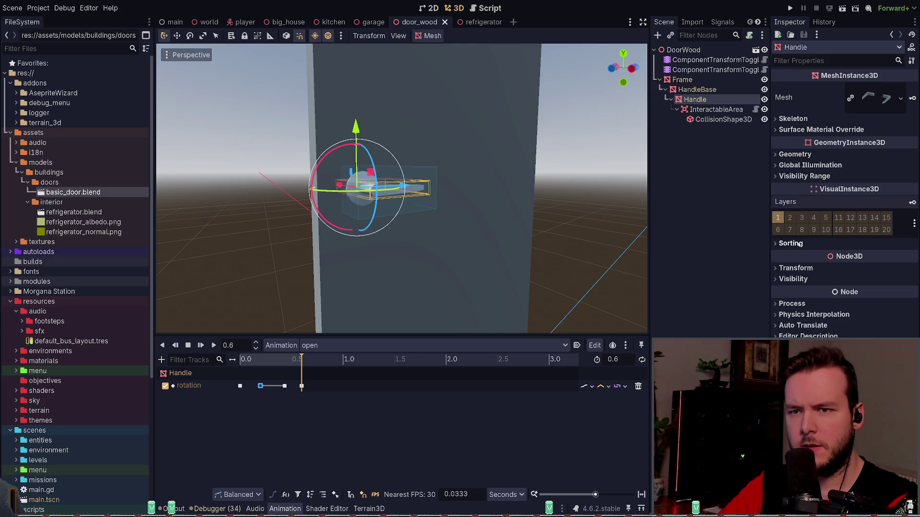
{"action": "left_click", "coordinate": [804, 267]}
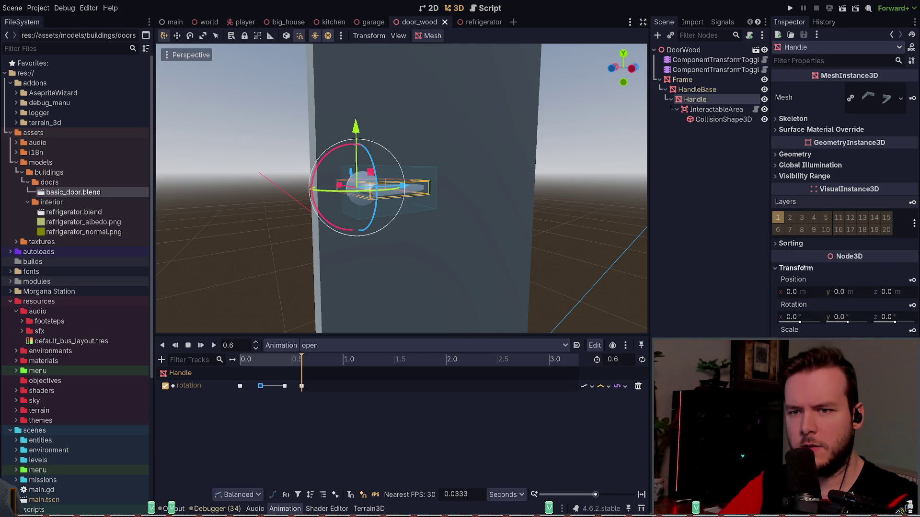
{"action": "left_click", "coordinate": [796, 317]}
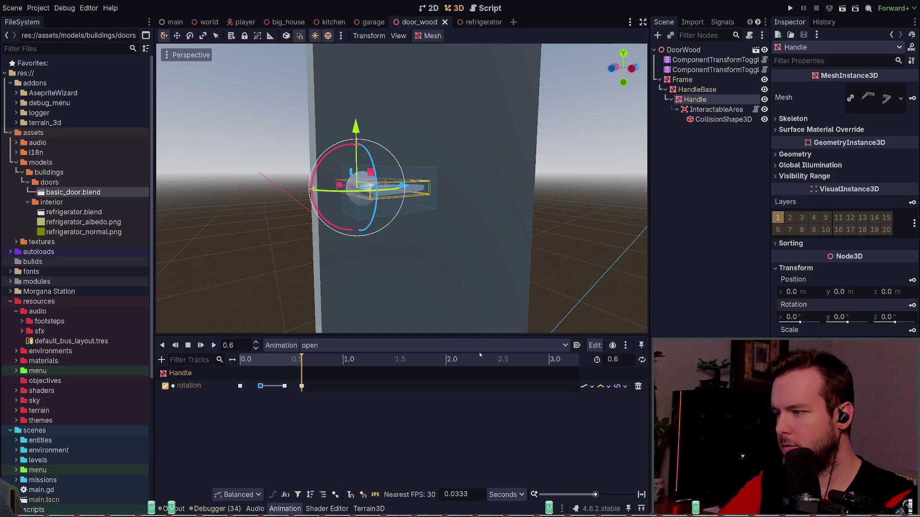
Step: Set the open animation's rotation keys at 0.2 s and ~0.43 s to X 45, Y 0, and save
{"action": "left_click", "coordinate": [261, 386]}
{"action": "left_click", "coordinate": [788, 114]}
{"action": "type", "text": "45"}
{"action": "key", "text": "Return"}
{"action": "left_click", "coordinate": [843, 114]}
{"action": "type", "text": "0"}
{"action": "key", "text": "Return"}
{"action": "left_click", "coordinate": [284, 386]}
{"action": "left_click", "coordinate": [811, 113]}
{"action": "type", "text": "45"}
{"action": "key", "text": "Tab"}
{"action": "type", "text": "0"}
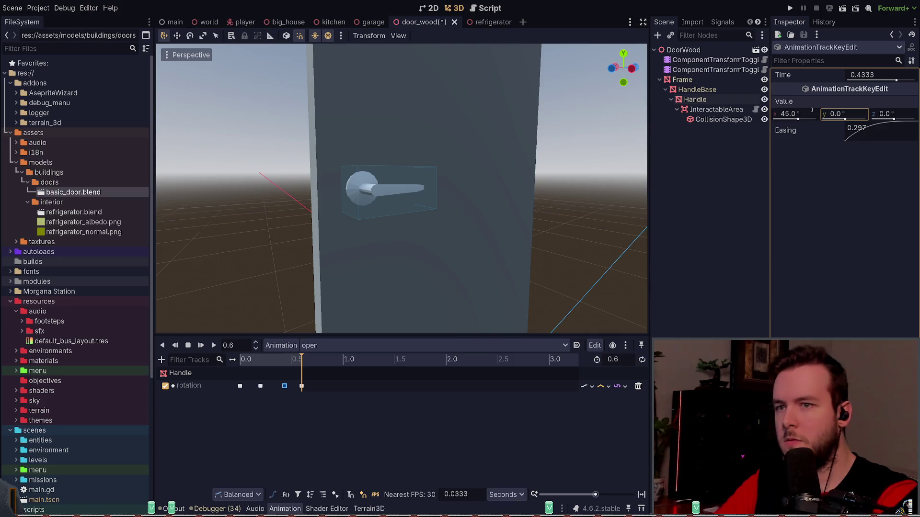
{"action": "key", "text": "Return"}
{"action": "left_click", "coordinate": [302, 386]}
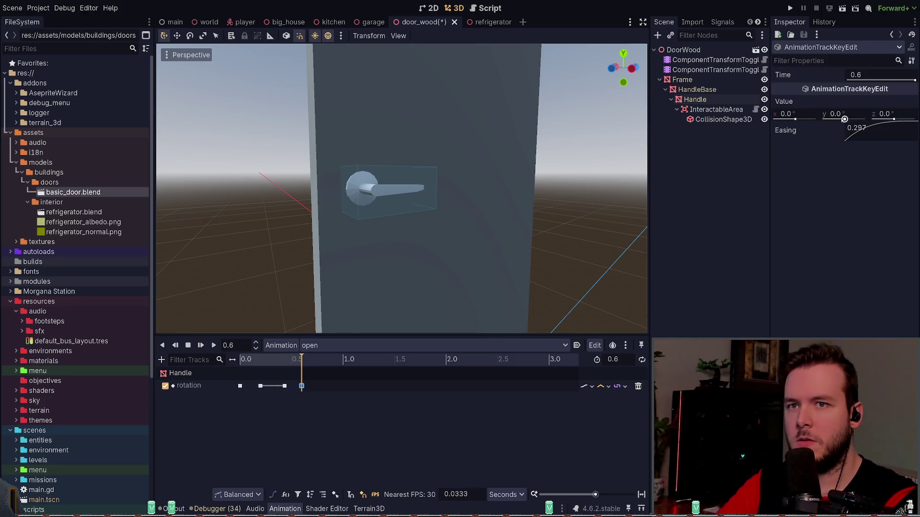
{"action": "key", "text": "ctrl+s"}
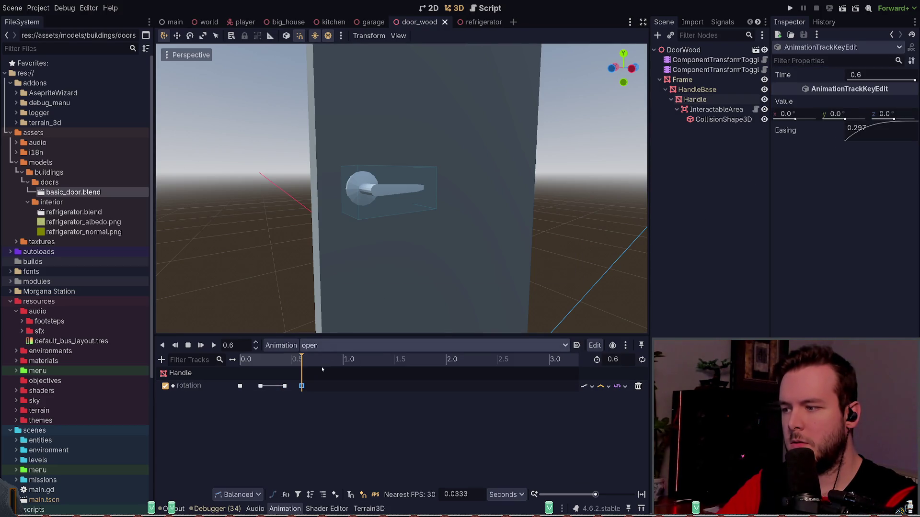
Step: Set the close animation's middle rotation keys to X 45, Y 0, save, and replay it
{"action": "left_click", "coordinate": [322, 369]}
{"action": "mouse_move", "coordinate": [244, 413]}
{"action": "left_mouse_down"}
{"action": "mouse_move", "coordinate": [307, 378]}
{"action": "mouse_move", "coordinate": [295, 390]}
{"action": "left_mouse_up"}
{"action": "left_click", "coordinate": [241, 413]}
{"action": "left_click_drag", "start_coordinate": [242, 413], "coordinate": [288, 383]}
{"action": "left_click", "coordinate": [844, 100]}
{"action": "left_click", "coordinate": [799, 100]}
{"action": "type", "text": "45"}
{"action": "key", "text": "Return"}
{"action": "left_click", "coordinate": [843, 99]}
{"action": "type", "text": "0"}
{"action": "key", "text": "Return"}
{"action": "key", "text": "ctrl+s"}
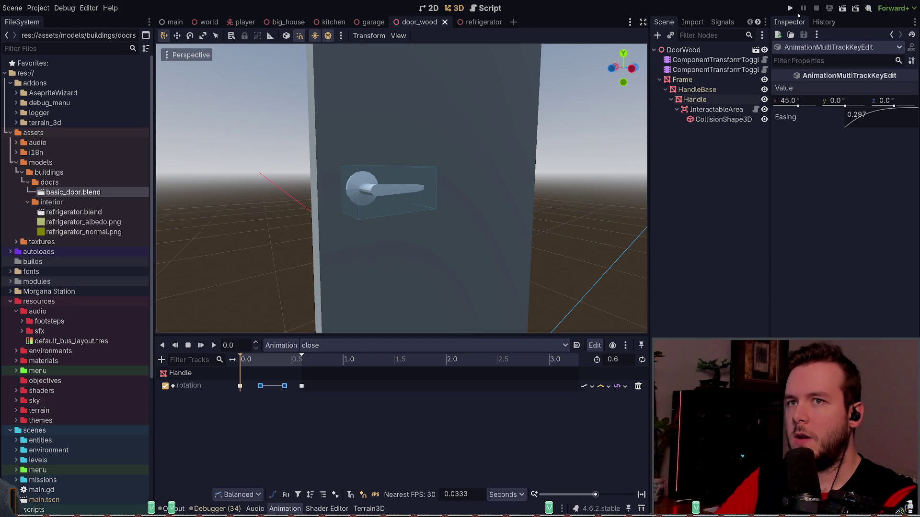
{"action": "left_click", "coordinate": [214, 345]}
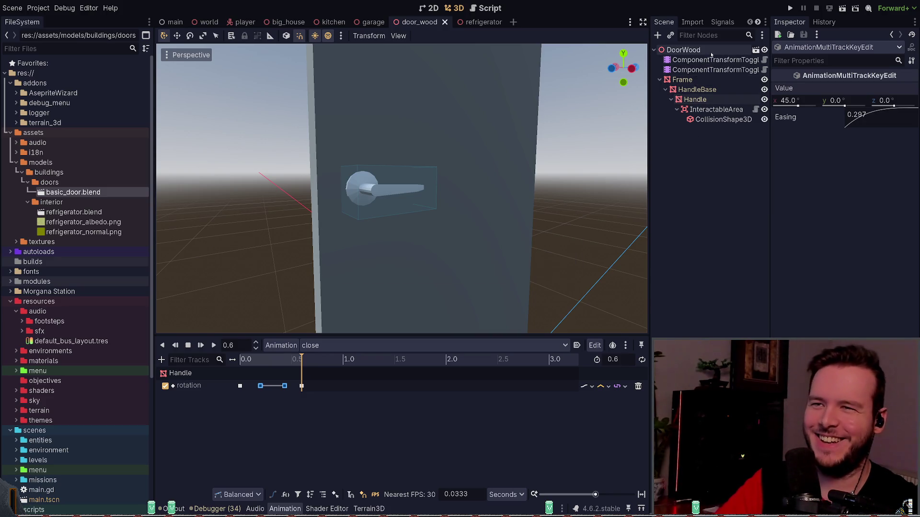
Step: Check the door and handle toggle components, save door_wood, and run the game with F5
{"action": "left_click", "coordinate": [690, 70]}
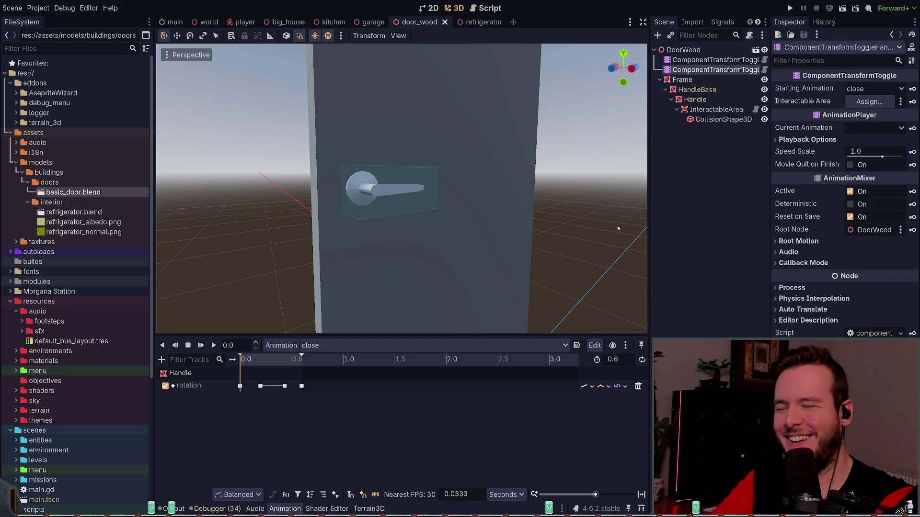
{"action": "scroll", "coordinate": [433, 219], "scroll_direction": "up", "scroll_amount": 3}
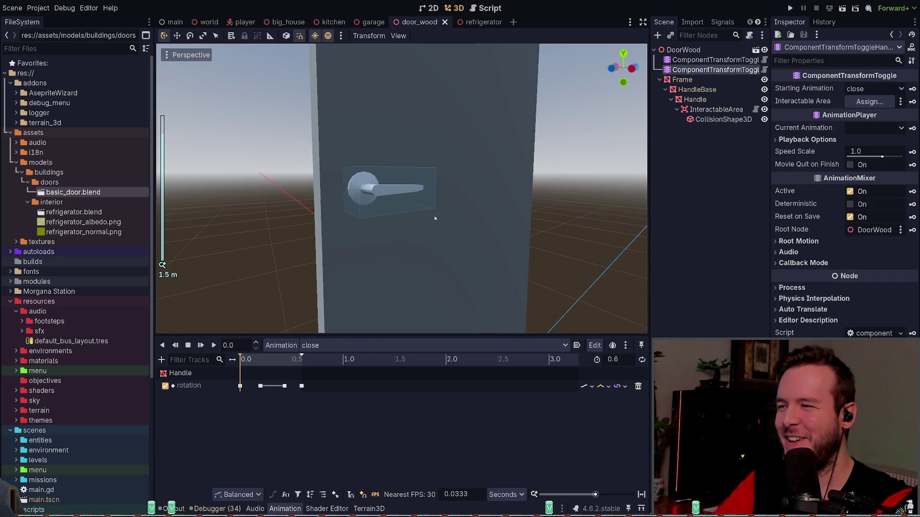
{"action": "mouse_move", "coordinate": [527, 168]}
{"action": "middle_mouse_down"}
{"action": "mouse_move", "coordinate": [498, 170]}
{"action": "mouse_move", "coordinate": [542, 169]}
{"action": "middle_mouse_up"}
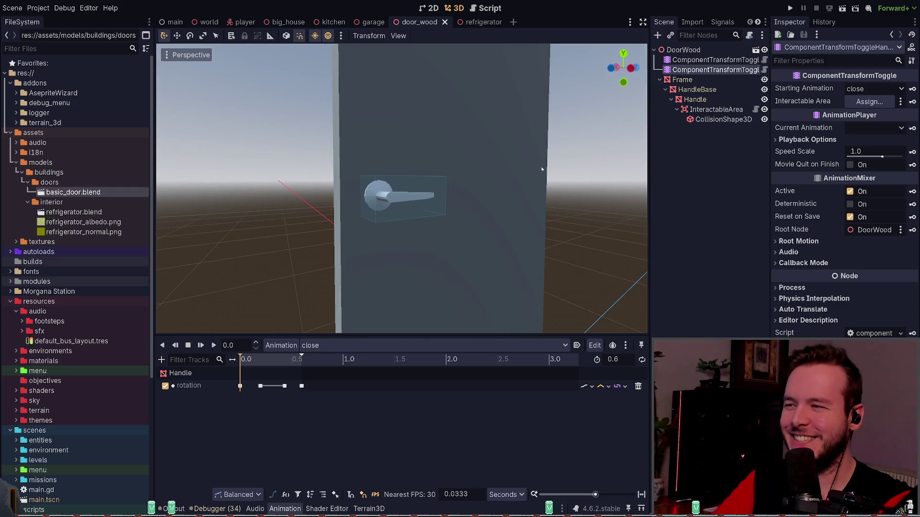
{"action": "left_click", "coordinate": [713, 60]}
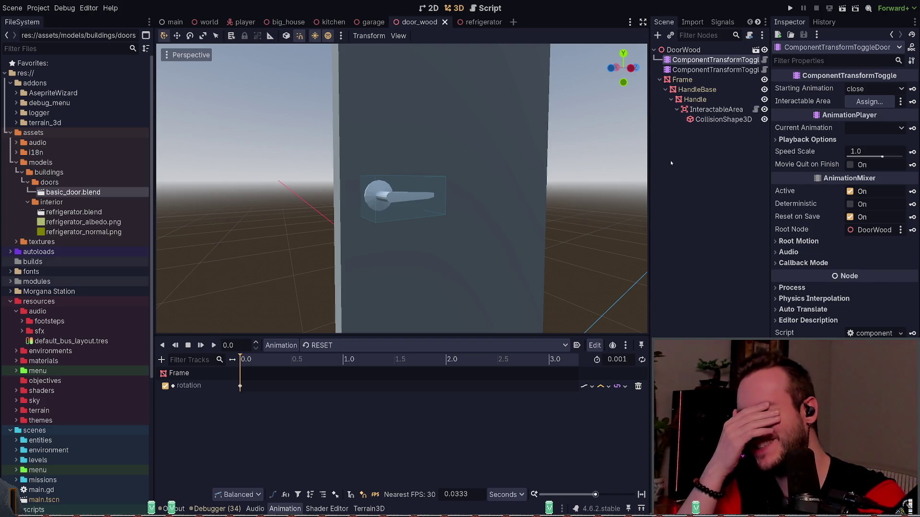
{"action": "left_click", "coordinate": [696, 127]}
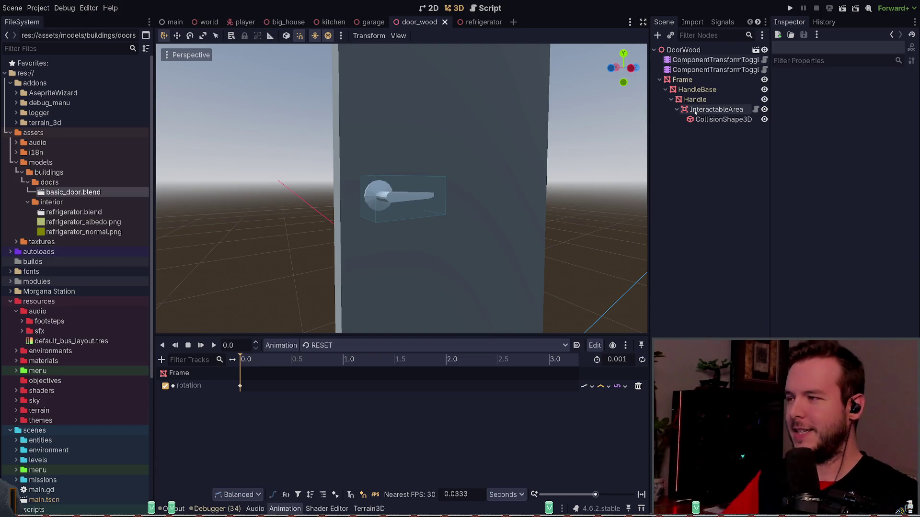
{"action": "left_click", "coordinate": [695, 110]}
{"action": "key", "text": "ctrl+s"}
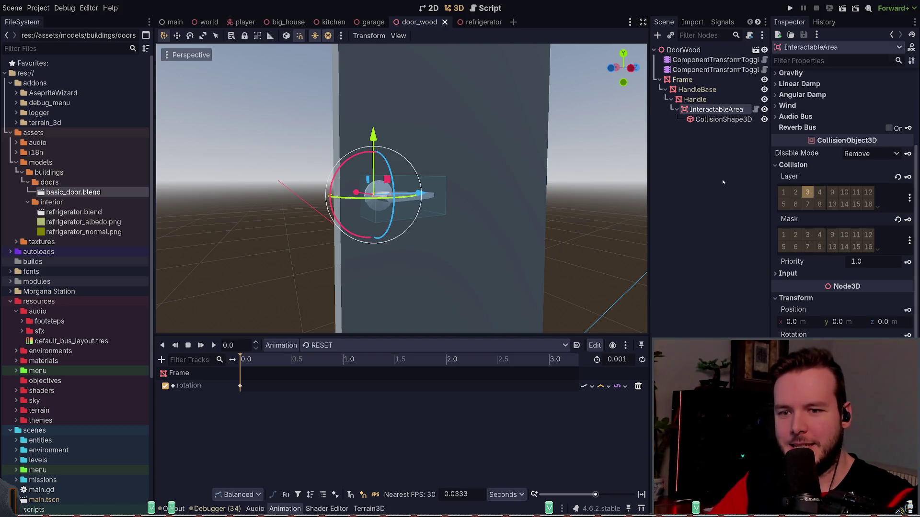
{"action": "key", "text": "F5"}
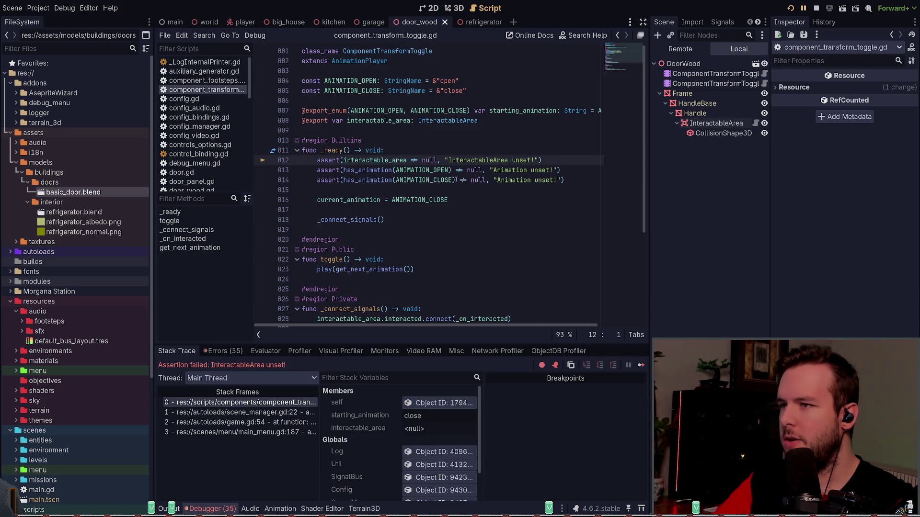
Step: Stop the game, assign InteractableArea to the handle toggle's Interactable Area, save, and rerun
{"action": "left_click", "coordinate": [816, 8]}
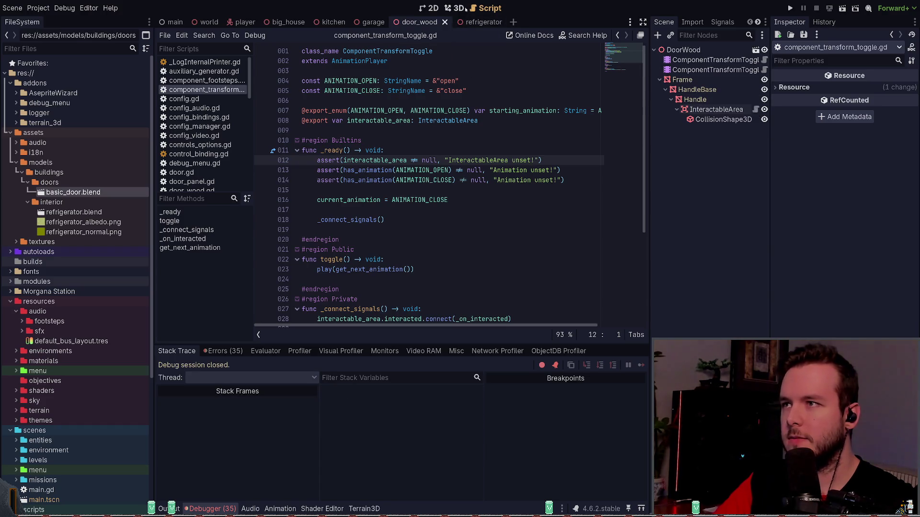
{"action": "left_click", "coordinate": [713, 60]}
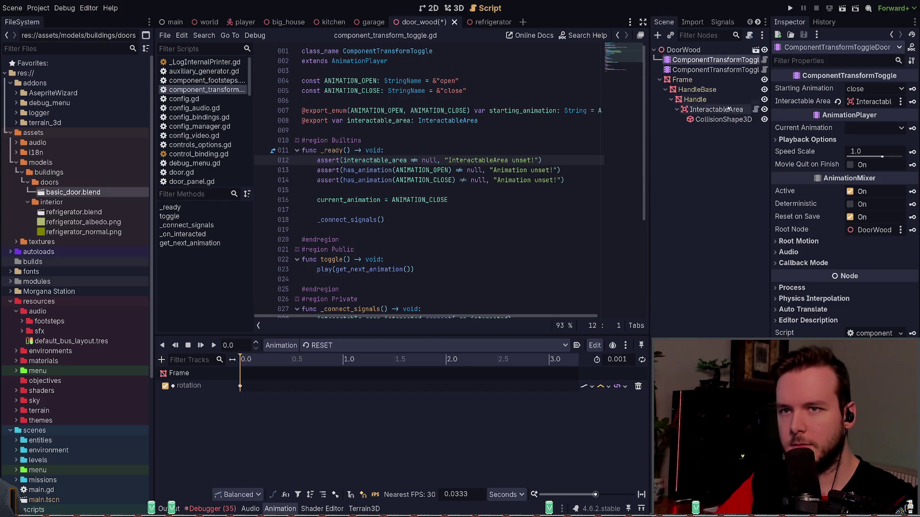
{"action": "left_click", "coordinate": [714, 70]}
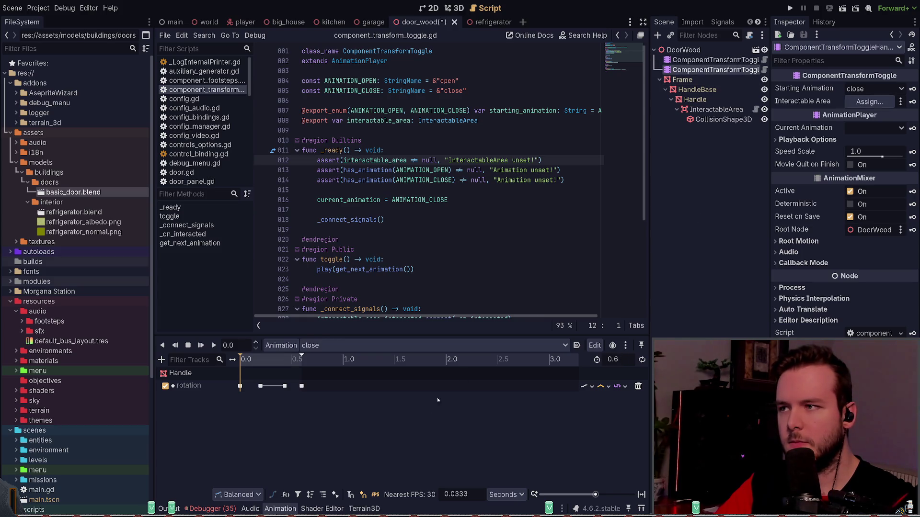
{"action": "left_click_drag", "start_coordinate": [716, 109], "coordinate": [869, 101]}
{"action": "key", "text": "ctrl+s"}
{"action": "left_click", "coordinate": [789, 10]}
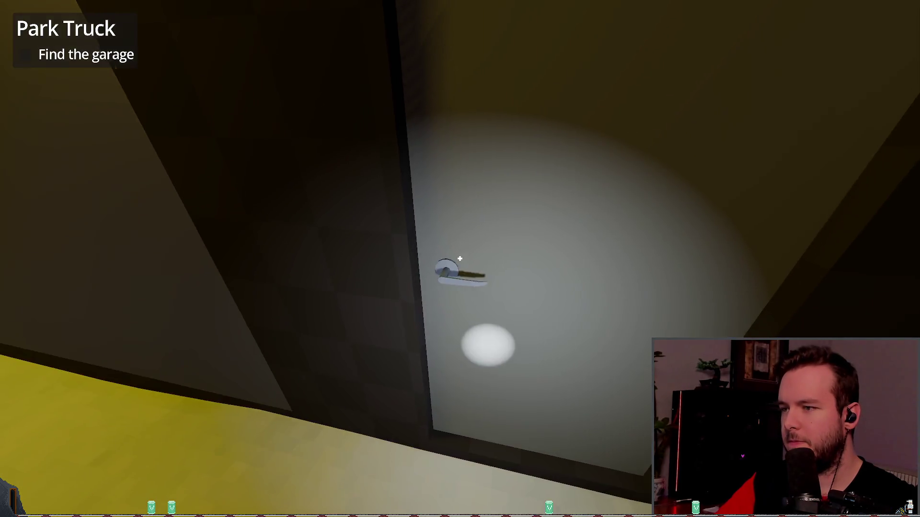
Step: Open and close the house door in-game, walking through the doorway and back
{"action": "key", "text": "e"}
{"action": "key", "text": "e"}
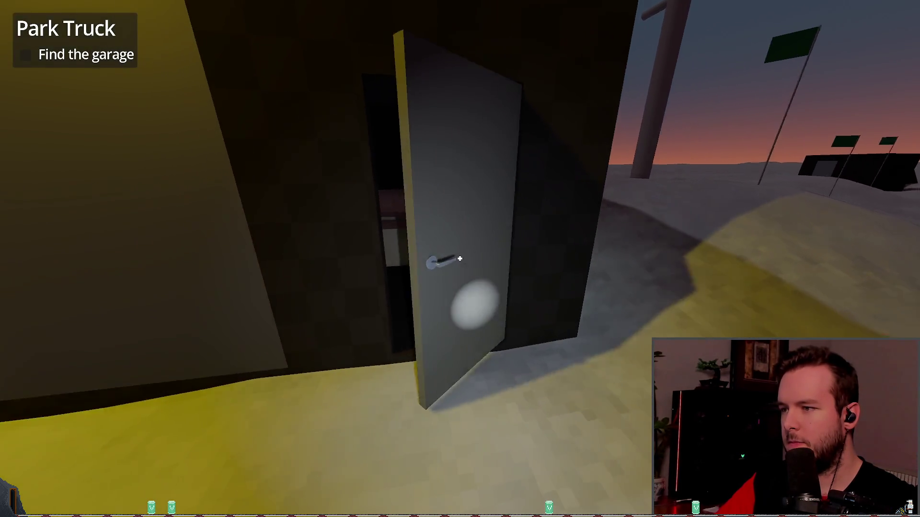
{"action": "key", "text": "e"}
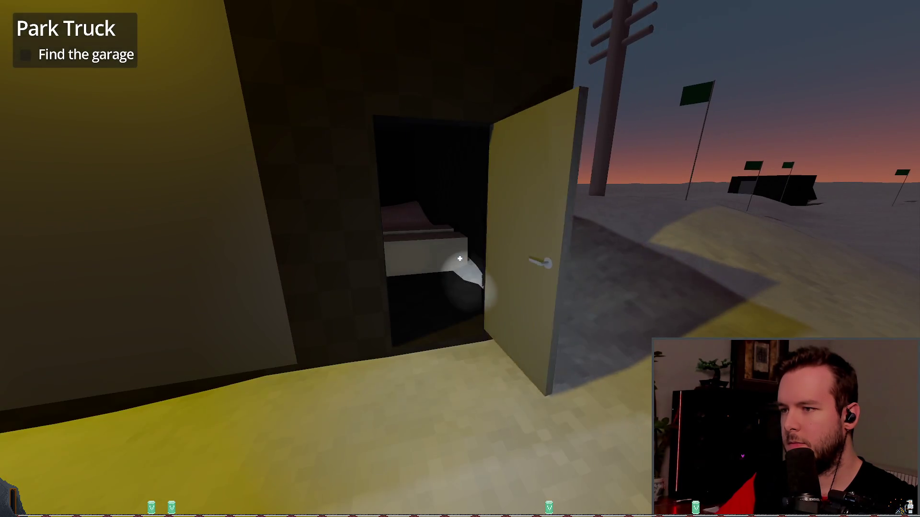
{"action": "key", "text": "w"}
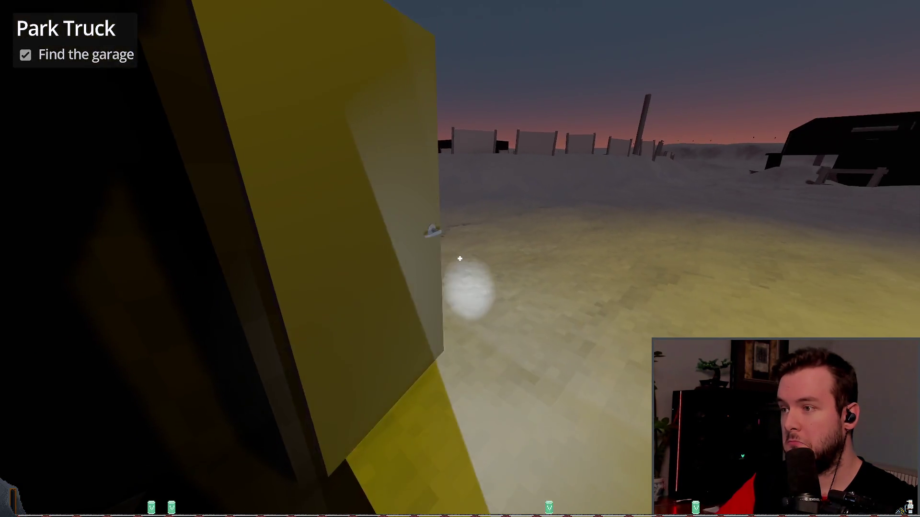
{"action": "key", "text": "e"}
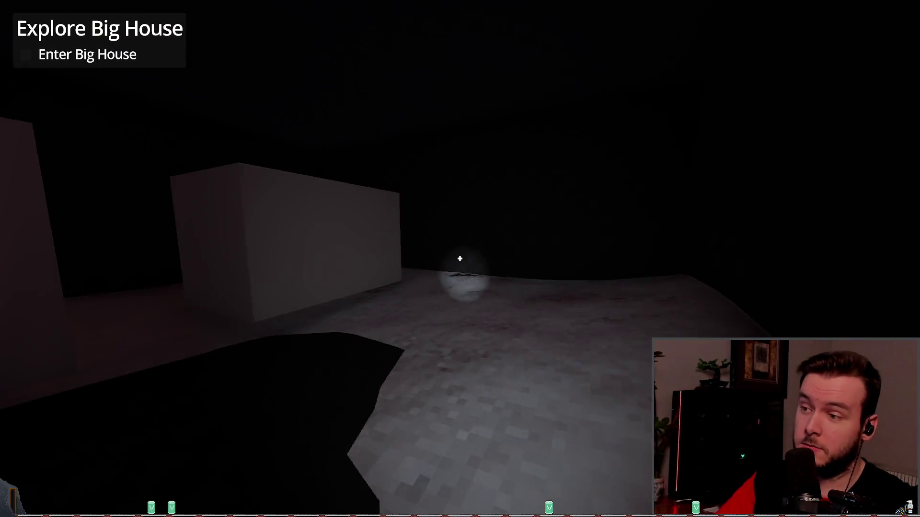
{"action": "key", "text": "w"}
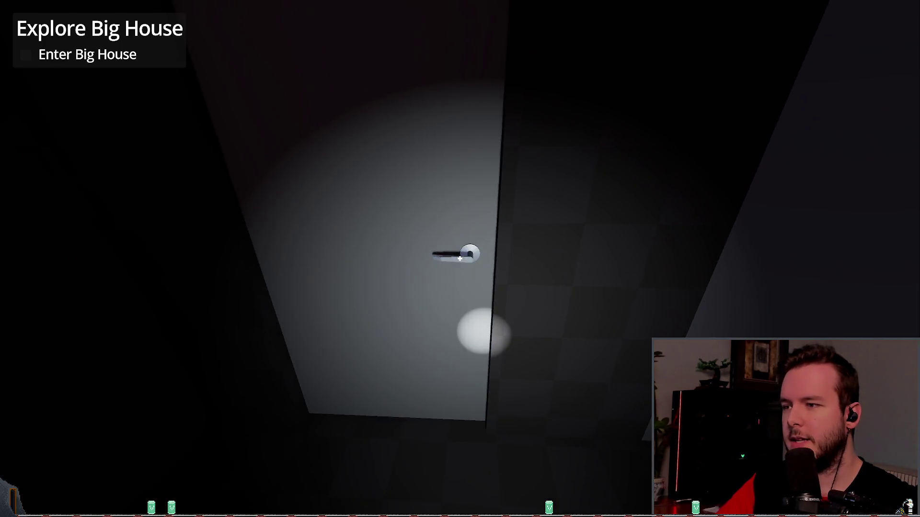
{"action": "left_click", "coordinate": [459, 259]}
{"action": "key", "text": "w"}
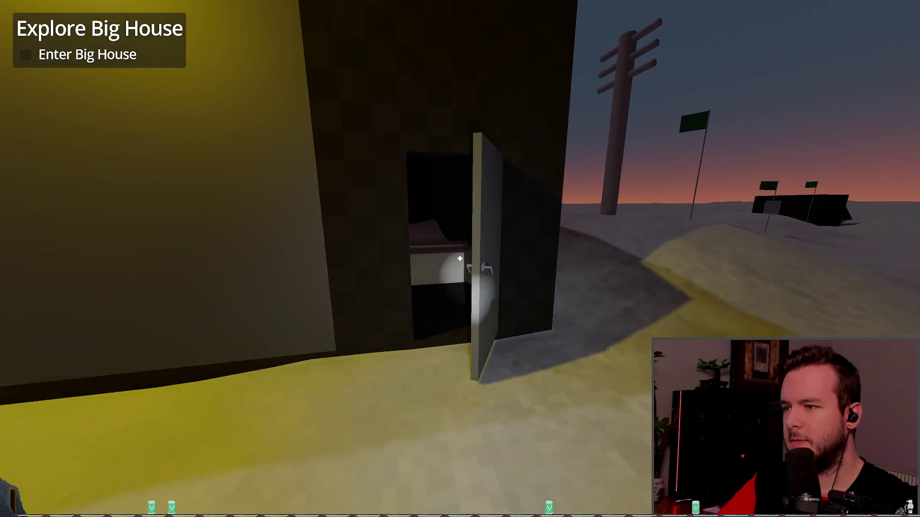
{"action": "left_click", "coordinate": [459, 258]}
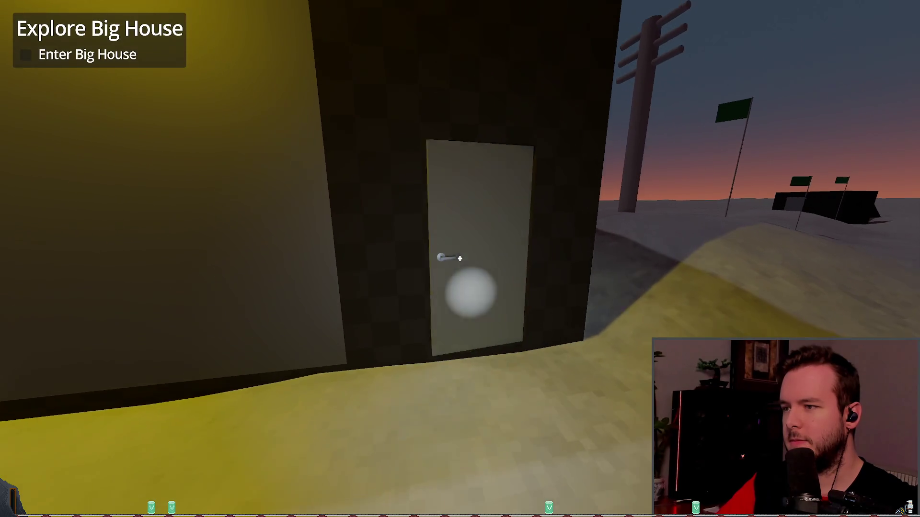
Step: Reopen the door to step outside, then quit the game from the pause menu
{"action": "key", "text": "w"}
{"action": "left_click", "coordinate": [459, 259]}
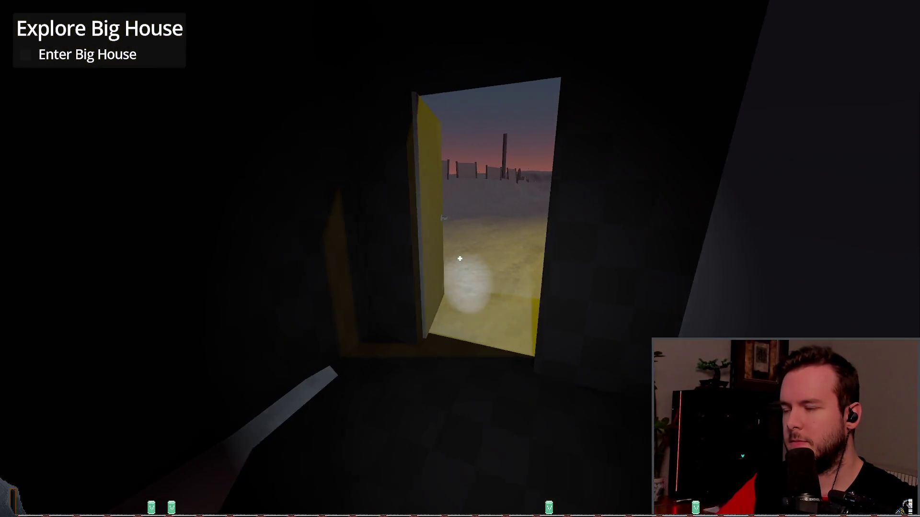
{"action": "key", "text": "w"}
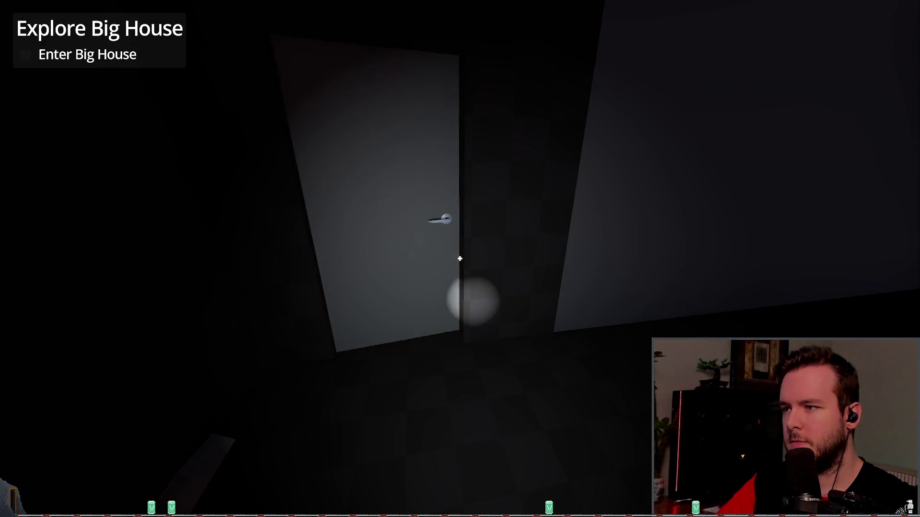
{"action": "key", "text": "w"}
{"action": "left_click", "coordinate": [459, 258]}
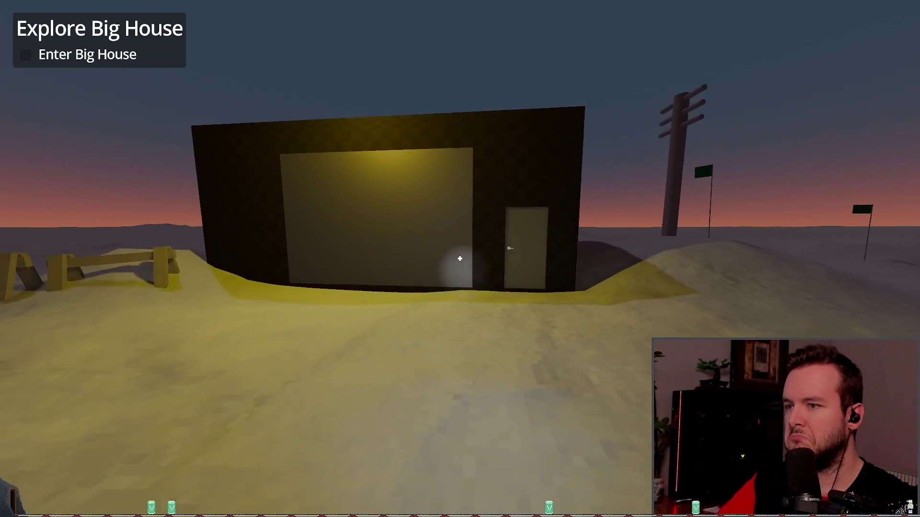
{"action": "key", "text": "Escape"}
{"action": "left_click", "coordinate": [31, 330]}
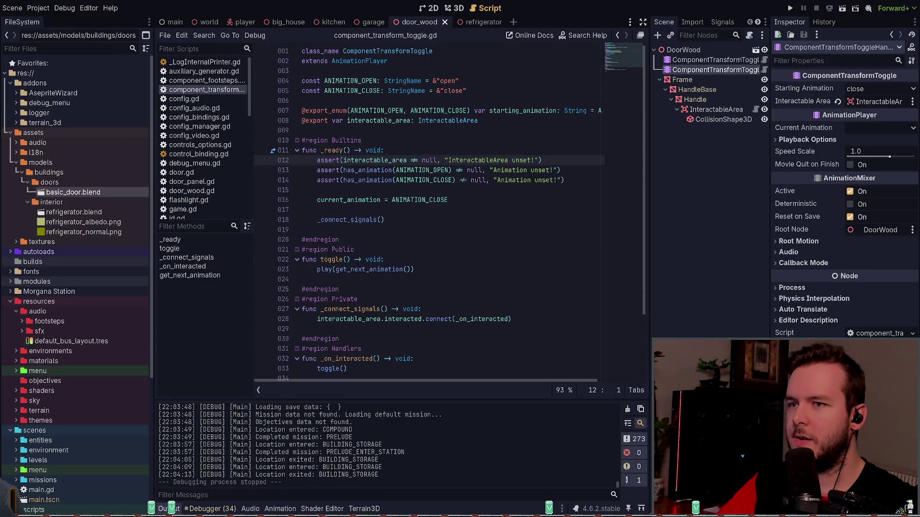
{"action": "key", "text": "alt+Tab"}
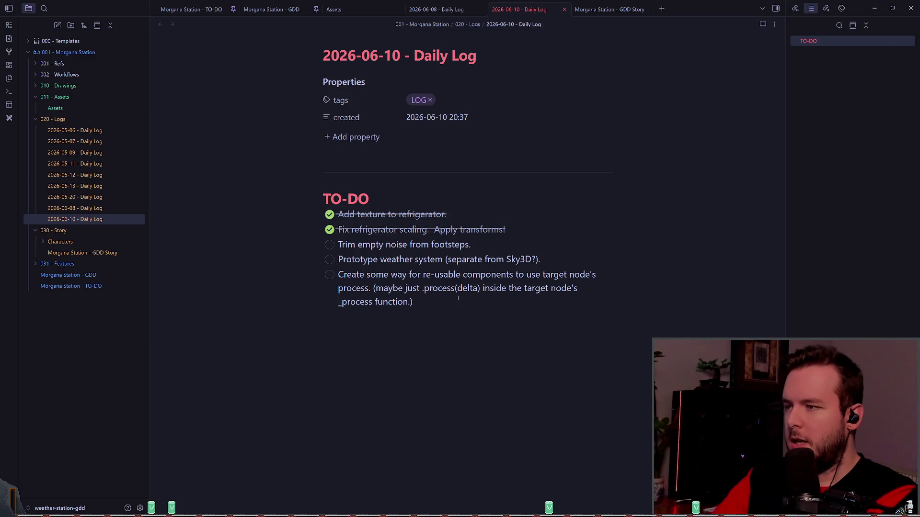
Step: Add the task 'Mirror door handle to other side.' below the last checked to-do item
{"action": "key", "text": "Return"}
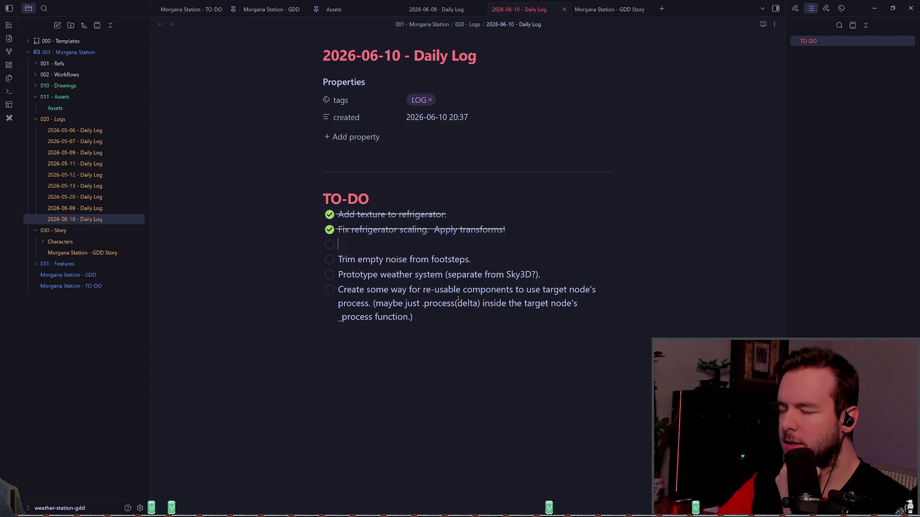
{"action": "type", "text": "A"}
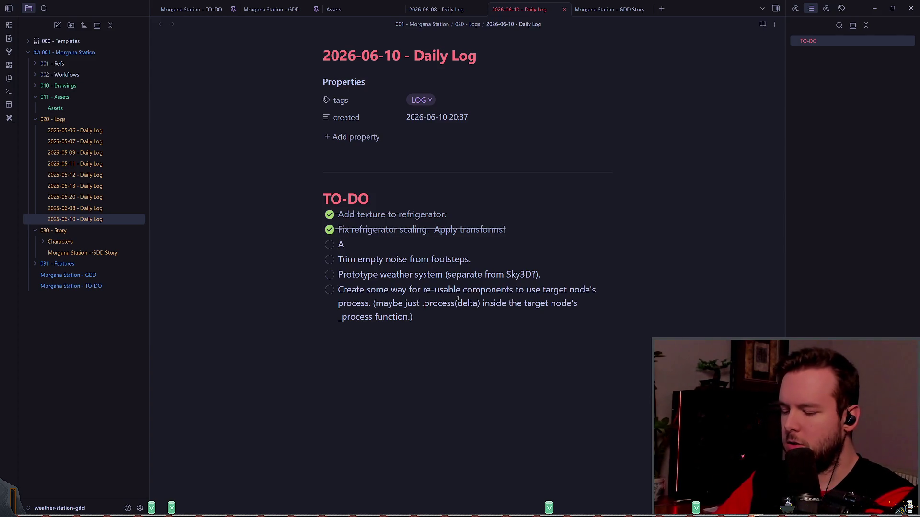
{"action": "type", "text": "dd"}
{"action": "key", "text": "BackSpace"}
{"action": "key", "text": "BackSpace"}
{"action": "key", "text": "BackSpace"}
{"action": "type", "text": "Mirror hanld"}
{"action": "key", "text": "BackSpace"}
{"action": "key", "text": "BackSpace"}
{"action": "key", "text": "BackSpace"}
{"action": "type", "text": "door hanld"}
{"action": "key", "text": "BackSpace"}
{"action": "key", "text": "BackSpace"}
{"action": "type", "text": "dle to other side."}
{"action": "key", "text": "Return"}
{"action": "type", "text": "Animate door and handle when opening/closing."}
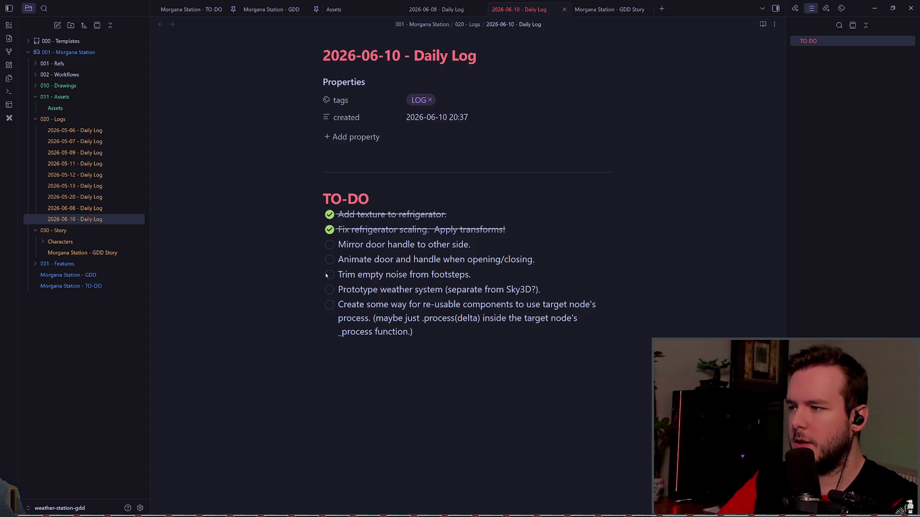
Step: Tick off the mirror-handle and animate-door-and-handle tasks
{"action": "left_click", "coordinate": [330, 245]}
{"action": "left_click", "coordinate": [329, 259]}
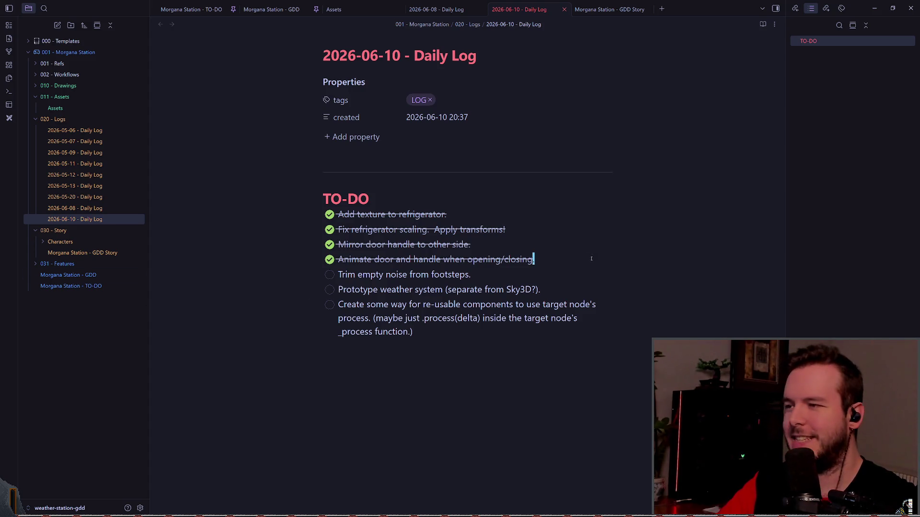
{"action": "key", "text": "alt+Tab"}
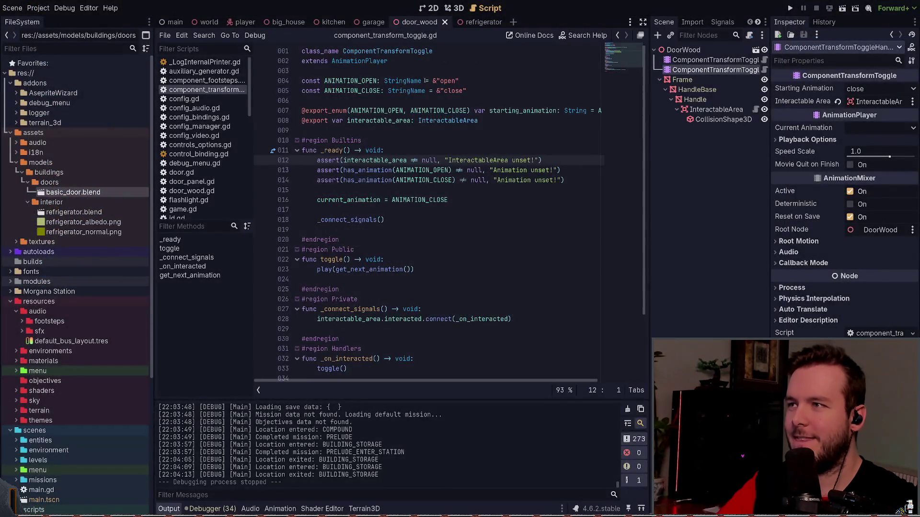
Step: Close the door_wood scene tab and switch to the refrigerator scene in the 3D view
{"action": "left_click", "coordinate": [454, 9]}
{"action": "scroll", "coordinate": [527, 211], "scroll_direction": "down", "scroll_amount": 3}
{"action": "middle_click_drag", "start_coordinate": [526, 211], "coordinate": [542, 212]}
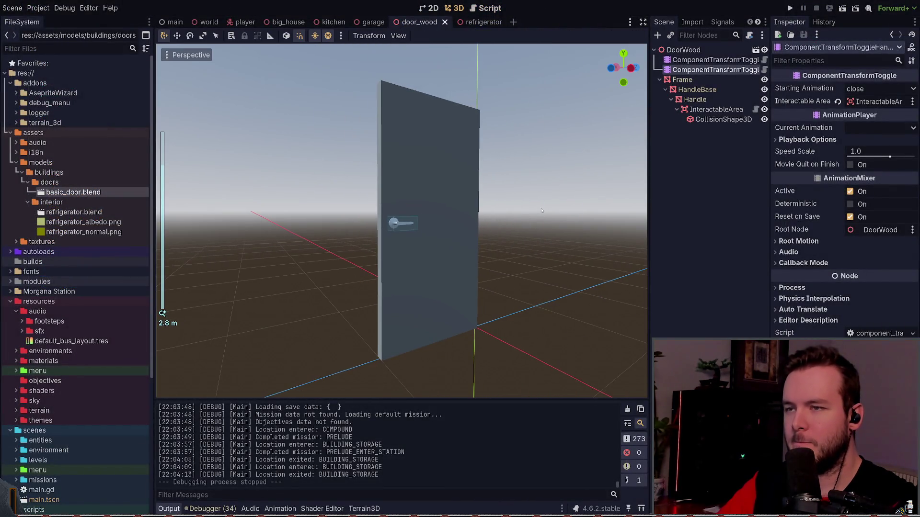
{"action": "left_click", "coordinate": [445, 22]}
{"action": "scroll", "coordinate": [371, 130], "scroll_direction": "down", "scroll_amount": 5}
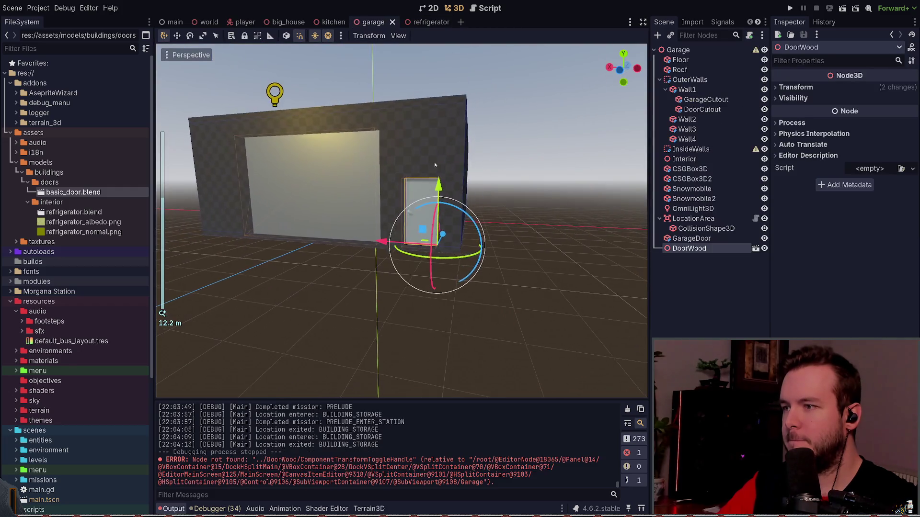
{"action": "left_click", "coordinate": [508, 179]}
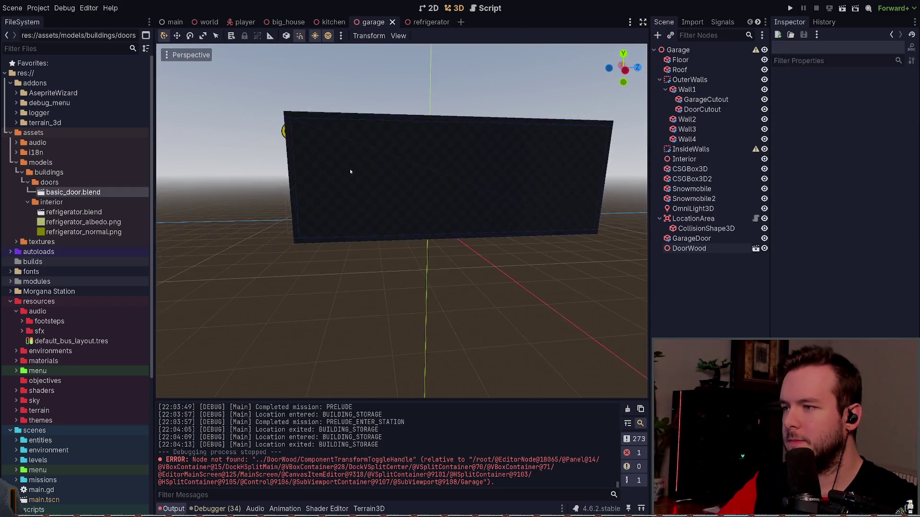
{"action": "left_click", "coordinate": [422, 22]}
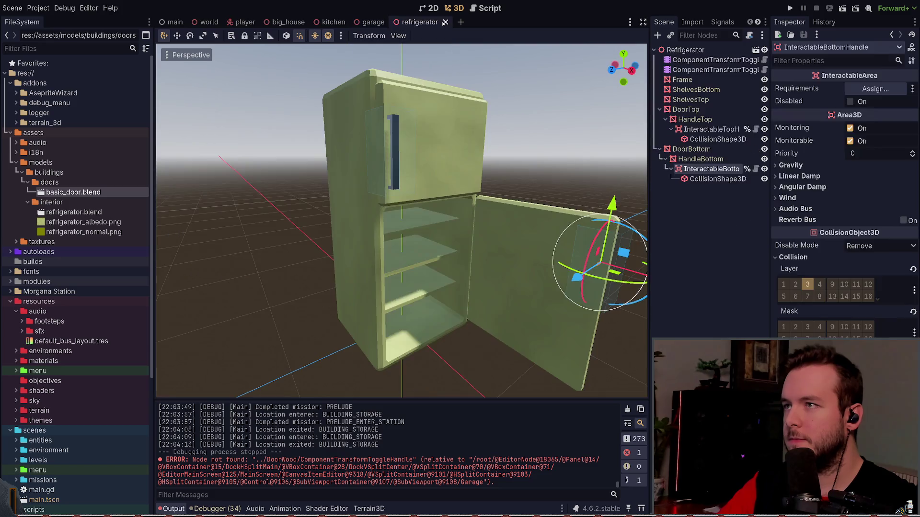
{"action": "scroll", "coordinate": [540, 177], "scroll_direction": "down", "scroll_amount": 5}
{"action": "left_click", "coordinate": [539, 177]}
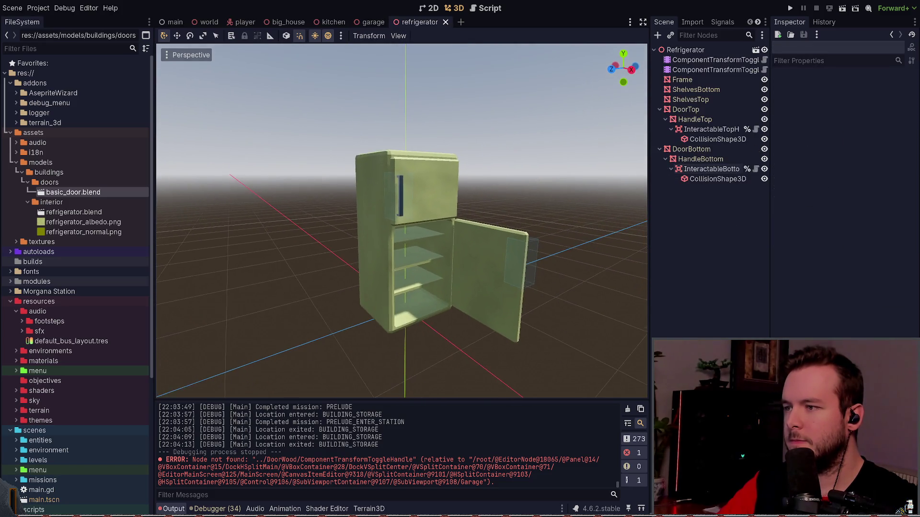
{"action": "scroll", "coordinate": [401, 220], "scroll_direction": "up", "scroll_amount": 2}
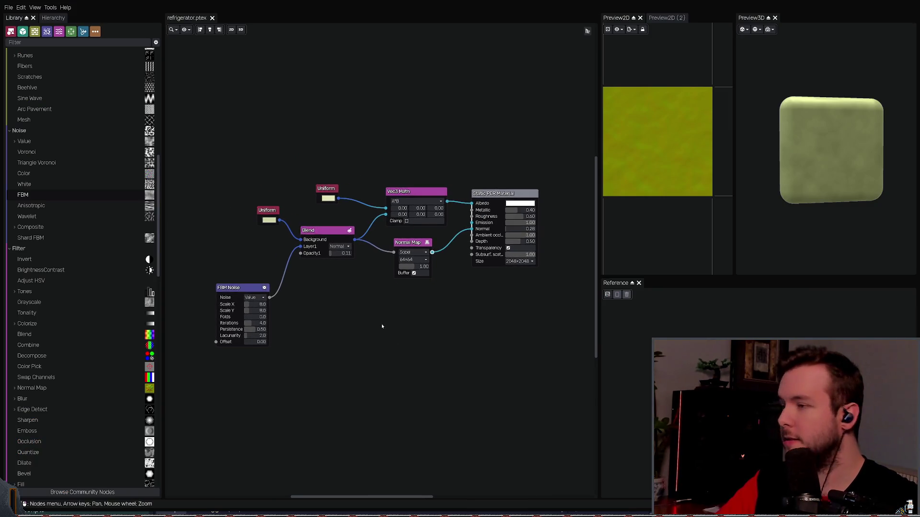
Step: Save the refrigerator.ptex material graph in Material Maker
{"action": "middle_click_drag", "start_coordinate": [382, 324], "coordinate": [382, 317]}
{"action": "scroll", "coordinate": [382, 317], "scroll_direction": "down", "scroll_amount": 1}
{"action": "key", "text": "ctrl+s"}
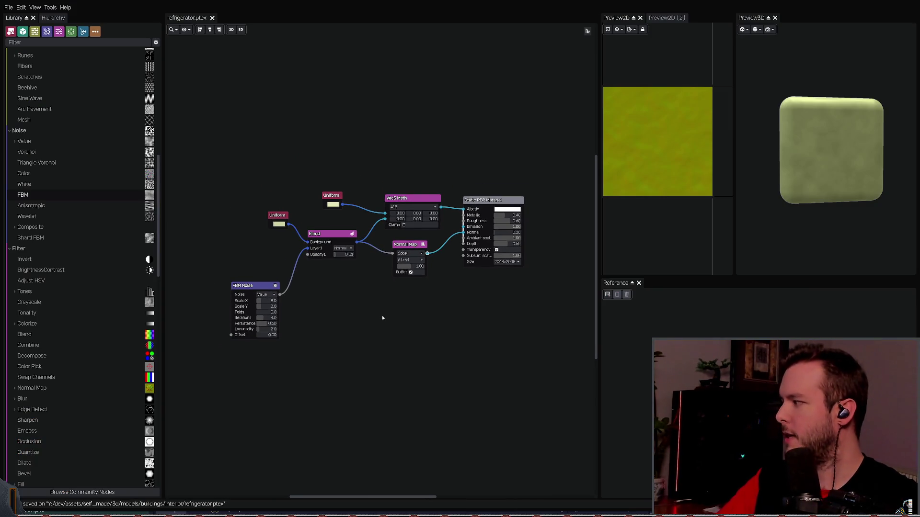
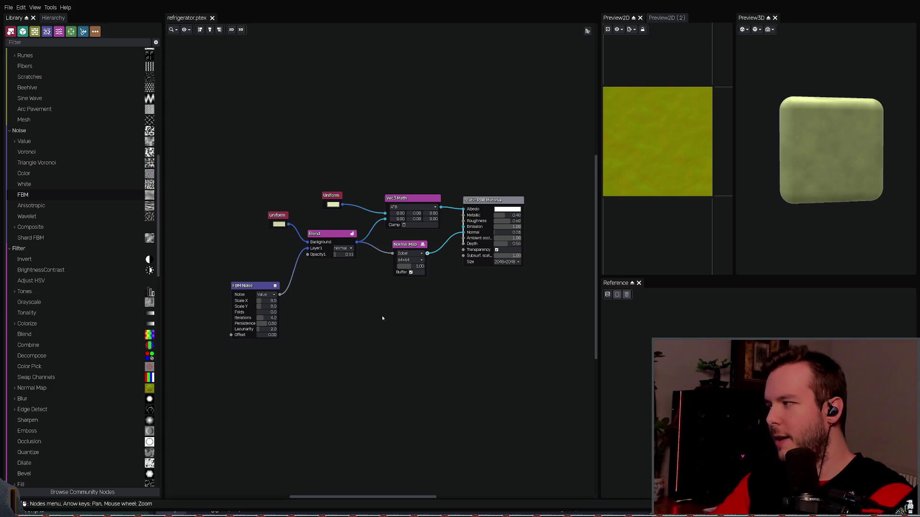
Step: Pan and zoom the node graph, and tilt the preview cube to a three-quarter view
{"action": "key", "text": "Right"}
{"action": "key", "text": "Down"}
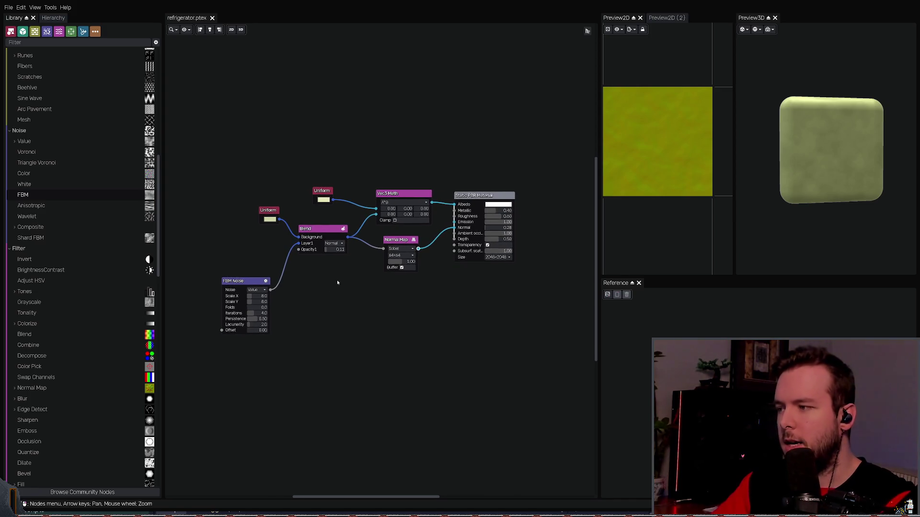
{"action": "key", "text": "Left"}
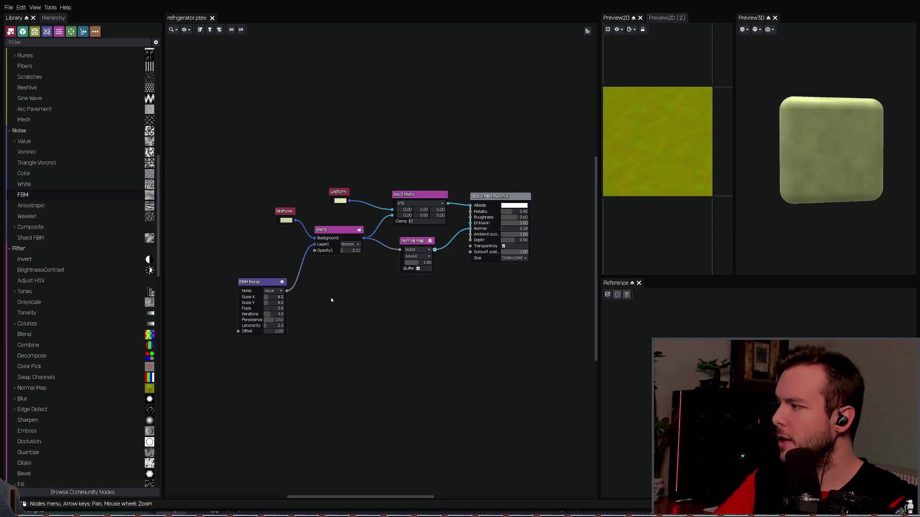
{"action": "key", "text": "Right"}
{"action": "key", "text": "Down"}
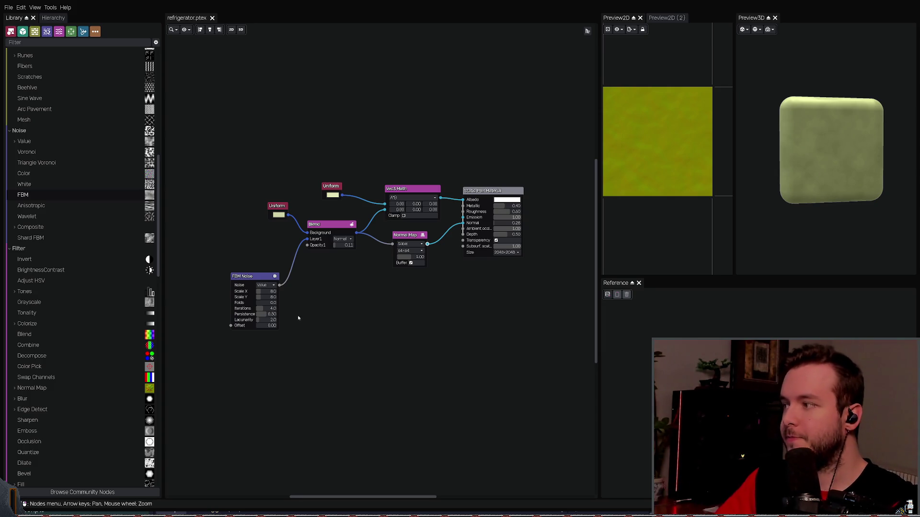
{"action": "scroll", "coordinate": [329, 312], "scroll_direction": "up", "scroll_amount": 1}
{"action": "key", "text": "Right"}
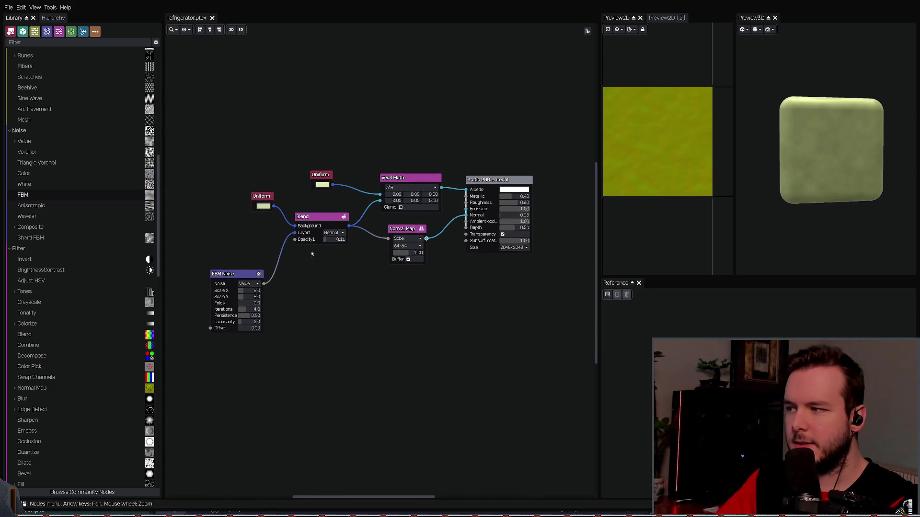
{"action": "key", "text": "Right"}
{"action": "key", "text": "Up"}
{"action": "mouse_move", "coordinate": [804, 142]}
{"action": "left_mouse_down"}
{"action": "mouse_move", "coordinate": [784, 90]}
{"action": "mouse_move", "coordinate": [793, 86]}
{"action": "mouse_move", "coordinate": [785, 103]}
{"action": "mouse_move", "coordinate": [791, 91]}
{"action": "mouse_move", "coordinate": [795, 127]}
{"action": "left_mouse_up"}
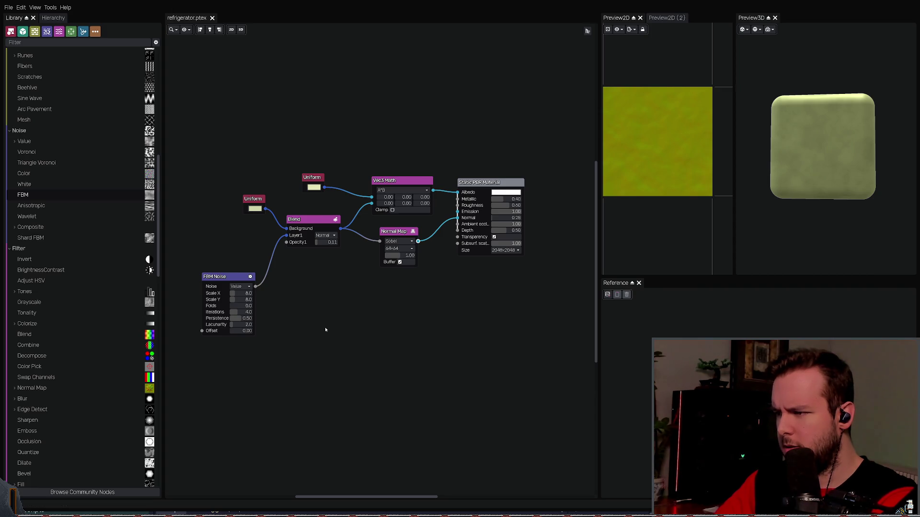
Step: Add an unconnected Scratches node, then switch over to Godot and Blender
{"action": "key", "text": "ctrl+v"}
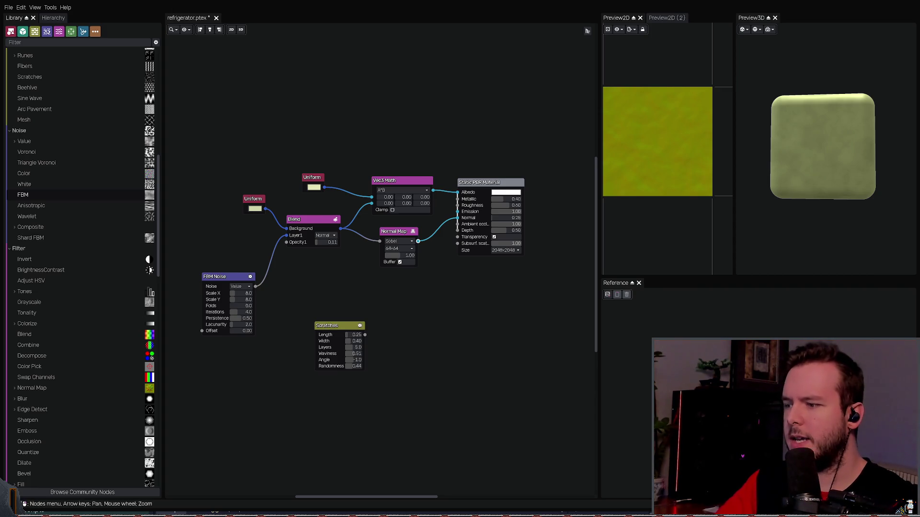
{"action": "key", "text": "alt+Tab"}
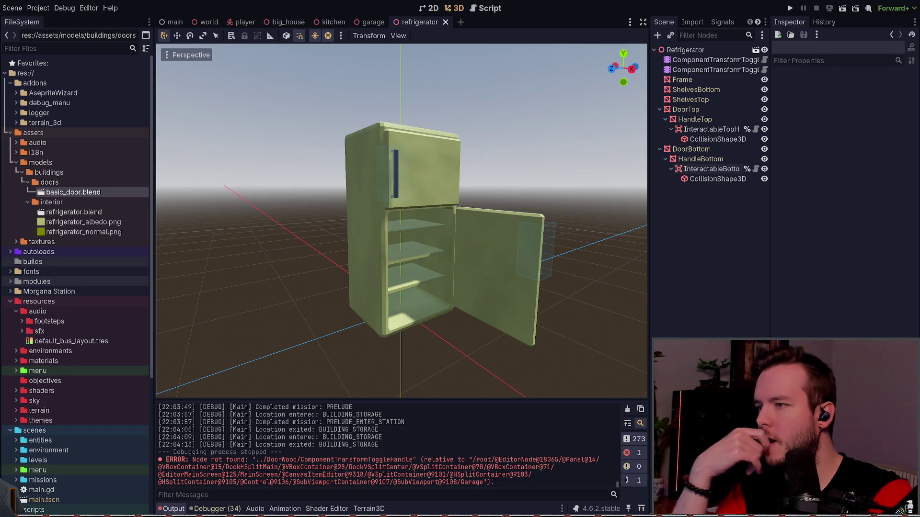
{"action": "key", "text": "alt+Tab"}
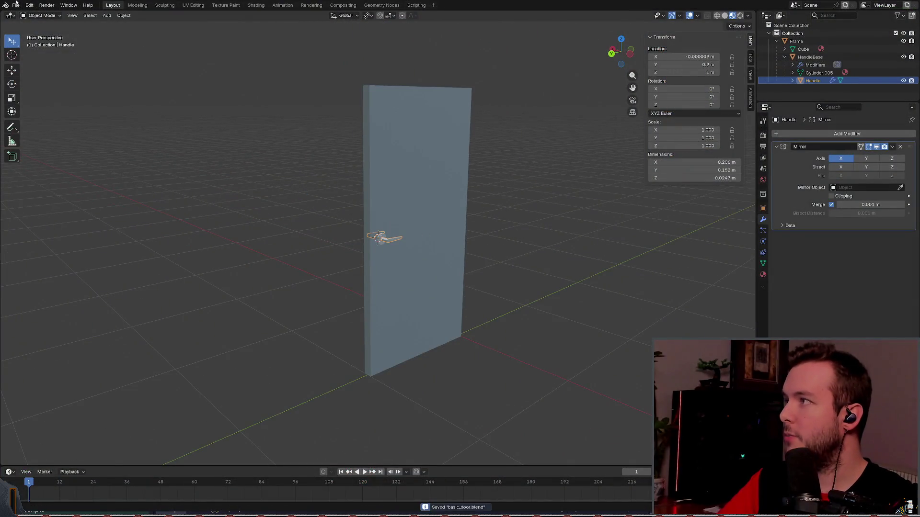
Step: Open refrigerator.blend from recent files, orbit to face the fridge, and save it
{"action": "left_click", "coordinate": [16, 5]}
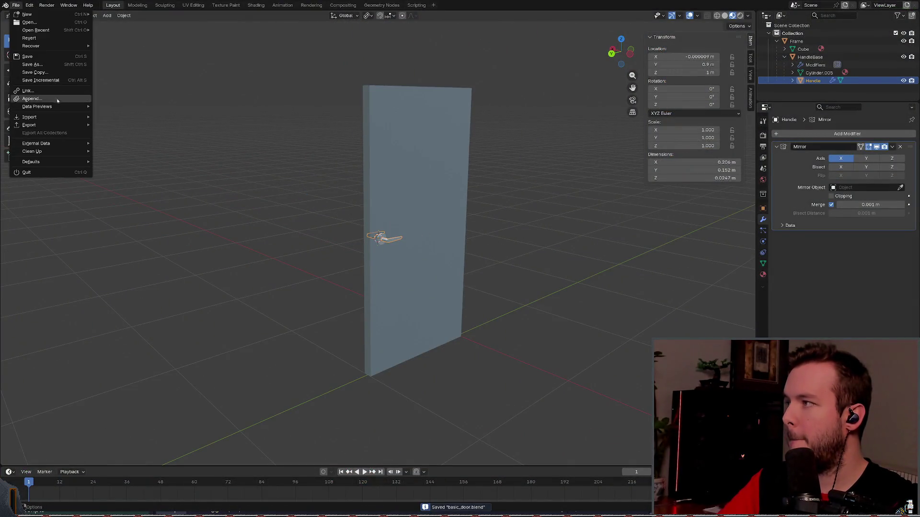
{"action": "mouse_move", "coordinate": [94, 31]}
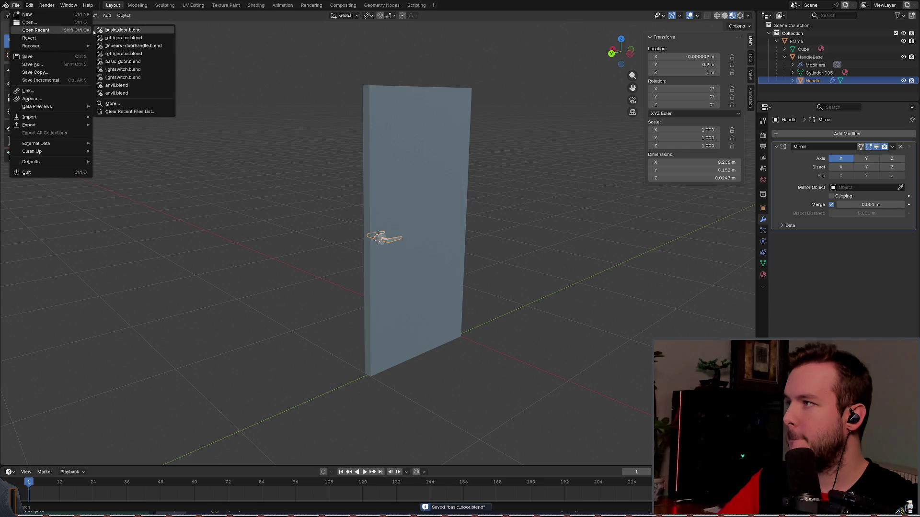
{"action": "left_click", "coordinate": [124, 37]}
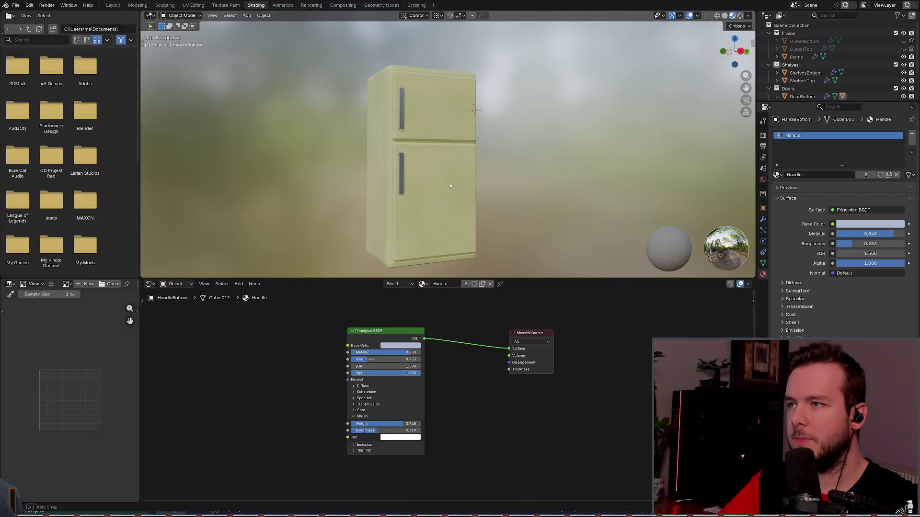
{"action": "mouse_move", "coordinate": [470, 190]}
{"action": "middle_mouse_down"}
{"action": "mouse_move", "coordinate": [456, 183]}
{"action": "mouse_move", "coordinate": [498, 184]}
{"action": "mouse_move", "coordinate": [479, 144]}
{"action": "mouse_move", "coordinate": [462, 182]}
{"action": "middle_mouse_up"}
{"action": "key", "text": "ctrl+s"}
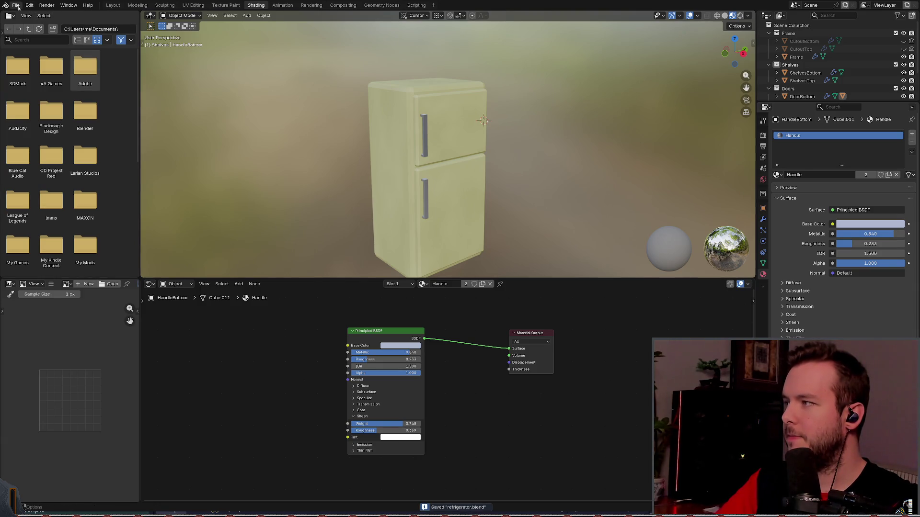
Step: Switch to the Layout workspace and look through the File menu again
{"action": "left_click", "coordinate": [19, 7]}
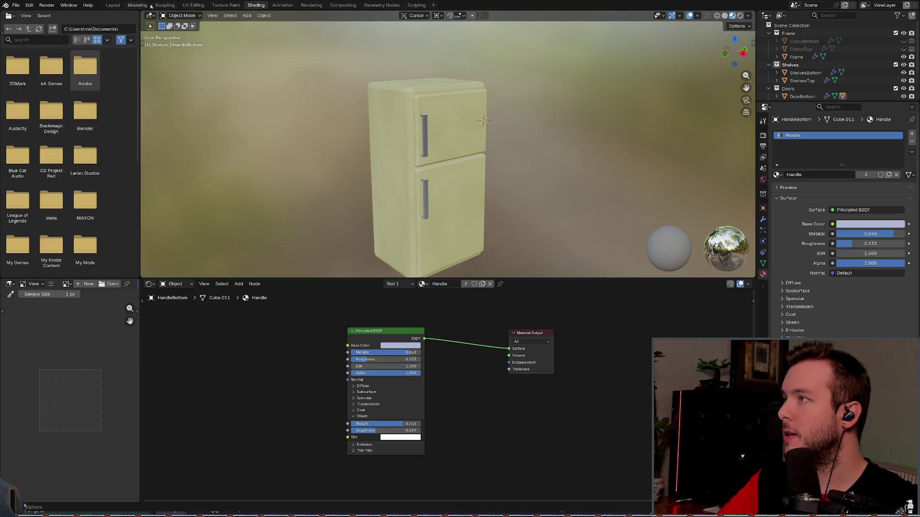
{"action": "left_click", "coordinate": [113, 5]}
{"action": "left_click", "coordinate": [16, 4]}
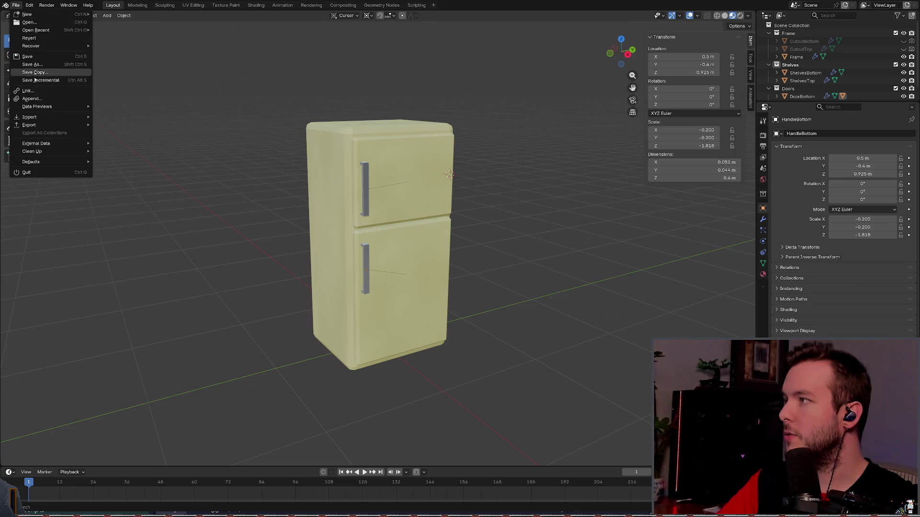
{"action": "mouse_move", "coordinate": [44, 29]}
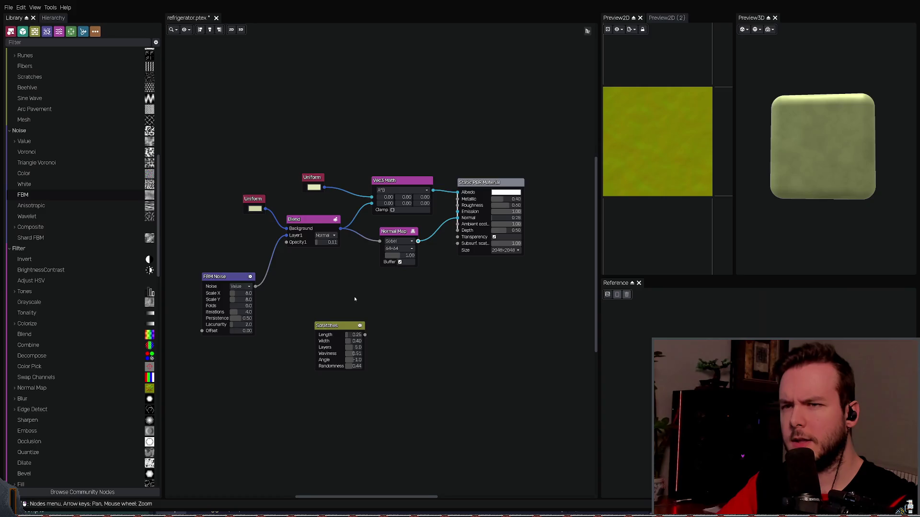
{"action": "scroll", "coordinate": [341, 298], "scroll_direction": "up", "scroll_amount": 1}
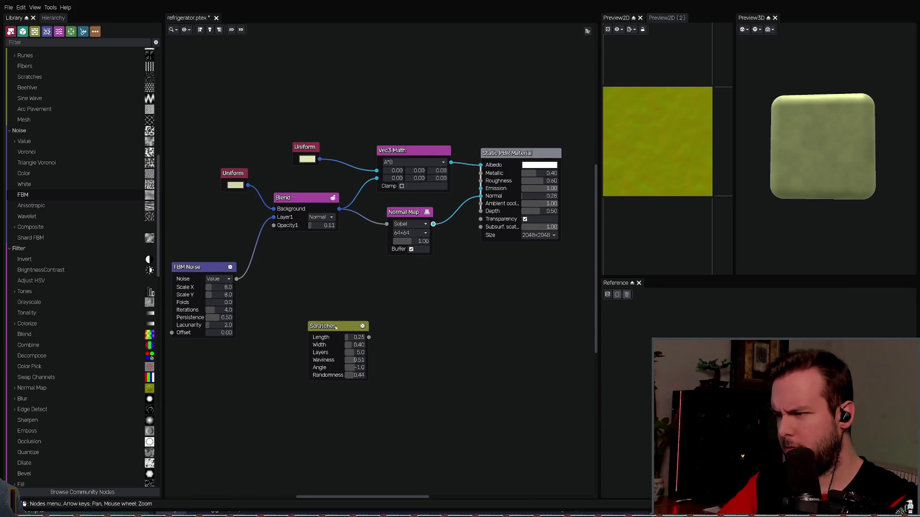
Step: Try feeding Scratches into the Normal Map, then reconnect the Blend output instead
{"action": "left_click_drag", "start_coordinate": [347, 350], "coordinate": [317, 350]}
{"action": "left_click", "coordinate": [403, 212]}
{"action": "middle_click_drag", "start_coordinate": [342, 261], "coordinate": [402, 243]}
{"action": "left_click", "coordinate": [350, 326]}
{"action": "left_click", "coordinate": [369, 192]}
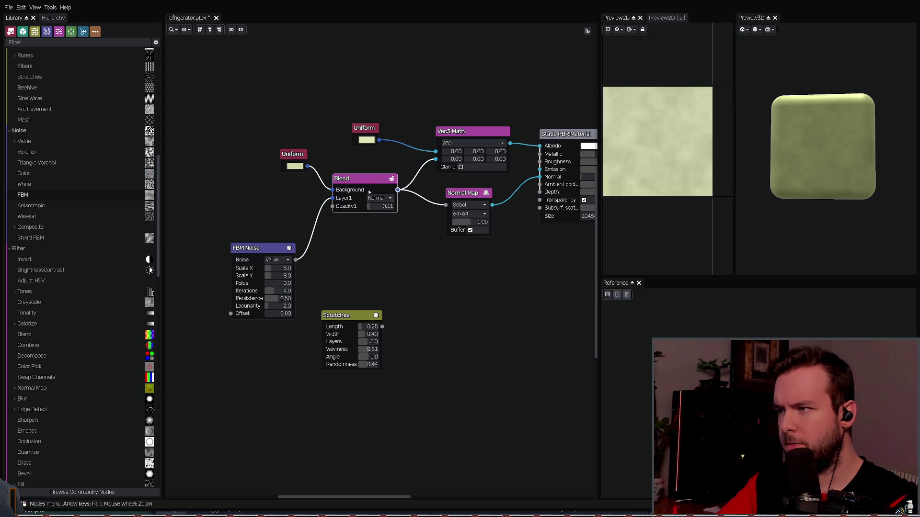
{"action": "left_click", "coordinate": [426, 217]}
{"action": "left_click_drag", "start_coordinate": [383, 327], "coordinate": [445, 205]}
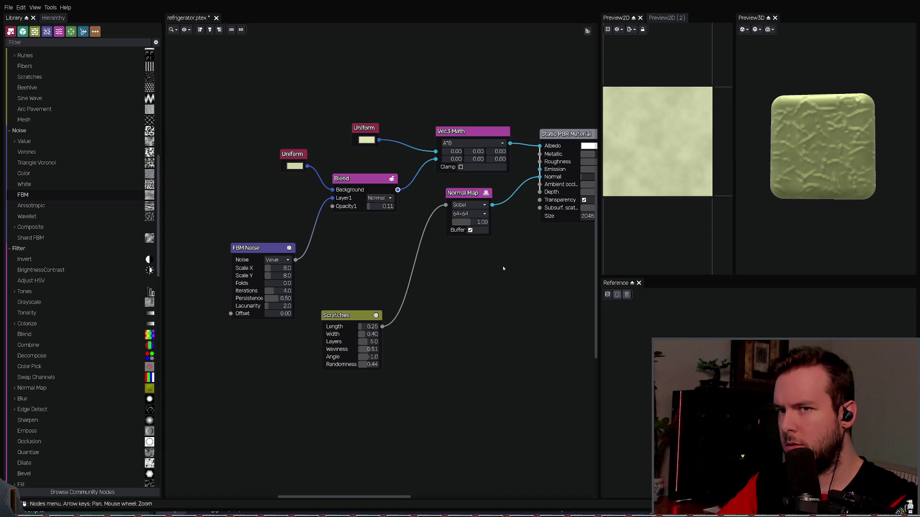
{"action": "left_click_drag", "start_coordinate": [398, 190], "coordinate": [445, 205]}
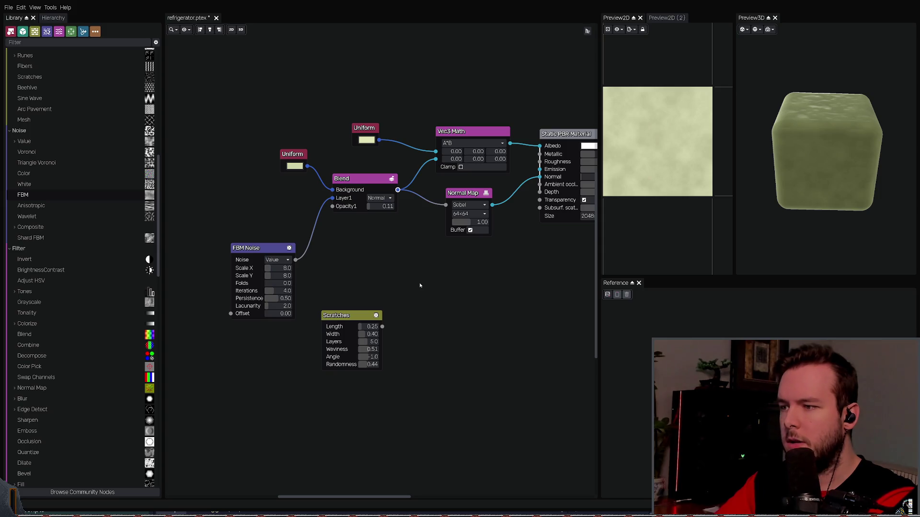
Step: Add a Math node fed by the scratches, then undo its connections and remove it
{"action": "key", "text": "ctrl+v"}
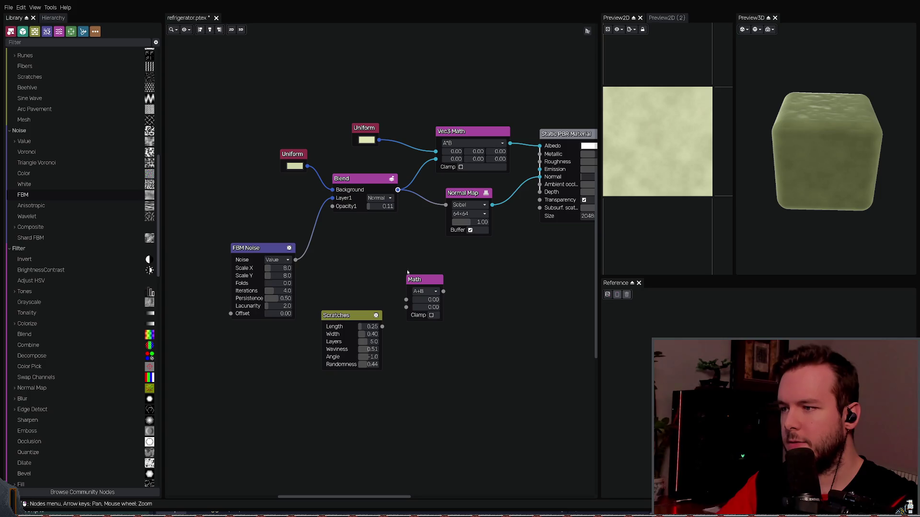
{"action": "left_click_drag", "start_coordinate": [410, 279], "coordinate": [411, 271]}
{"action": "mouse_move", "coordinate": [382, 326]}
{"action": "left_mouse_down"}
{"action": "mouse_move", "coordinate": [406, 290]}
{"action": "mouse_move", "coordinate": [406, 298]}
{"action": "left_mouse_up"}
{"action": "mouse_move", "coordinate": [398, 189]}
{"action": "left_mouse_down"}
{"action": "mouse_move", "coordinate": [406, 290]}
{"action": "mouse_move", "coordinate": [427, 264]}
{"action": "mouse_move", "coordinate": [404, 261]}
{"action": "mouse_move", "coordinate": [445, 205]}
{"action": "left_mouse_up"}
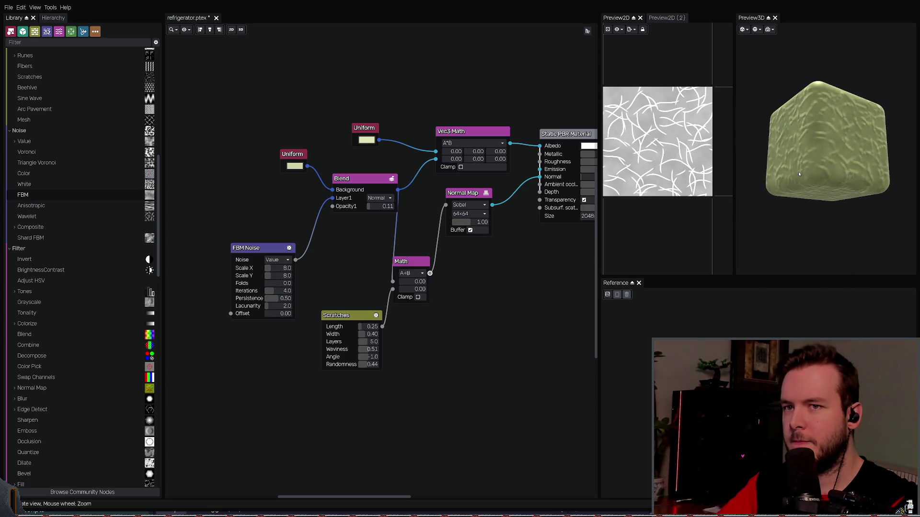
{"action": "key", "text": "ctrl+z"}
{"action": "key", "text": "ctrl+z"}
{"action": "key", "text": "ctrl+z"}
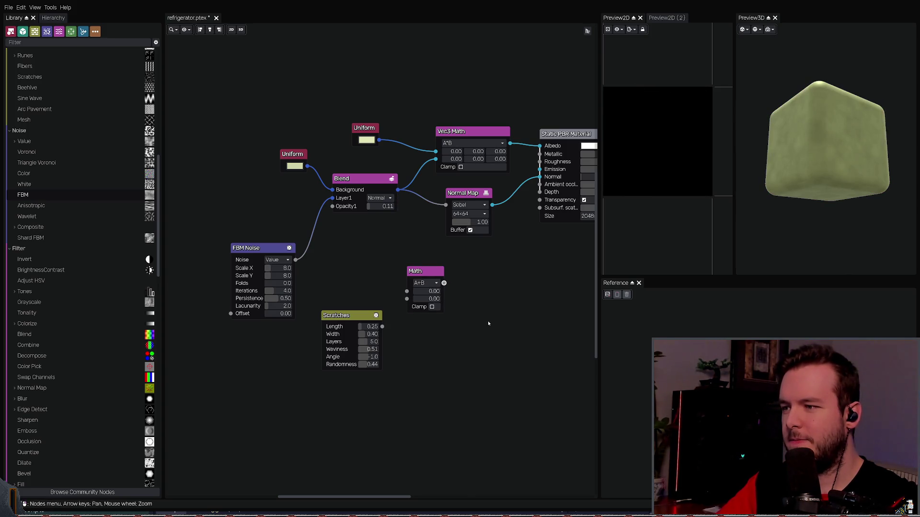
{"action": "key", "text": "ctrl+z"}
{"action": "key", "text": "ctrl+z"}
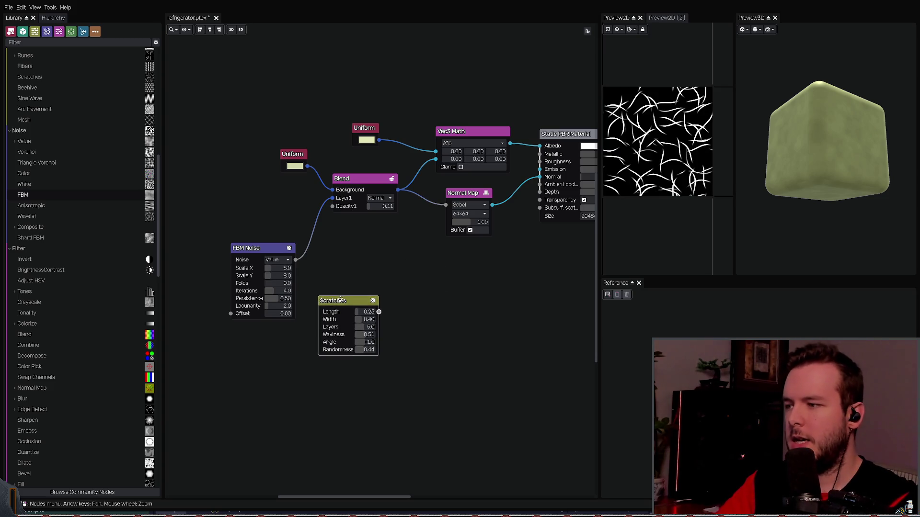
Step: Set the Scratches width to 0.10 and length to about 0.32, saving the project
{"action": "left_click", "coordinate": [368, 311]}
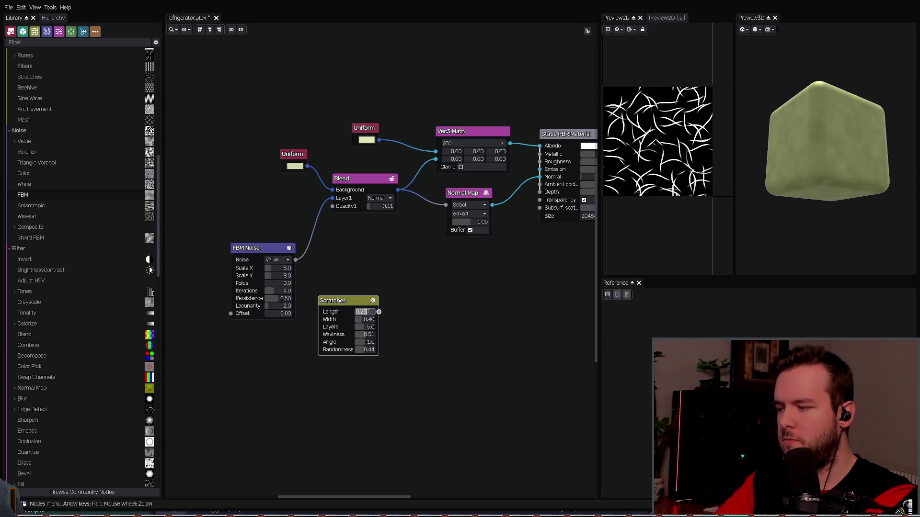
{"action": "left_click_drag", "start_coordinate": [368, 319], "coordinate": [363, 322]}
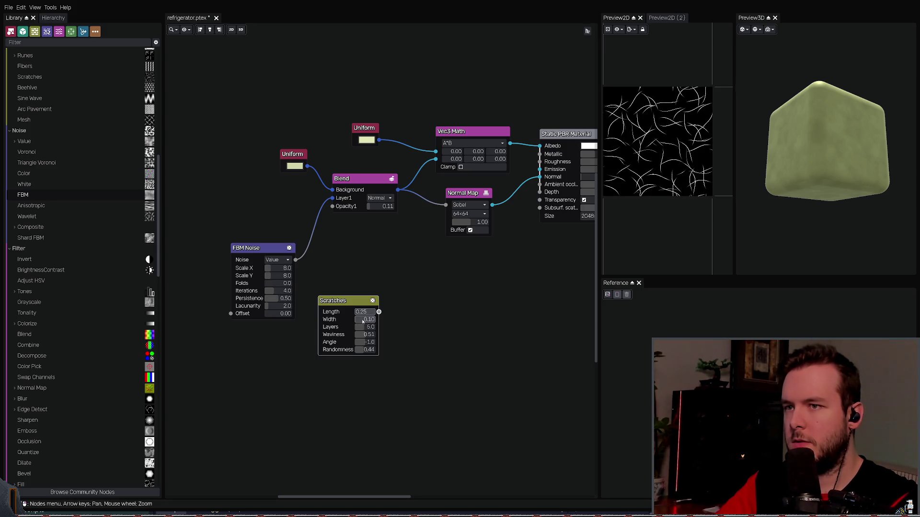
{"action": "key", "text": "ctrl+s"}
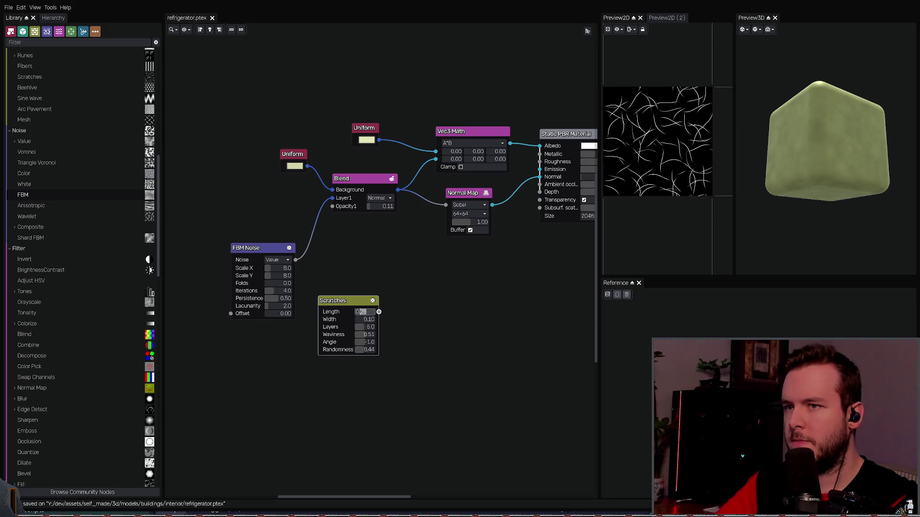
{"action": "mouse_move", "coordinate": [365, 311]}
{"action": "left_mouse_down"}
{"action": "mouse_move", "coordinate": [355, 329]}
{"action": "mouse_move", "coordinate": [379, 328]}
{"action": "mouse_move", "coordinate": [359, 338]}
{"action": "left_mouse_up"}
{"action": "key", "text": "ctrl+s"}
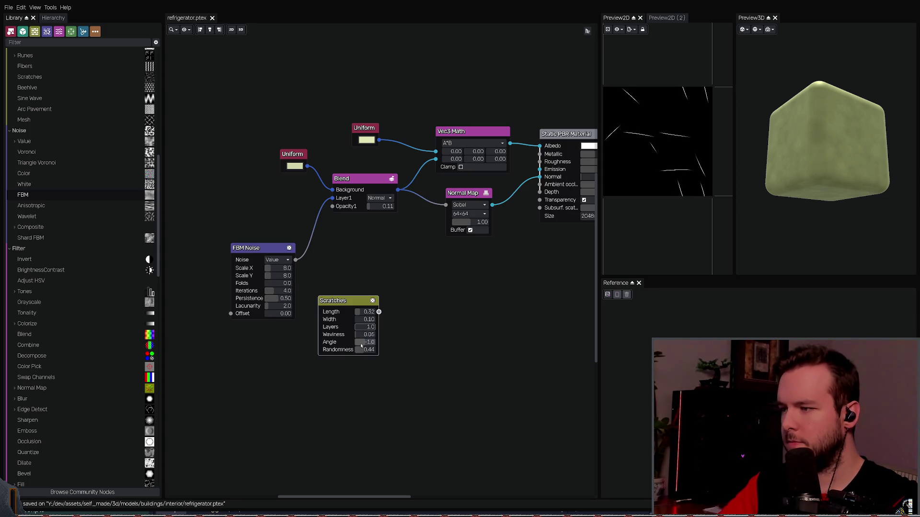
Step: Set scratch angle -59 and Randomness 0.28, save, and move FBM Noise beside Blend
{"action": "mouse_move", "coordinate": [359, 342]}
{"action": "left_mouse_down"}
{"action": "mouse_move", "coordinate": [346, 351]}
{"action": "mouse_move", "coordinate": [359, 351]}
{"action": "left_mouse_up"}
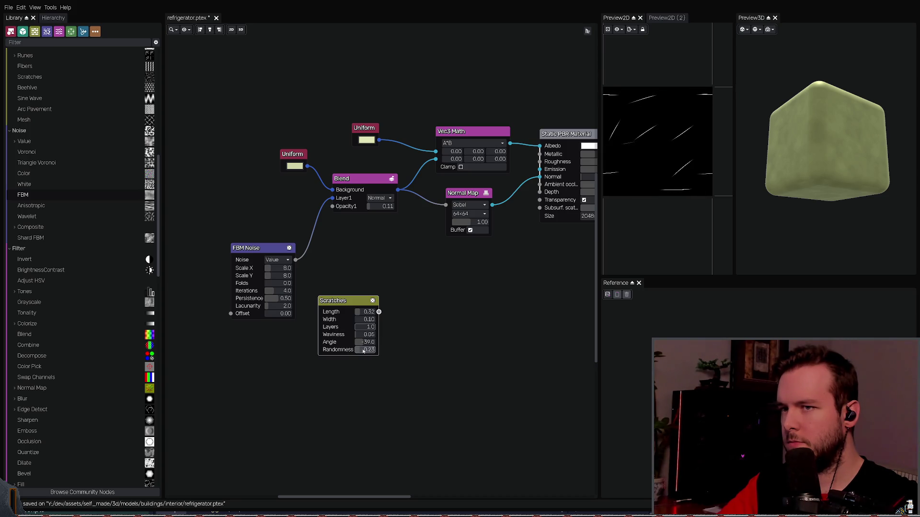
{"action": "key", "text": "ctrl+s"}
{"action": "left_click_drag", "start_coordinate": [372, 350], "coordinate": [369, 351]}
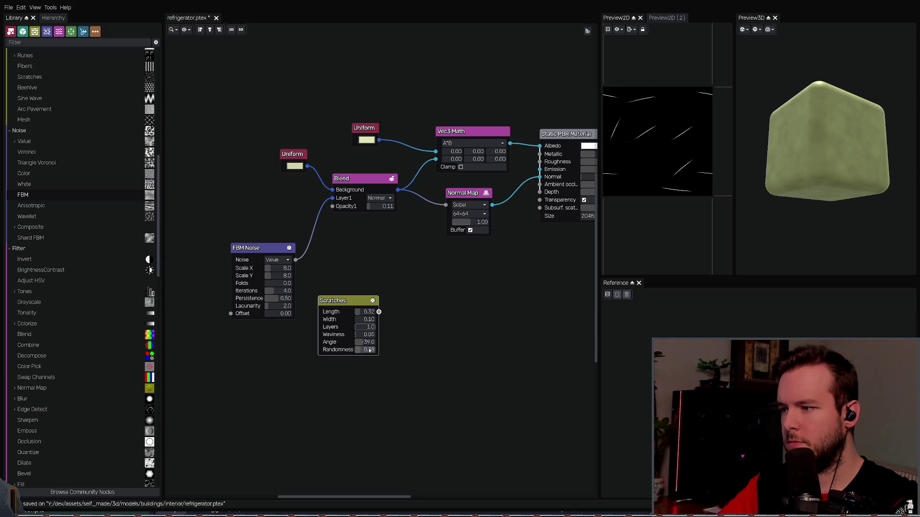
{"action": "key", "text": "ctrl+s"}
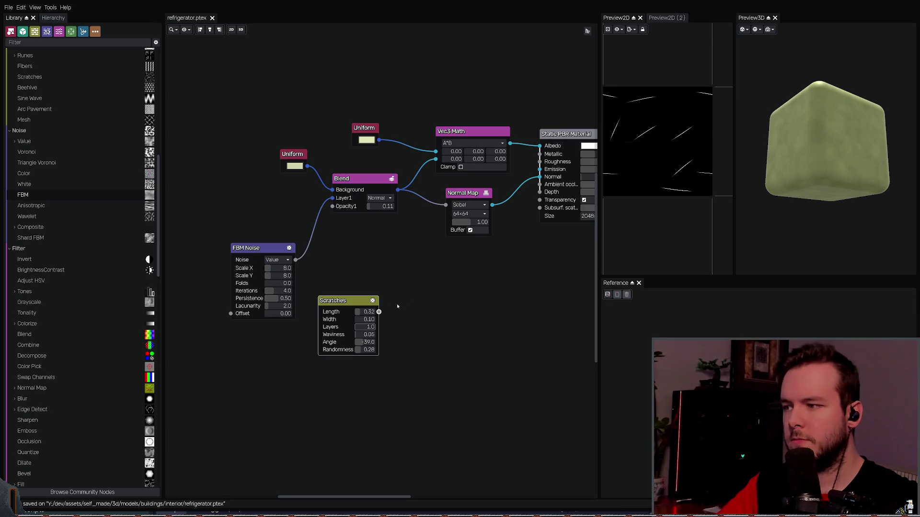
{"action": "left_click_drag", "start_coordinate": [272, 247], "coordinate": [266, 188]}
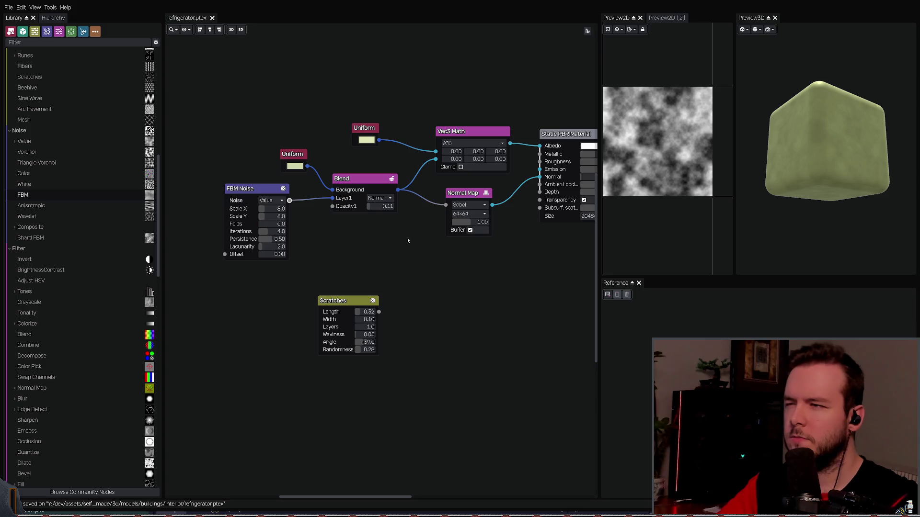
Step: Move the Scratches node left, previewing Vec3 Math, Normal Map, Blend and Scratches outputs
{"action": "left_click", "coordinate": [462, 133]}
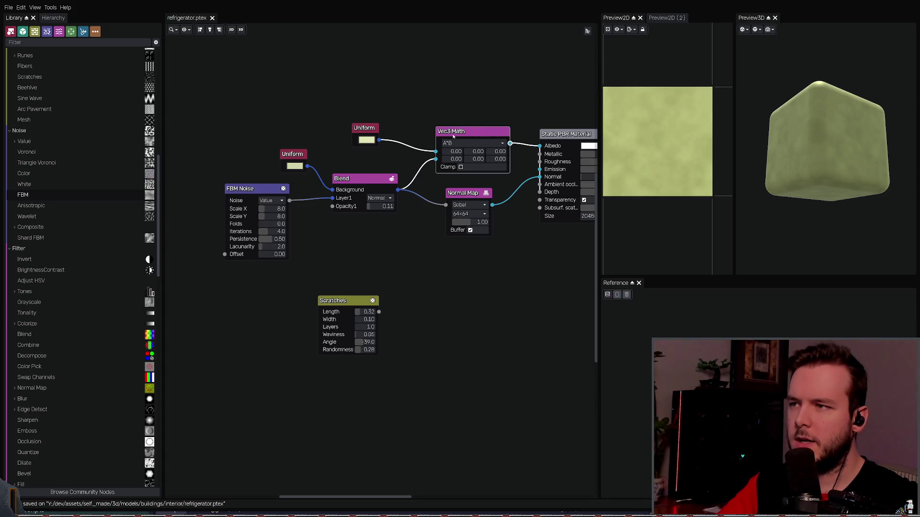
{"action": "left_click", "coordinate": [471, 230]}
{"action": "mouse_move", "coordinate": [471, 230]}
{"action": "middle_mouse_down"}
{"action": "mouse_move", "coordinate": [460, 273]}
{"action": "mouse_move", "coordinate": [410, 298]}
{"action": "middle_mouse_up"}
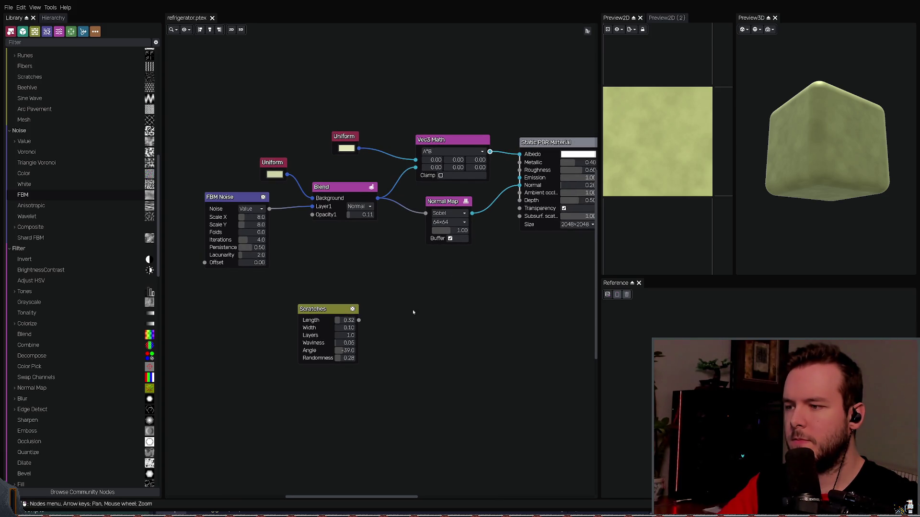
{"action": "left_click", "coordinate": [345, 310]}
{"action": "left_click_drag", "start_coordinate": [345, 311], "coordinate": [297, 309]}
{"action": "left_click", "coordinate": [441, 204]}
{"action": "left_click", "coordinate": [401, 291]}
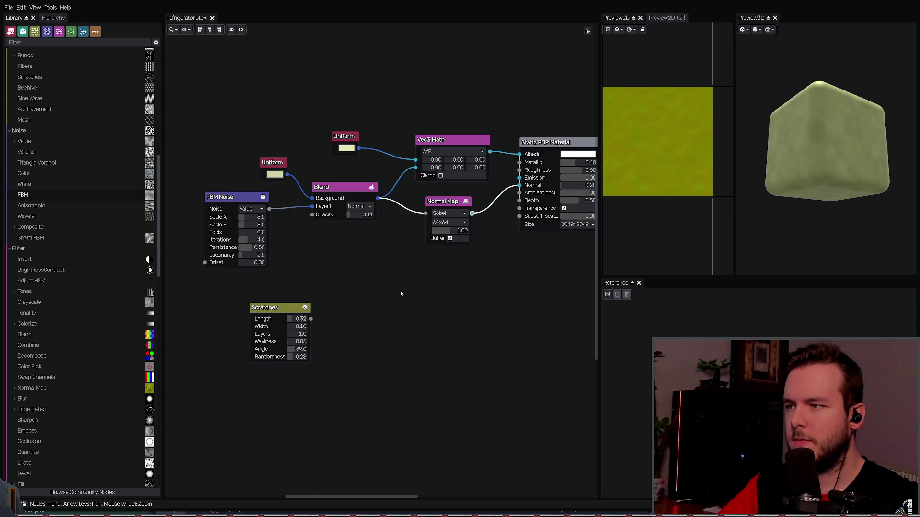
{"action": "left_click", "coordinate": [345, 187]}
{"action": "left_click", "coordinate": [453, 140]}
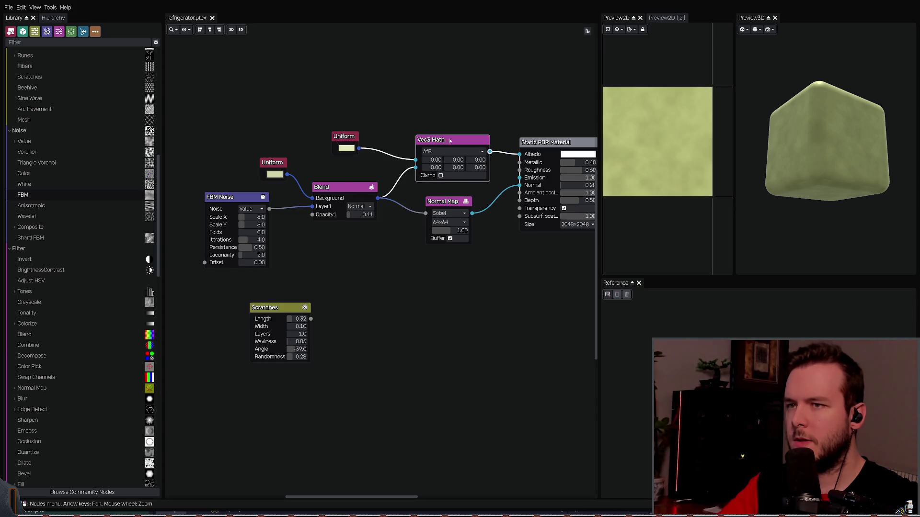
{"action": "left_click", "coordinate": [284, 310]}
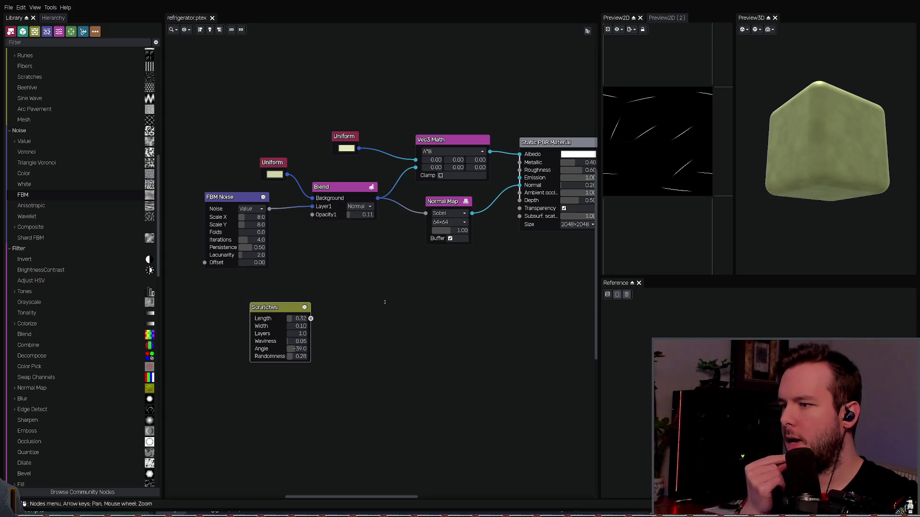
Step: Feed the Scratches output into a new Invert node, deleting a stray Combine node
{"action": "key", "text": "Return"}
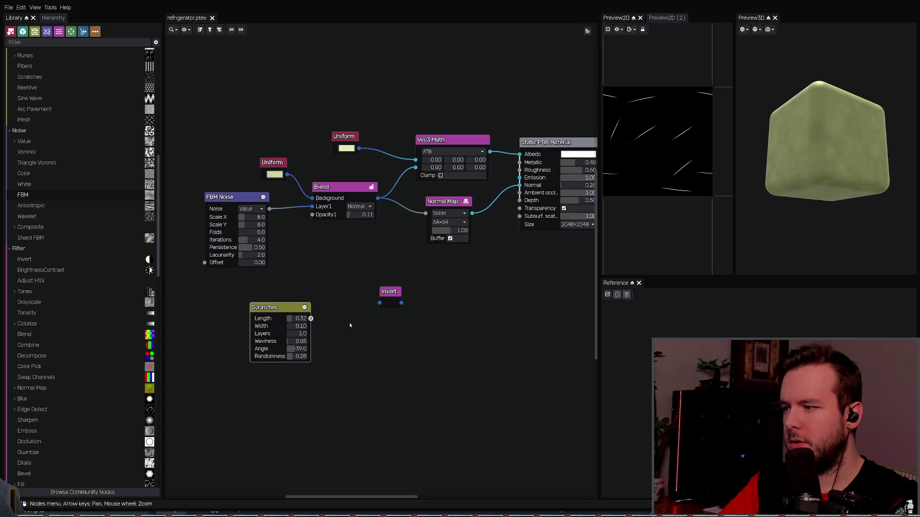
{"action": "mouse_move", "coordinate": [311, 318]}
{"action": "left_mouse_down"}
{"action": "mouse_move", "coordinate": [374, 305]}
{"action": "mouse_move", "coordinate": [349, 286]}
{"action": "mouse_move", "coordinate": [384, 268]}
{"action": "left_mouse_up"}
{"action": "left_click", "coordinate": [375, 305]}
{"action": "key", "text": "Return"}
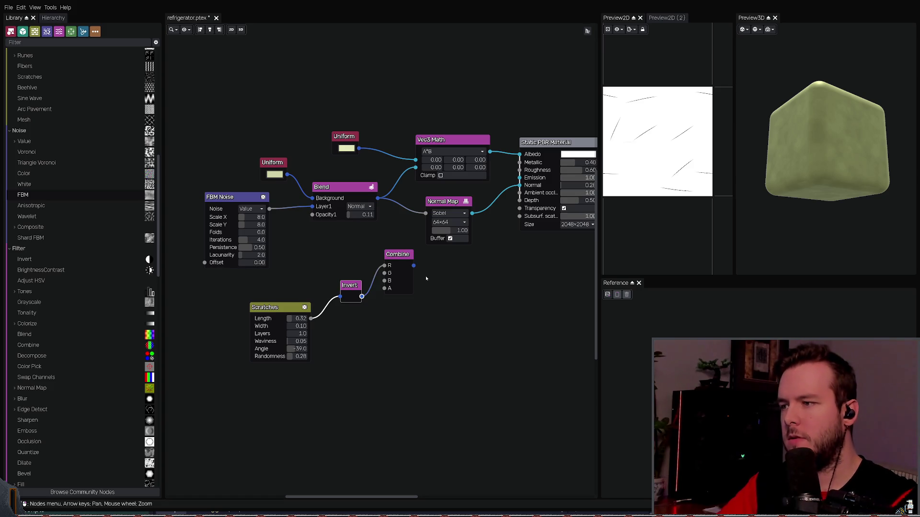
{"action": "left_click", "coordinate": [398, 254]}
{"action": "key", "text": "Delete"}
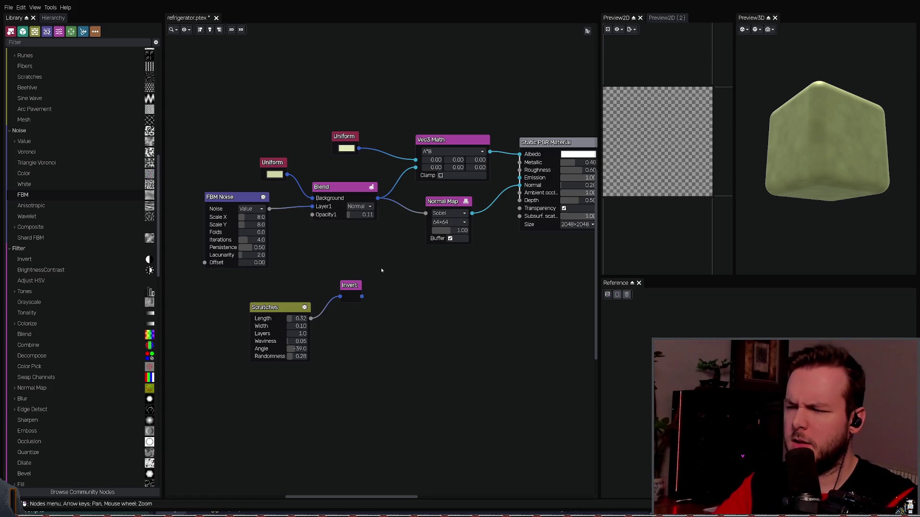
{"action": "left_click", "coordinate": [351, 290]}
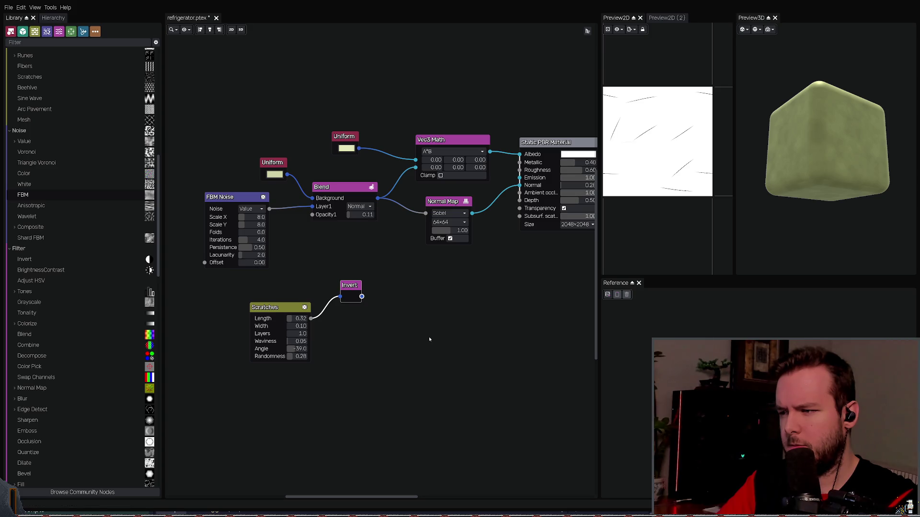
Step: Add an unconnected A+B Math node to the right of Invert
{"action": "key", "text": "ctrl+v"}
{"action": "key", "text": "Delete"}
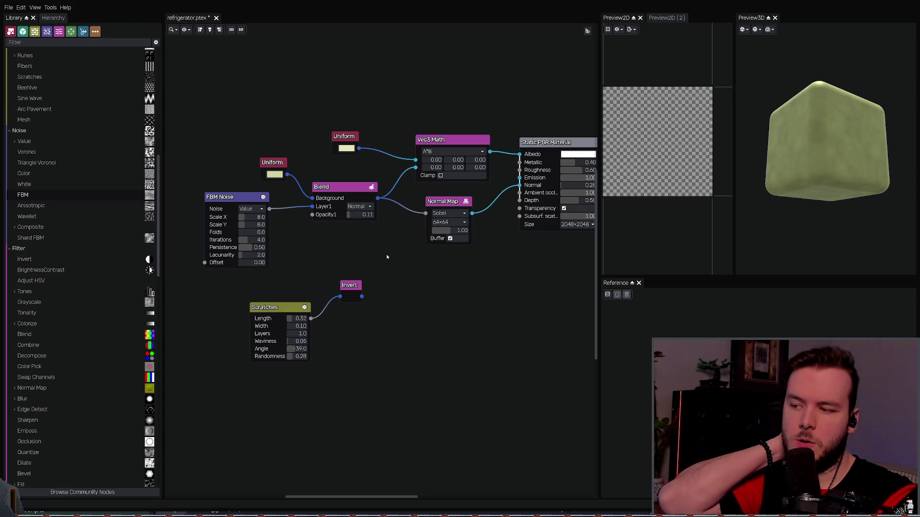
{"action": "left_click", "coordinate": [445, 206]}
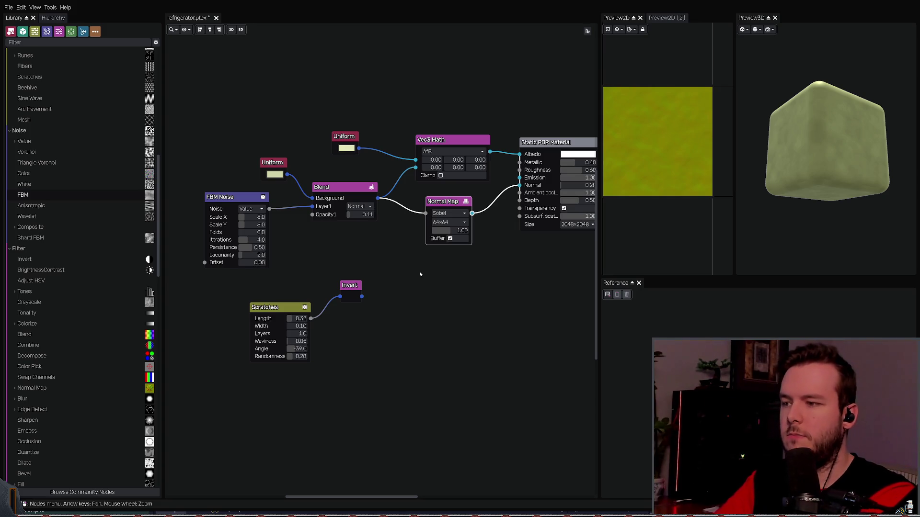
{"action": "key", "text": "ctrl+v"}
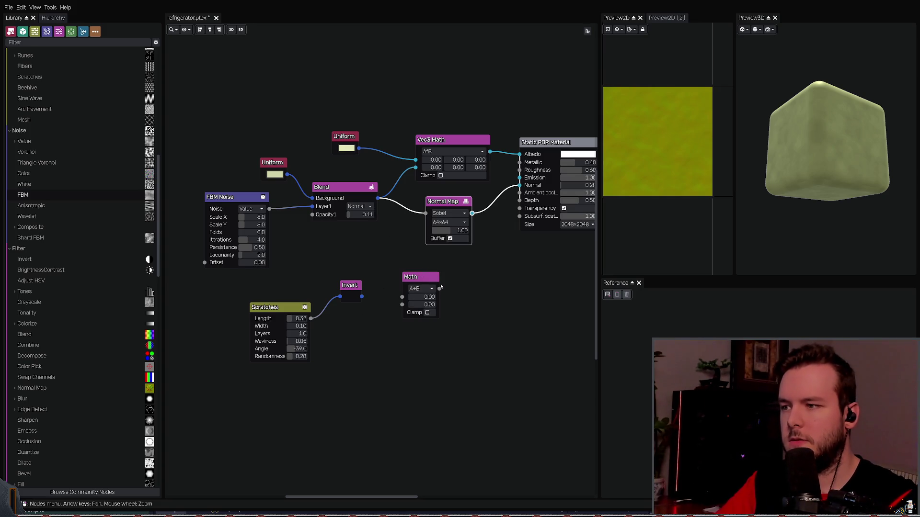
Step: Wire Blend into Math input A, set A*B, and connect Math to the Normal Map
{"action": "left_click", "coordinate": [366, 219]}
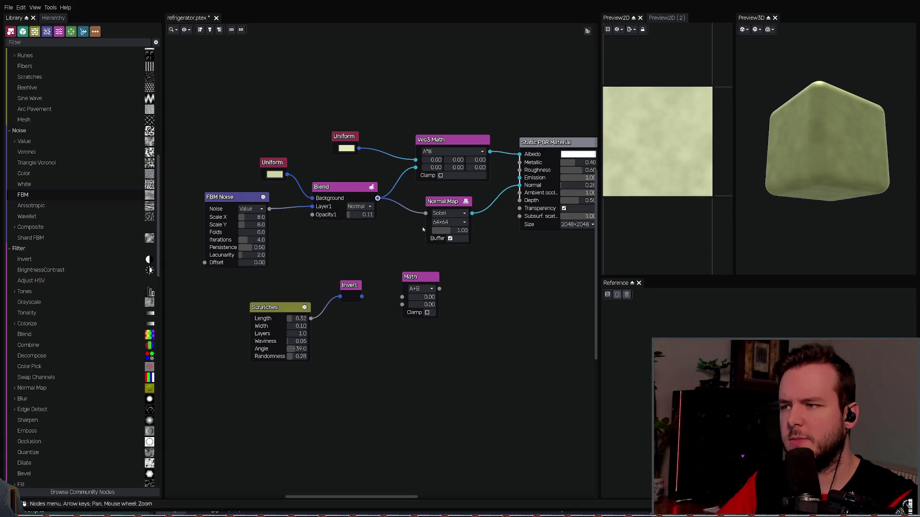
{"action": "mouse_move", "coordinate": [426, 214]}
{"action": "left_mouse_down"}
{"action": "mouse_move", "coordinate": [397, 288]}
{"action": "mouse_move", "coordinate": [402, 307]}
{"action": "mouse_move", "coordinate": [415, 279]}
{"action": "mouse_move", "coordinate": [391, 247]}
{"action": "left_mouse_up"}
{"action": "left_click", "coordinate": [397, 257]}
{"action": "left_click", "coordinate": [397, 274]}
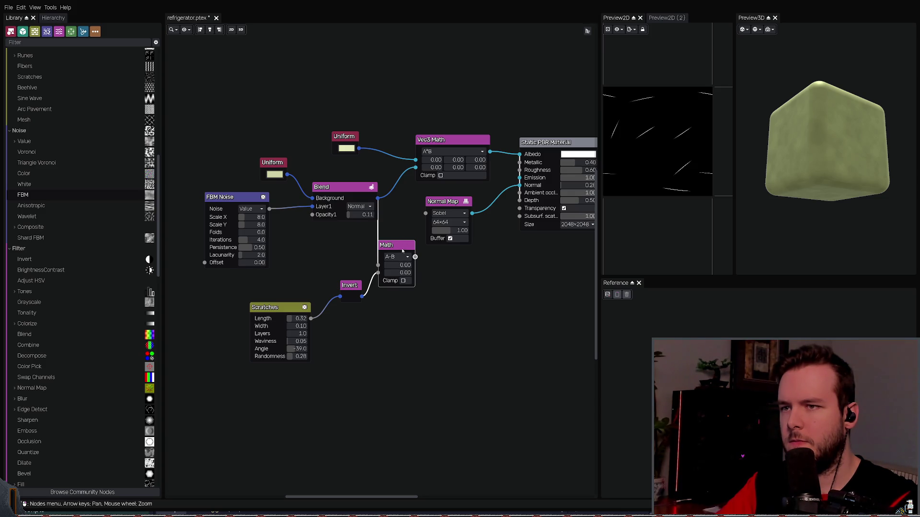
{"action": "scroll", "coordinate": [402, 251], "scroll_direction": "down", "scroll_amount": 1}
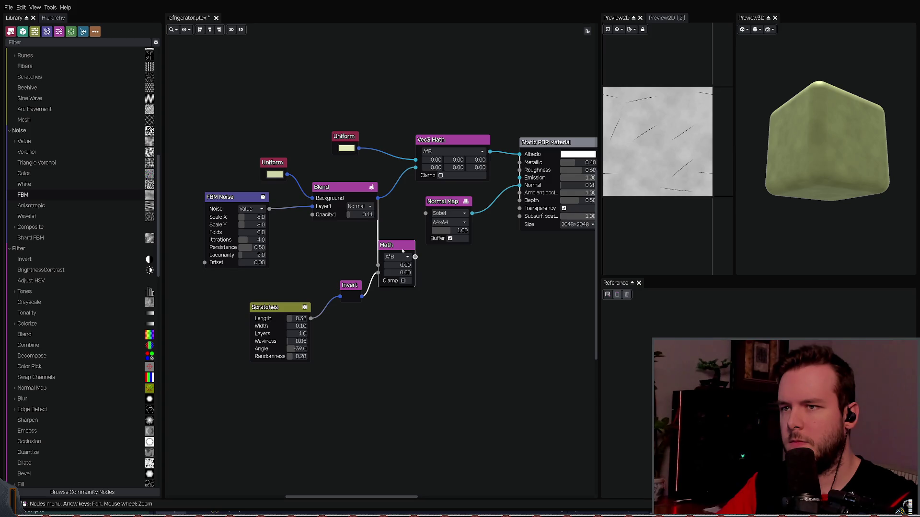
{"action": "left_click_drag", "start_coordinate": [415, 256], "coordinate": [426, 213]}
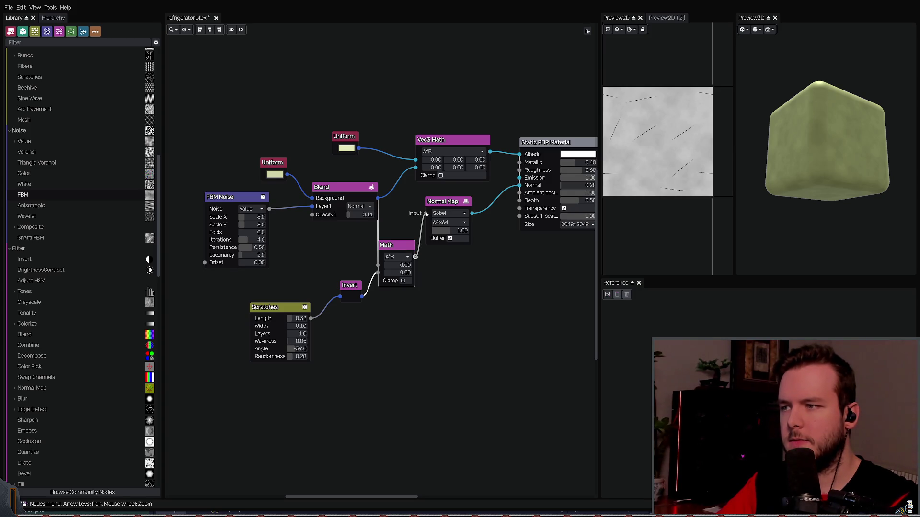
Step: Nudge the Normal Map and Math nodes right, preview the Normal Map, and save
{"action": "left_click_drag", "start_coordinate": [824, 148], "coordinate": [860, 178]}
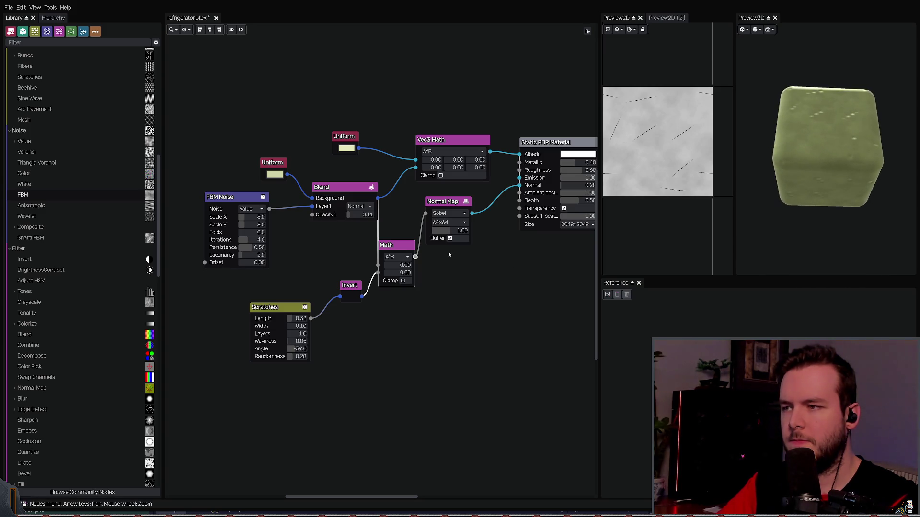
{"action": "left_click_drag", "start_coordinate": [447, 200], "coordinate": [461, 199]}
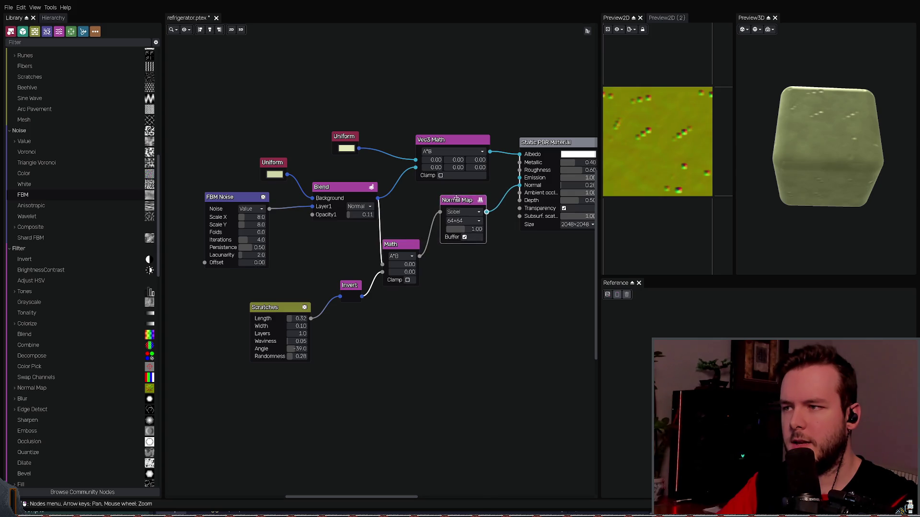
{"action": "left_click_drag", "start_coordinate": [397, 244], "coordinate": [405, 244]}
{"action": "left_click", "coordinate": [453, 198]}
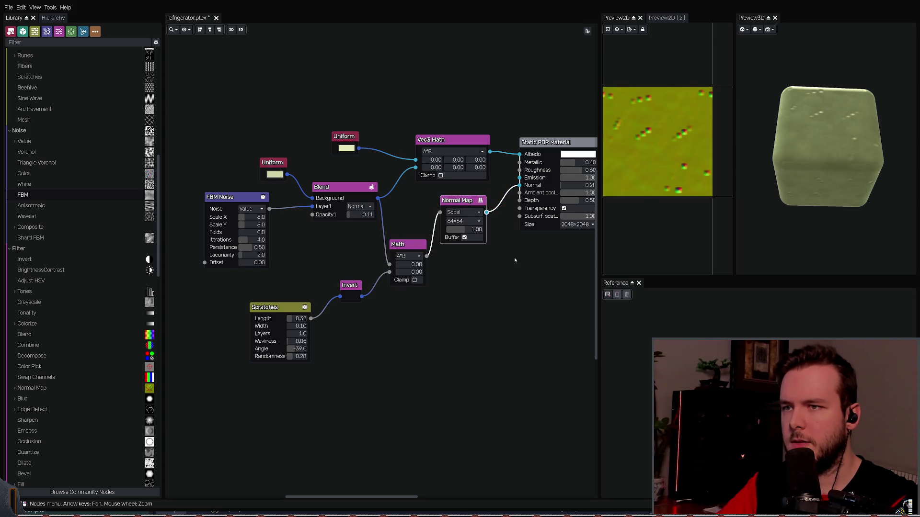
{"action": "scroll", "coordinate": [463, 221], "scroll_direction": "down", "scroll_amount": 1}
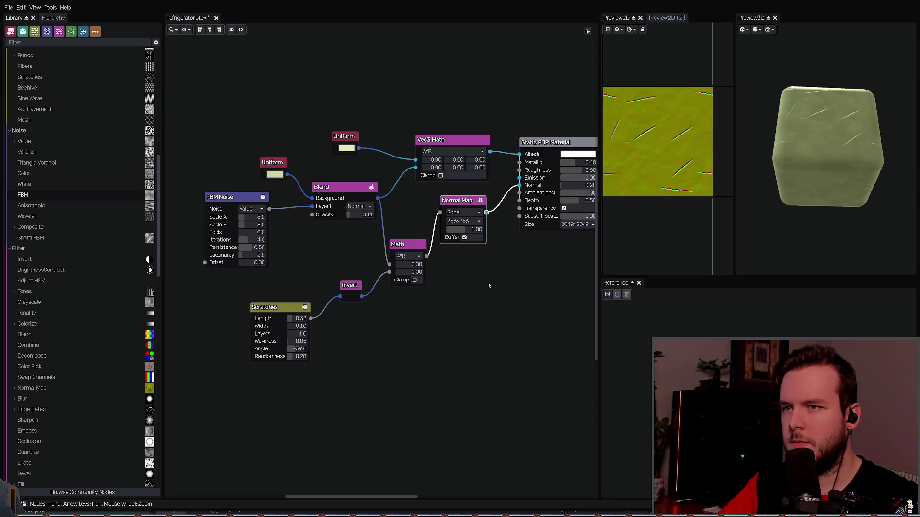
{"action": "mouse_move", "coordinate": [498, 264]}
{"action": "middle_mouse_down"}
{"action": "mouse_move", "coordinate": [475, 278]}
{"action": "mouse_move", "coordinate": [455, 264]}
{"action": "middle_mouse_up"}
{"action": "key", "text": "ctrl+s"}
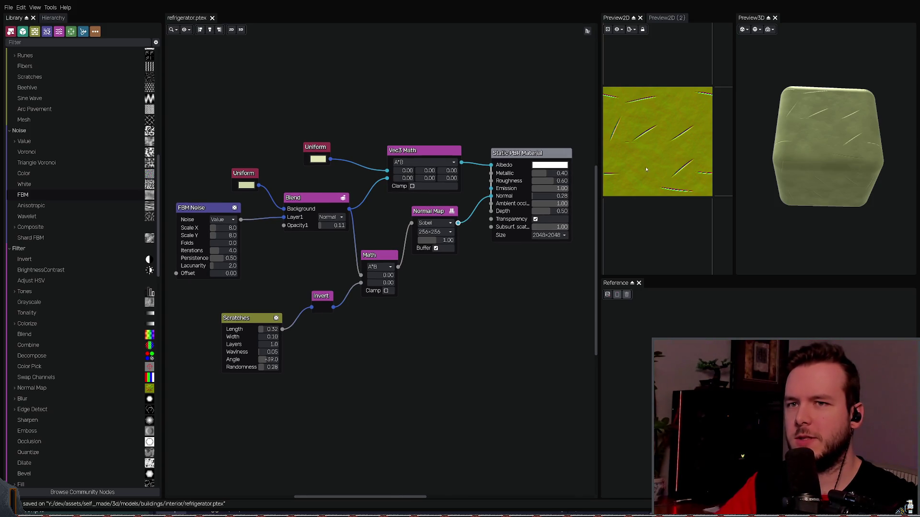
Step: Inspect the scratches on the preview cube, save again, and add a Blend node below Math
{"action": "mouse_move", "coordinate": [767, 134]}
{"action": "left_mouse_down"}
{"action": "mouse_move", "coordinate": [778, 120]}
{"action": "mouse_move", "coordinate": [879, 147]}
{"action": "left_mouse_up"}
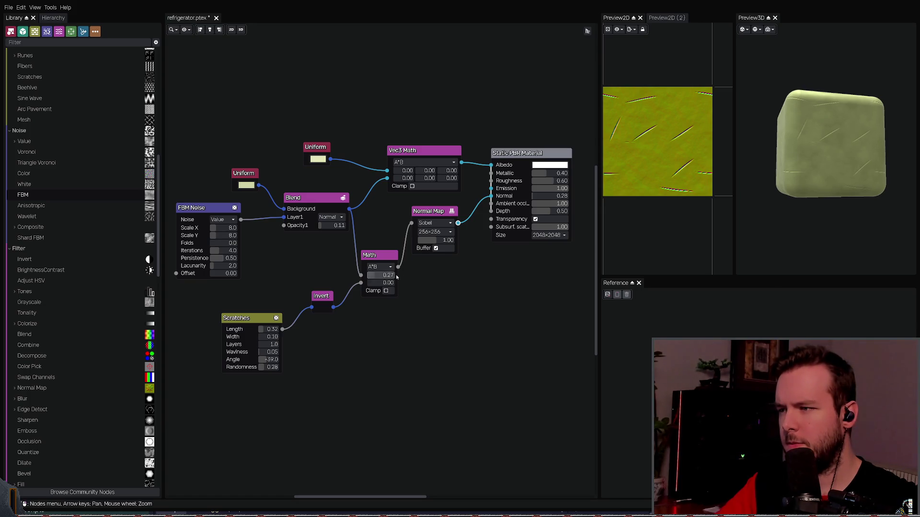
{"action": "key", "text": "ctrl+s"}
{"action": "middle_click_drag", "start_coordinate": [356, 314], "coordinate": [380, 298]}
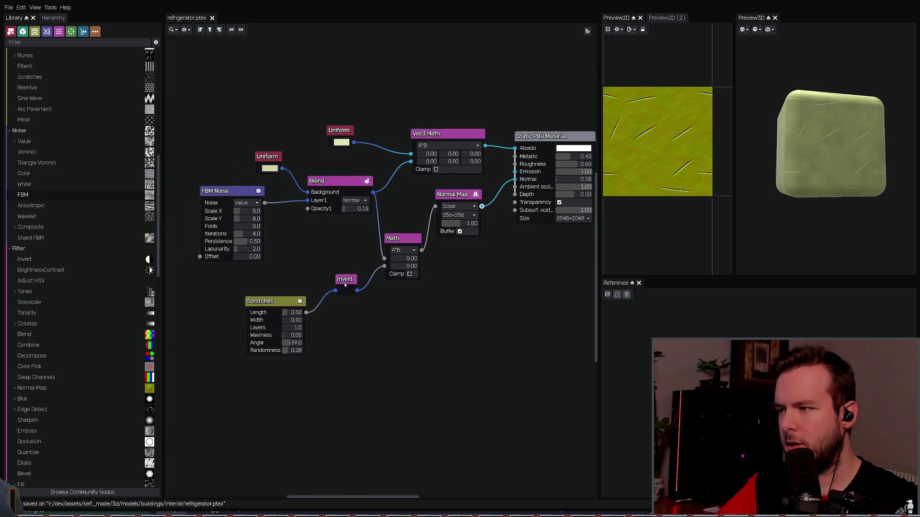
{"action": "key", "text": "ctrl+v"}
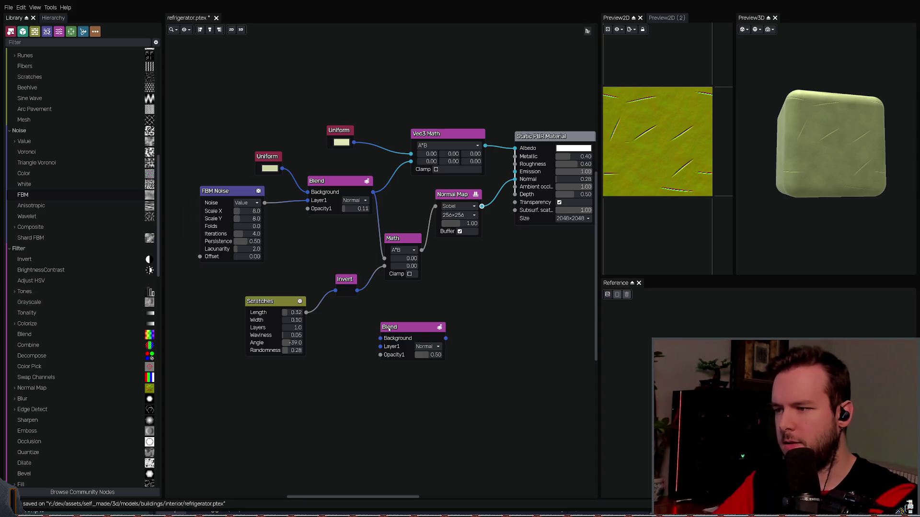
Step: Route inverted scratches through the new Blend into Math input B at 0.18 opacity, and save
{"action": "left_click_drag", "start_coordinate": [356, 291], "coordinate": [380, 346]}
{"action": "left_click_drag", "start_coordinate": [386, 277], "coordinate": [409, 328]}
{"action": "mouse_move", "coordinate": [209, 365]}
{"action": "left_mouse_down"}
{"action": "mouse_move", "coordinate": [316, 293]}
{"action": "mouse_move", "coordinate": [216, 305]}
{"action": "left_mouse_up"}
{"action": "left_click_drag", "start_coordinate": [345, 279], "coordinate": [274, 306]}
{"action": "mouse_move", "coordinate": [405, 327]}
{"action": "left_mouse_down"}
{"action": "mouse_move", "coordinate": [350, 307]}
{"action": "mouse_move", "coordinate": [330, 270]}
{"action": "mouse_move", "coordinate": [384, 267]}
{"action": "left_mouse_up"}
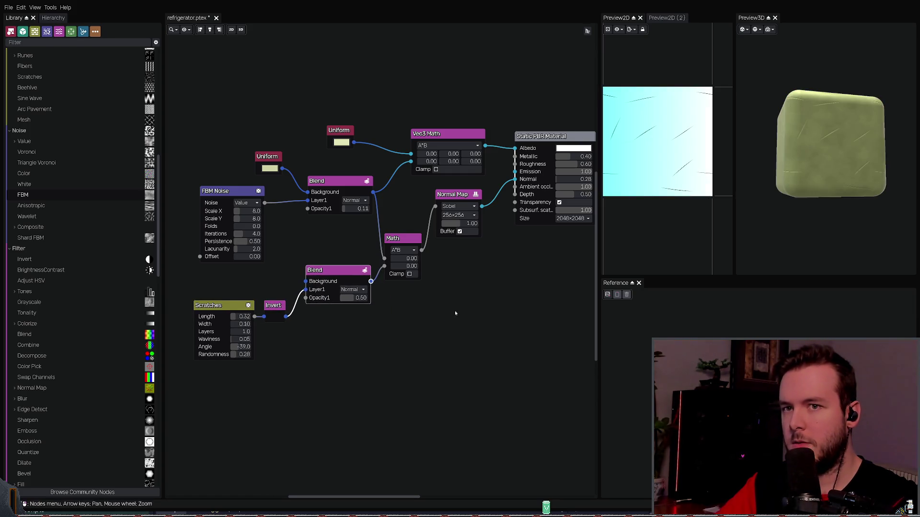
{"action": "middle_click_drag", "start_coordinate": [355, 302], "coordinate": [378, 293]}
{"action": "left_click_drag", "start_coordinate": [378, 290], "coordinate": [368, 291]}
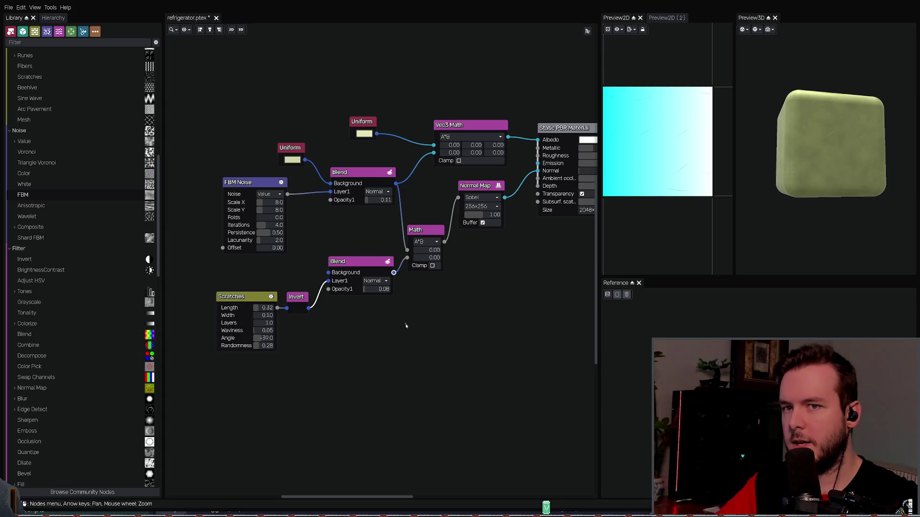
{"action": "key", "text": "ctrl+s"}
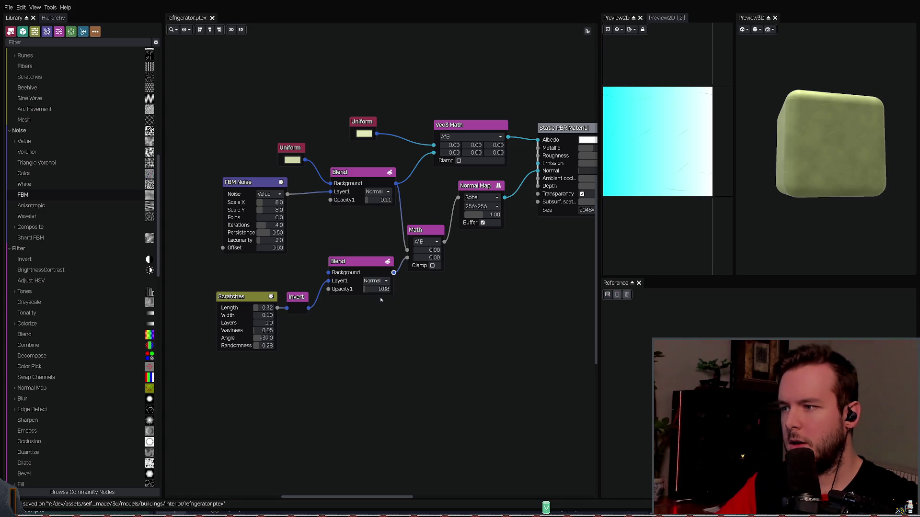
Step: Rearrange the Scratches, Invert, FBM Noise and Uniform colour nodes into a neater layout
{"action": "scroll", "coordinate": [456, 305], "scroll_direction": "right", "scroll_amount": 1}
{"action": "scroll", "coordinate": [376, 281], "scroll_direction": "down", "scroll_amount": 2}
{"action": "scroll", "coordinate": [375, 282], "scroll_direction": "up", "scroll_amount": 2}
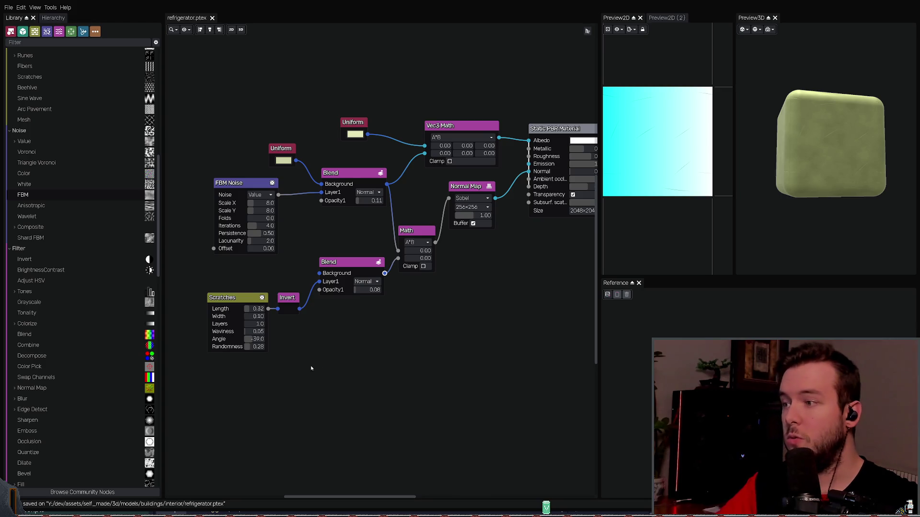
{"action": "left_click_drag", "start_coordinate": [211, 358], "coordinate": [302, 288]}
{"action": "left_click_drag", "start_coordinate": [239, 298], "coordinate": [237, 271]}
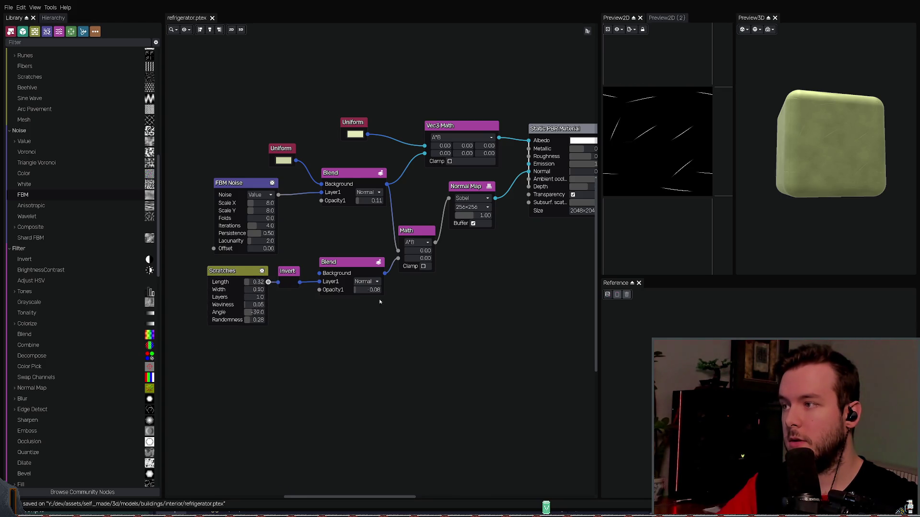
{"action": "left_click_drag", "start_coordinate": [242, 183], "coordinate": [241, 181]}
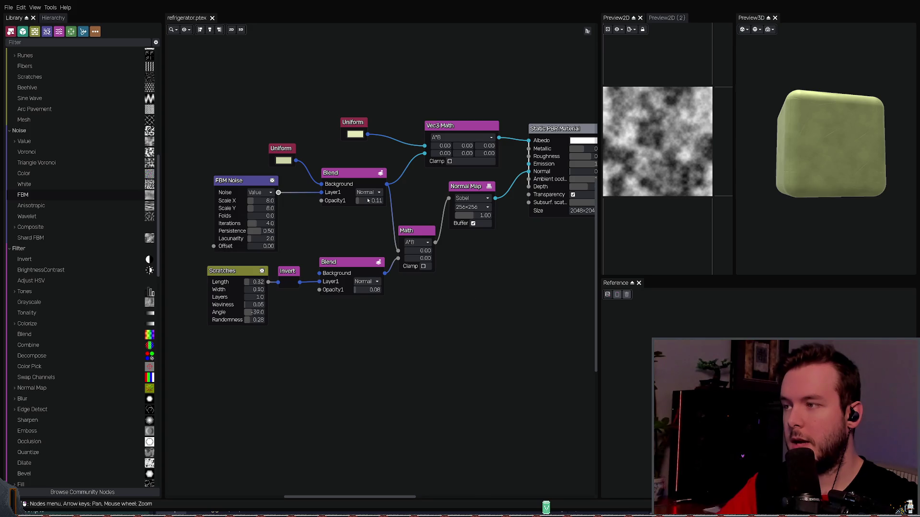
{"action": "left_click_drag", "start_coordinate": [282, 152], "coordinate": [265, 155]}
{"action": "left_click_drag", "start_coordinate": [361, 128], "coordinate": [375, 122]}
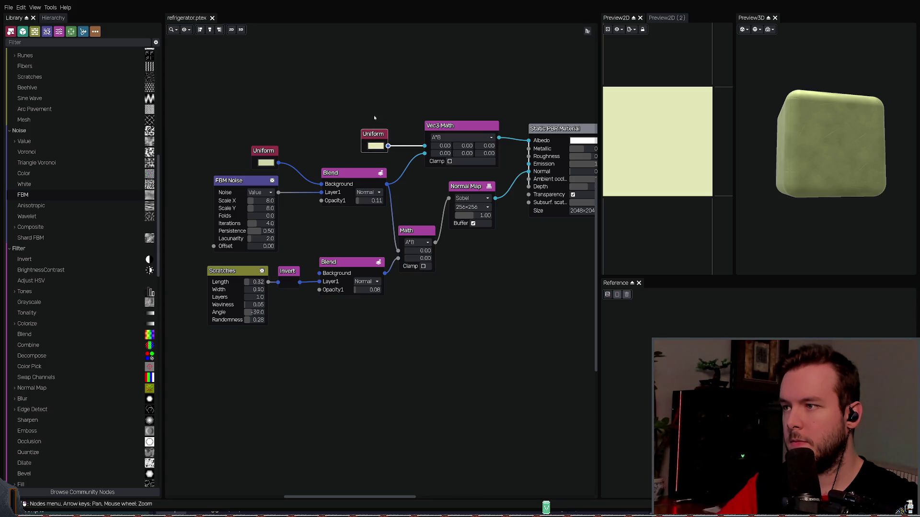
Step: Save the refrigerator material and export its texture maps
{"action": "scroll", "coordinate": [455, 307], "scroll_direction": "down", "scroll_amount": 3}
{"action": "key", "text": "ctrl+s"}
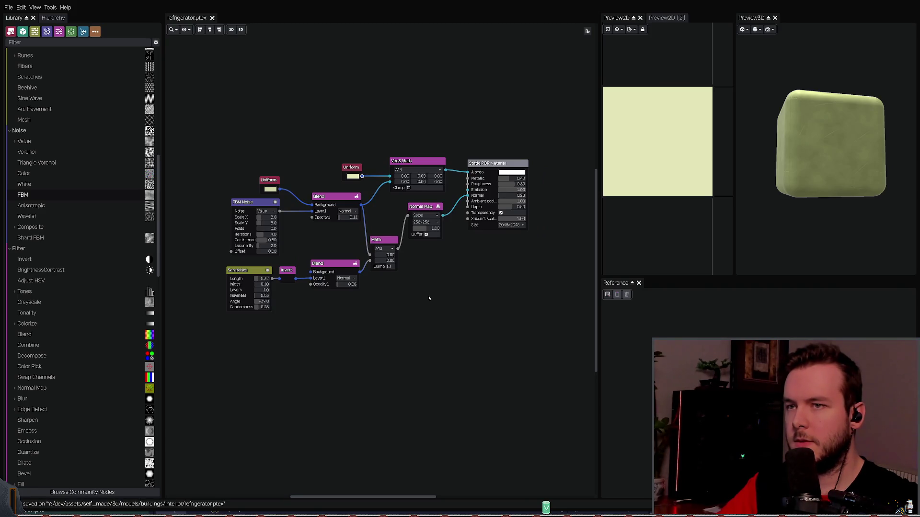
{"action": "key", "text": "ctrl+e"}
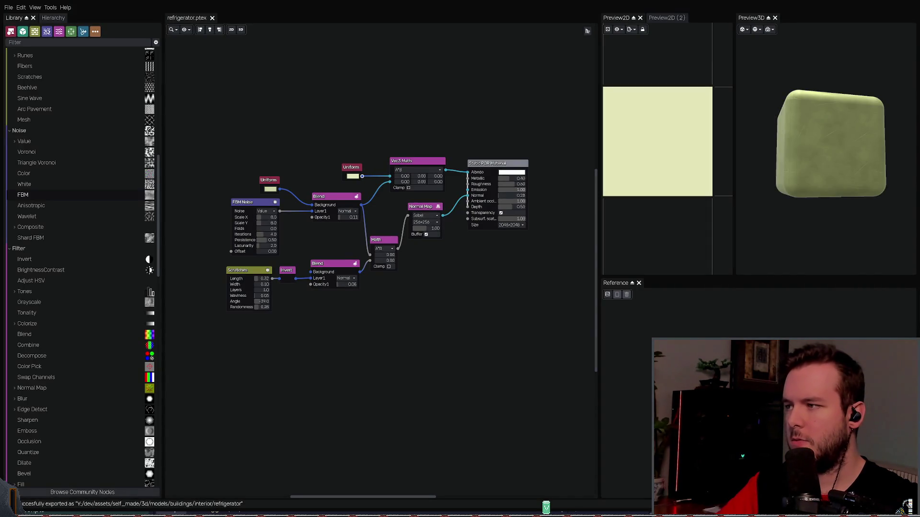
{"action": "key", "text": "alt+Tab"}
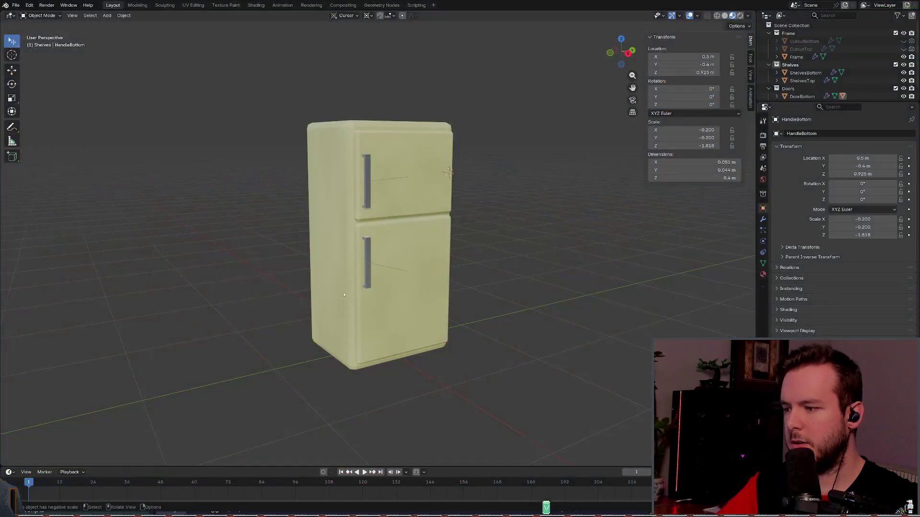
Step: Switch to the Shading workspace and explore the file browser's editor and display options
{"action": "mouse_move", "coordinate": [300, 203]}
{"action": "middle_mouse_down"}
{"action": "mouse_move", "coordinate": [289, 171]}
{"action": "mouse_move", "coordinate": [291, 39]}
{"action": "middle_mouse_up"}
{"action": "left_click", "coordinate": [256, 5]}
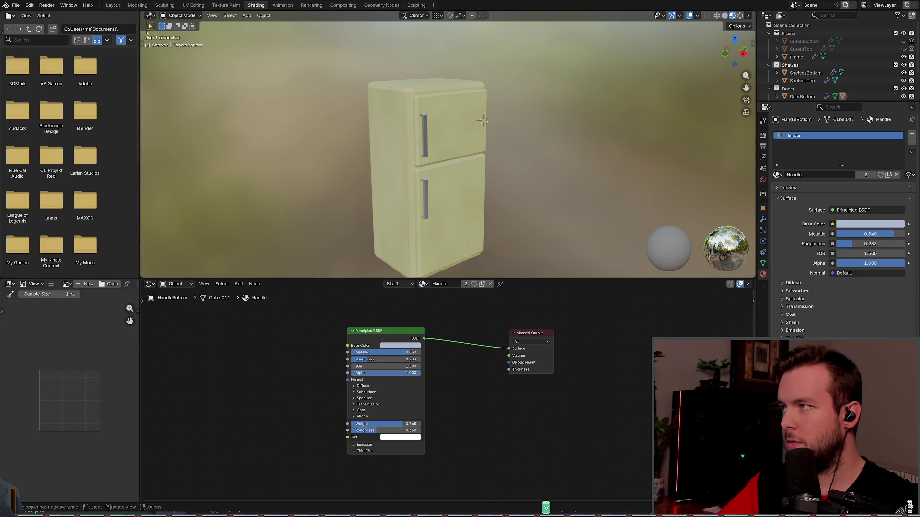
{"action": "left_click", "coordinate": [9, 16]}
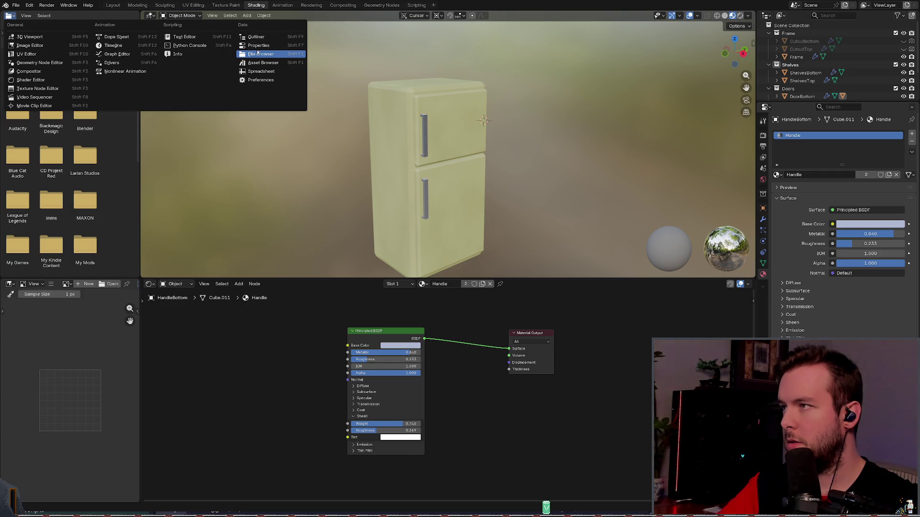
{"action": "left_click", "coordinate": [37, 16]}
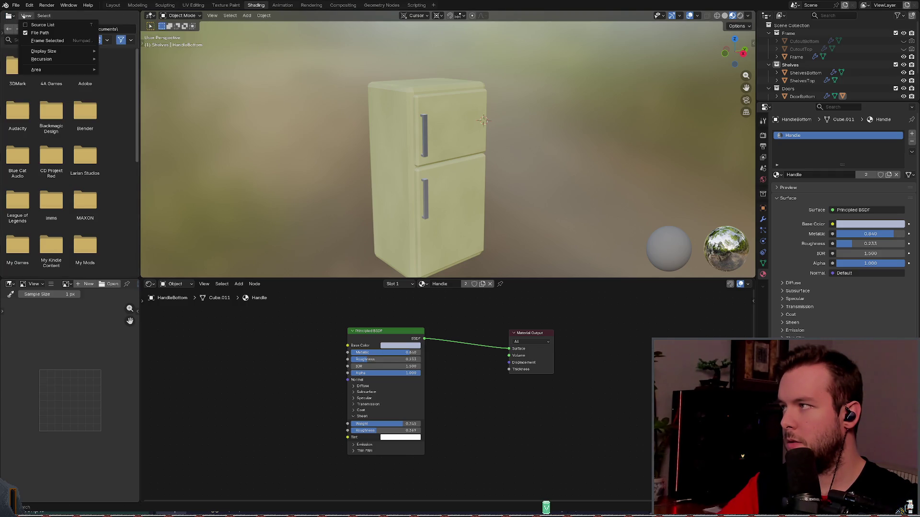
{"action": "left_click", "coordinate": [29, 33]}
{"action": "left_click", "coordinate": [26, 16]}
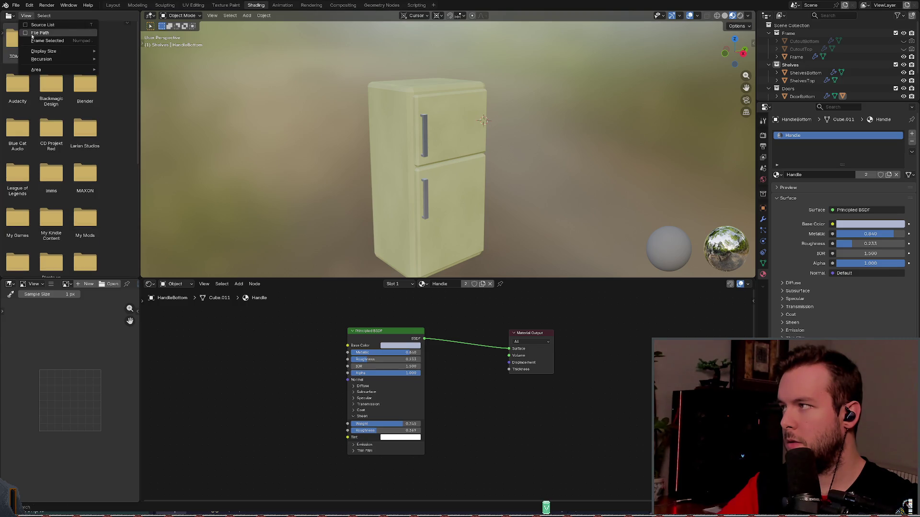
{"action": "left_click", "coordinate": [29, 33]}
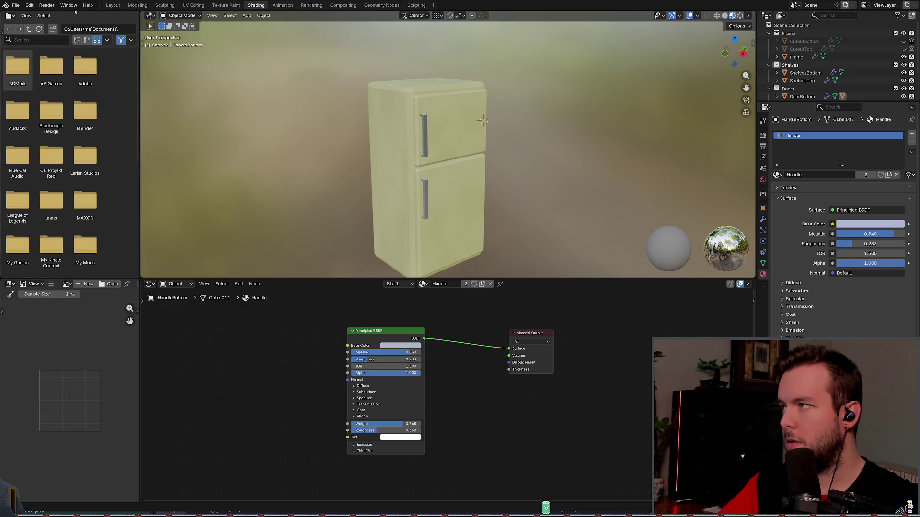
Step: Uncheck Folders in the file browser filter and save refrigerator.blend
{"action": "left_click", "coordinate": [132, 41]}
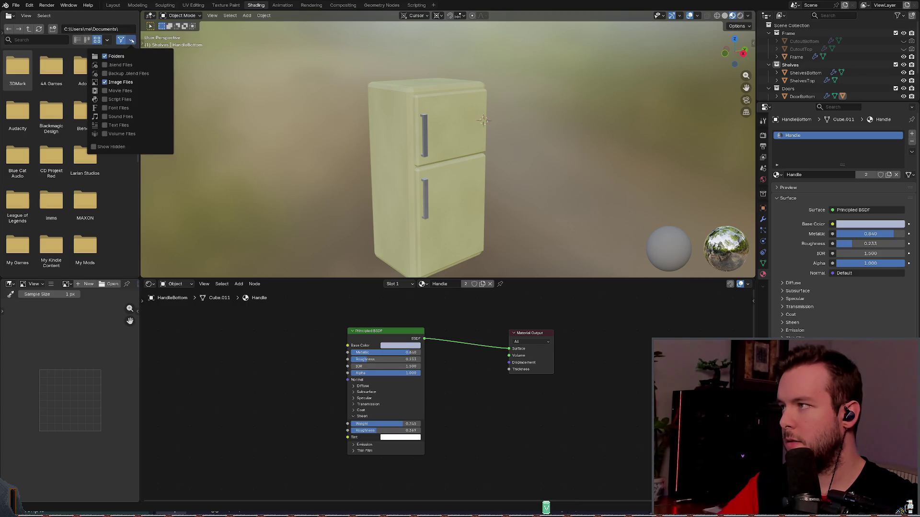
{"action": "left_click", "coordinate": [113, 56]}
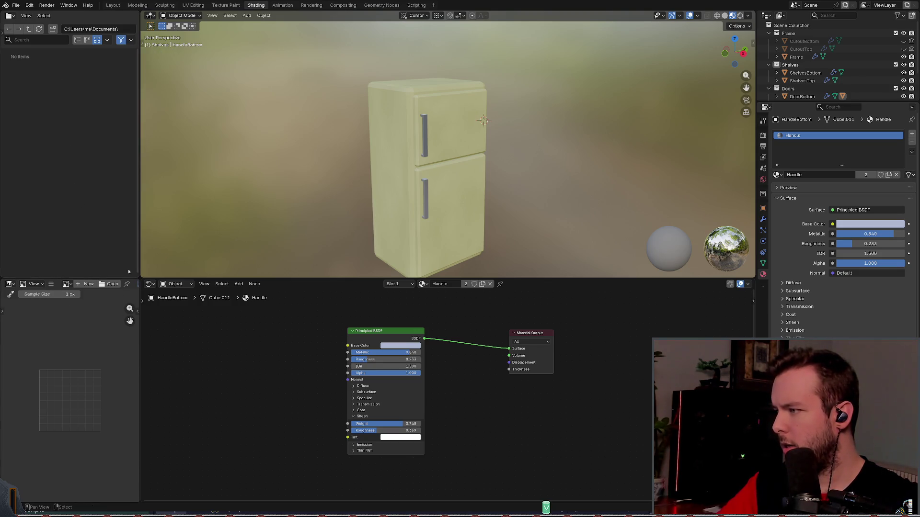
{"action": "key", "text": "ctrl+s"}
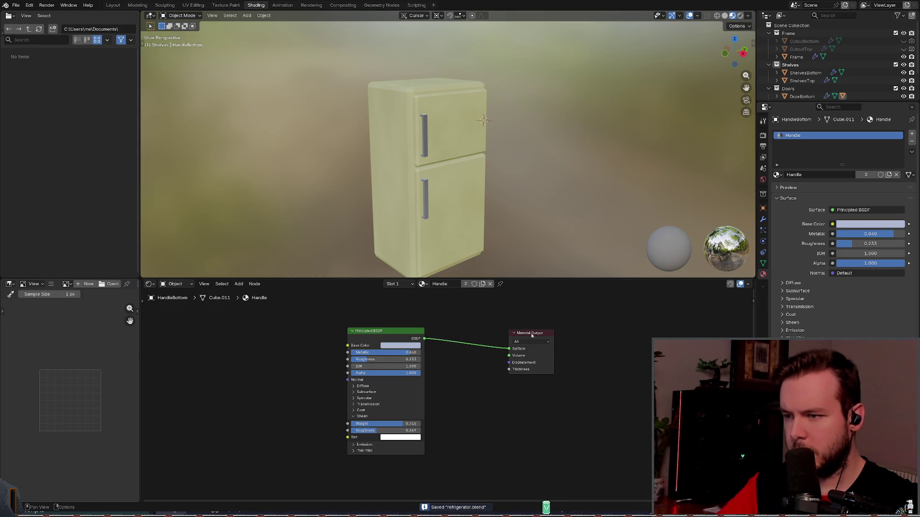
Step: Select the fridge door and delete its old texture, mapping and normal-map nodes
{"action": "left_click", "coordinate": [453, 136]}
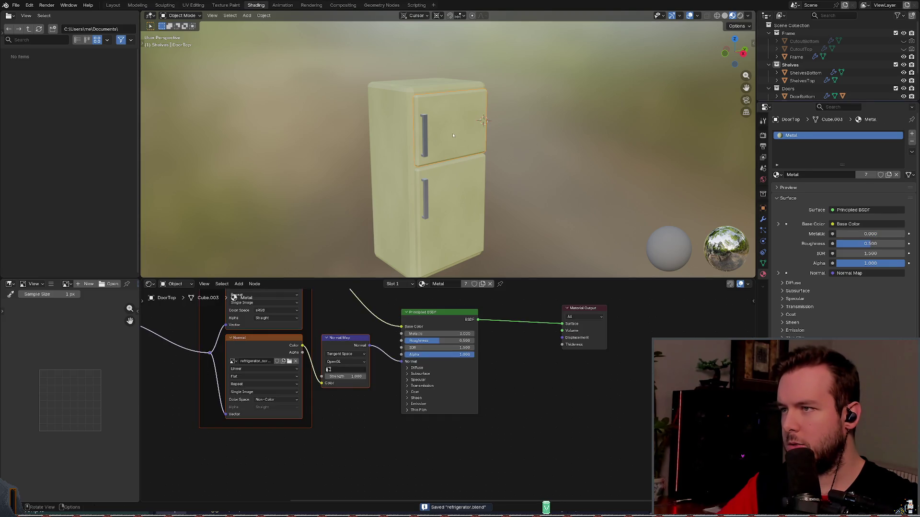
{"action": "scroll", "coordinate": [357, 324], "scroll_direction": "down", "scroll_amount": 2}
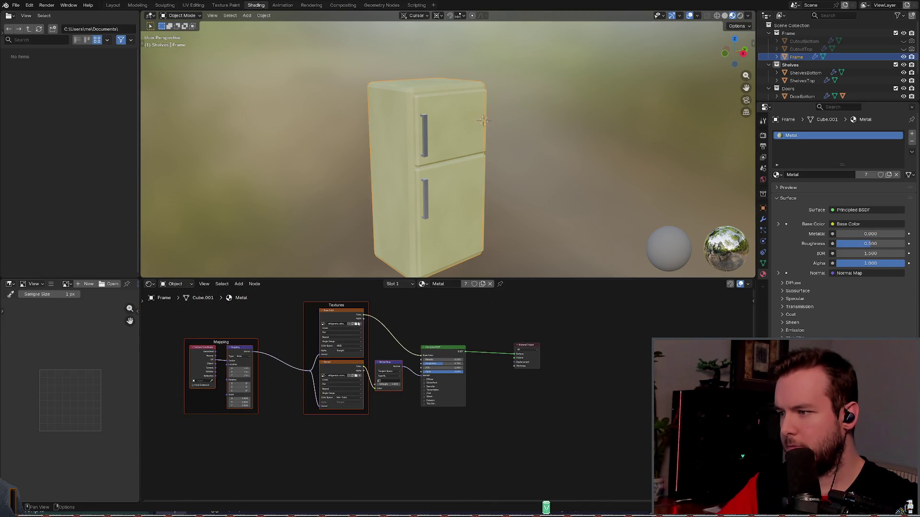
{"action": "left_click", "coordinate": [282, 315]}
{"action": "middle_click_drag", "start_coordinate": [283, 315], "coordinate": [319, 317]}
{"action": "mouse_move", "coordinate": [192, 453]}
{"action": "left_mouse_down"}
{"action": "mouse_move", "coordinate": [328, 380]}
{"action": "mouse_move", "coordinate": [422, 294]}
{"action": "mouse_move", "coordinate": [443, 290]}
{"action": "left_mouse_up"}
{"action": "key", "text": "x"}
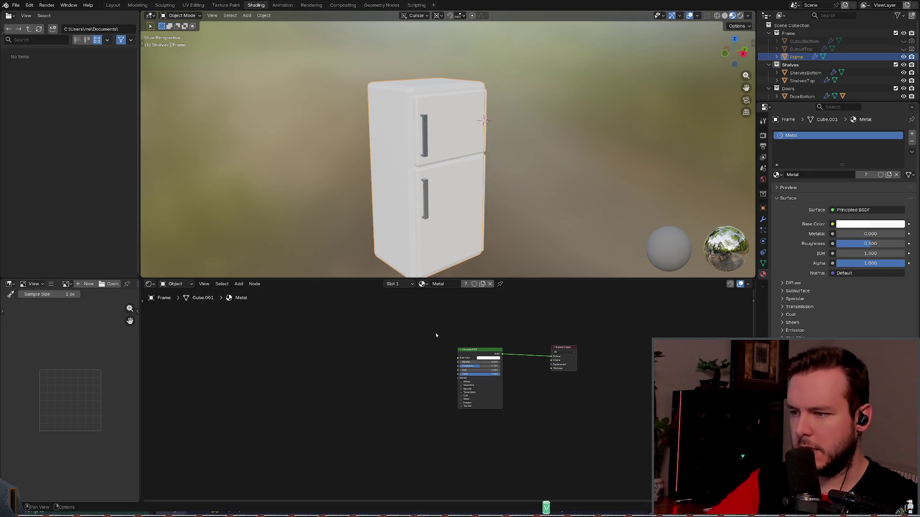
{"action": "middle_click_drag", "start_coordinate": [443, 376], "coordinate": [405, 362]}
{"action": "scroll", "coordinate": [405, 362], "scroll_direction": "up", "scroll_amount": 2}
Step: Load the exported colour and normal-map textures into the Principled BSDF with Ctrl+Shift+T
{"action": "left_click", "coordinate": [409, 323]}
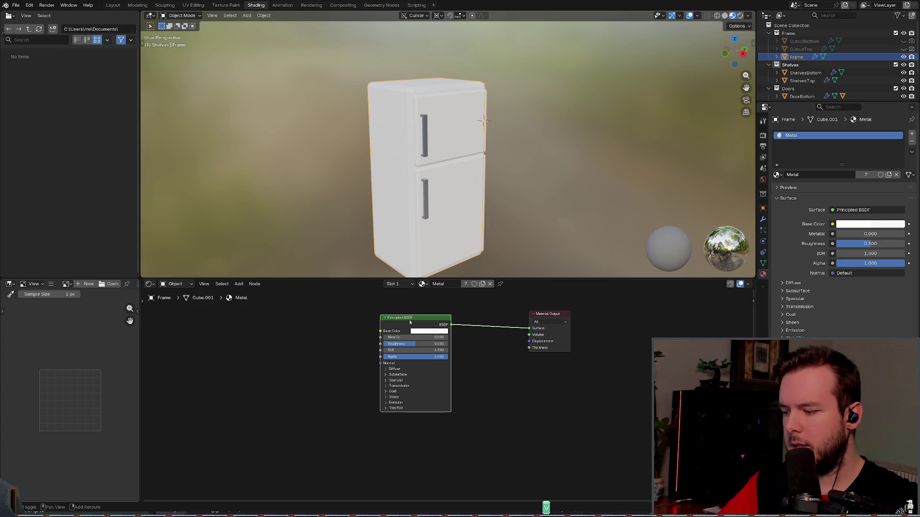
{"action": "key", "text": "shift+w"}
{"action": "mouse_move", "coordinate": [410, 323]}
{"action": "key", "text": "Escape"}
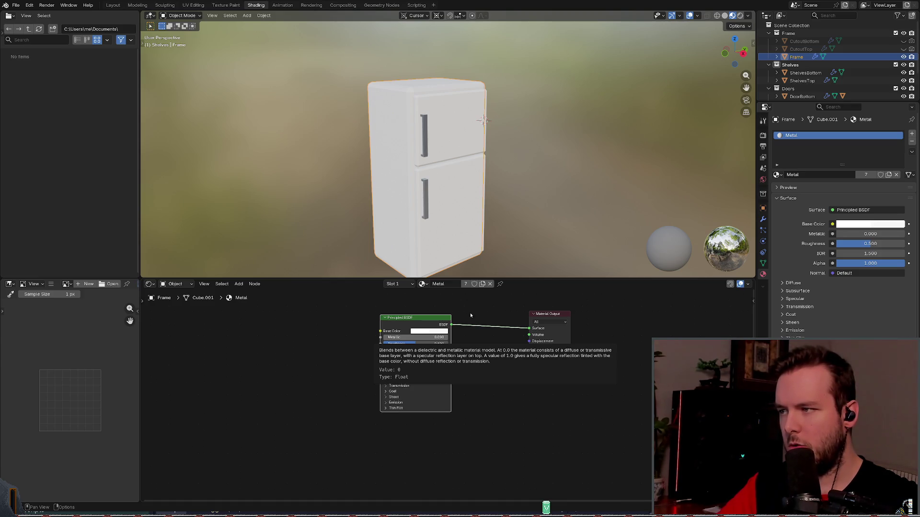
{"action": "key", "text": "ctrl+shift+z"}
{"action": "scroll", "coordinate": [433, 232], "scroll_direction": "down", "scroll_amount": 2}
{"action": "scroll", "coordinate": [450, 231], "scroll_direction": "up", "scroll_amount": 3}
{"action": "mouse_move", "coordinate": [450, 230]}
{"action": "middle_mouse_down"}
{"action": "mouse_move", "coordinate": [468, 154]}
{"action": "mouse_move", "coordinate": [461, 220]}
{"action": "mouse_move", "coordinate": [445, 256]}
{"action": "mouse_move", "coordinate": [457, 222]}
{"action": "middle_mouse_up"}
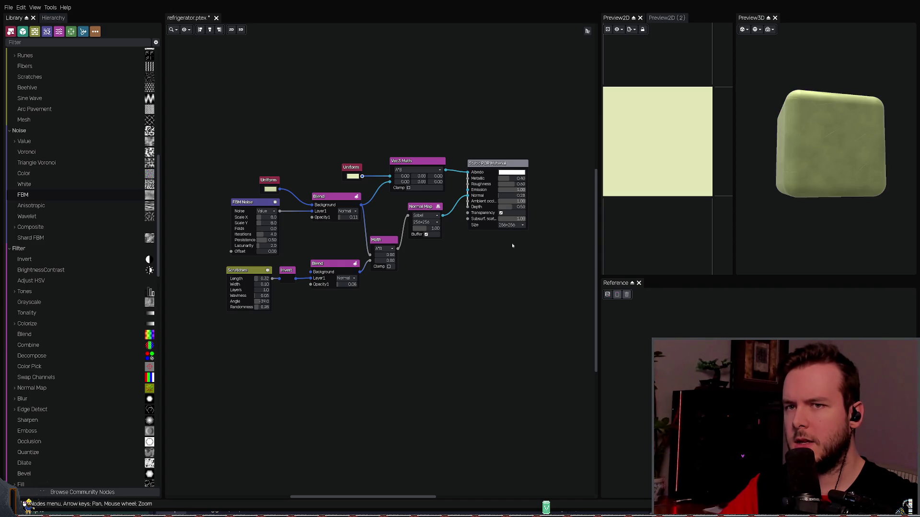
Step: Save the material, turn the preview cube face-on and paste a new Noise node
{"action": "scroll", "coordinate": [517, 232], "scroll_direction": "up", "scroll_amount": 2}
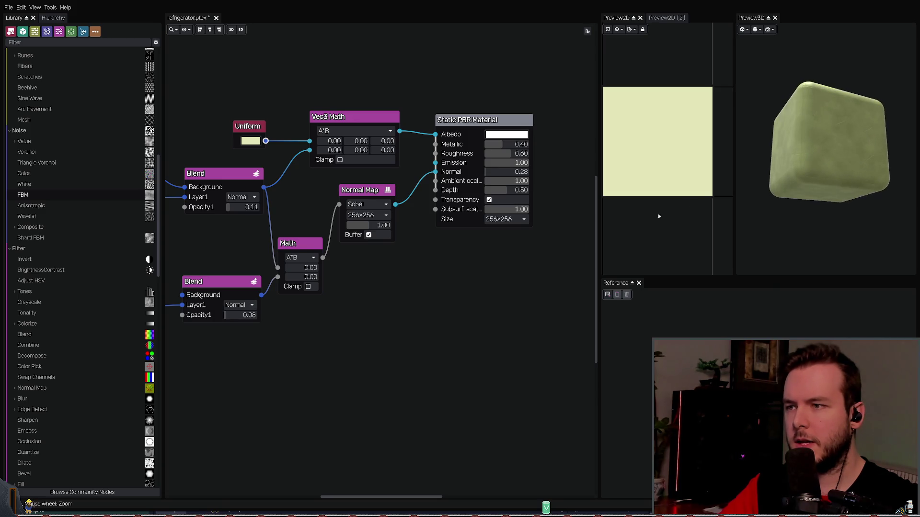
{"action": "key", "text": "ctrl+s"}
{"action": "scroll", "coordinate": [519, 242], "scroll_direction": "down", "scroll_amount": 2}
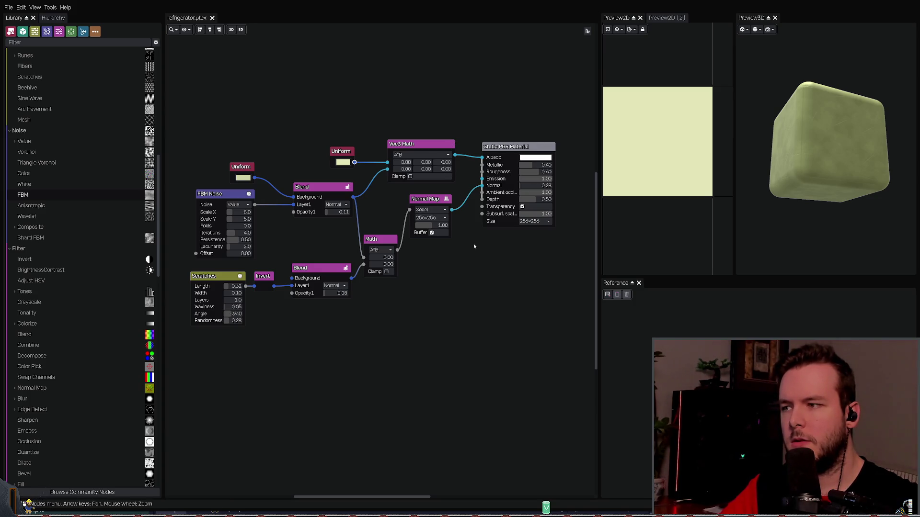
{"action": "mouse_move", "coordinate": [819, 142]}
{"action": "left_mouse_down"}
{"action": "mouse_move", "coordinate": [840, 165]}
{"action": "mouse_move", "coordinate": [826, 161]}
{"action": "left_mouse_up"}
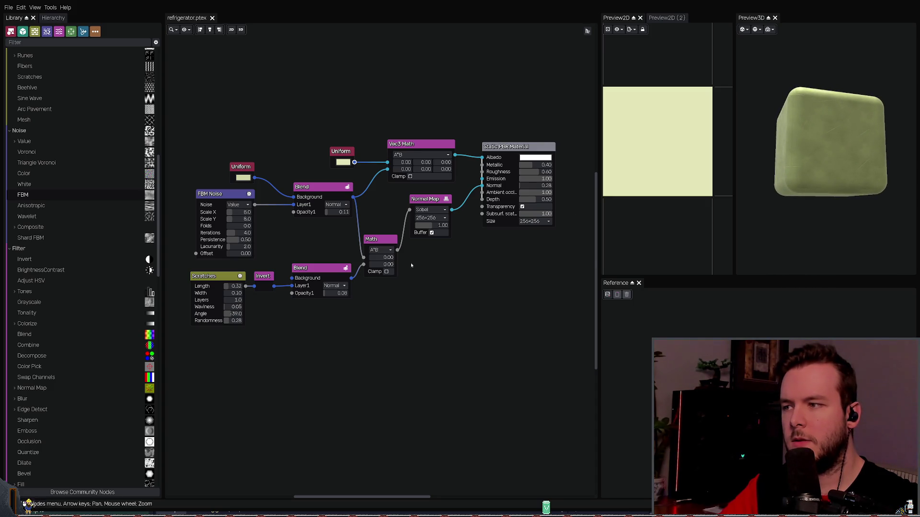
{"action": "middle_click_drag", "start_coordinate": [319, 265], "coordinate": [354, 250]}
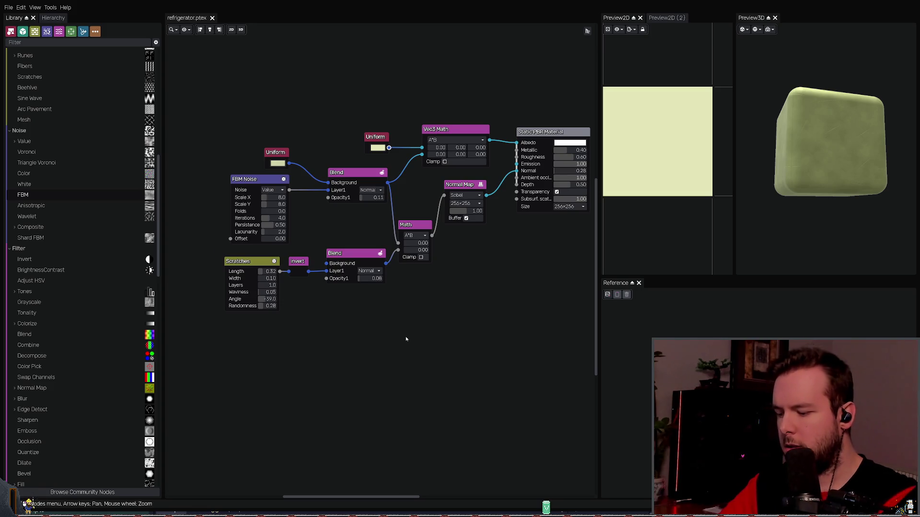
{"action": "key", "text": "ctrl+v"}
{"action": "key", "text": "ctrl+s"}
Step: Place the new Noise node below Scratches and add a Math node beneath the scratch nodes
{"action": "left_click", "coordinate": [418, 335]}
{"action": "middle_click_drag", "start_coordinate": [440, 347], "coordinate": [414, 347]}
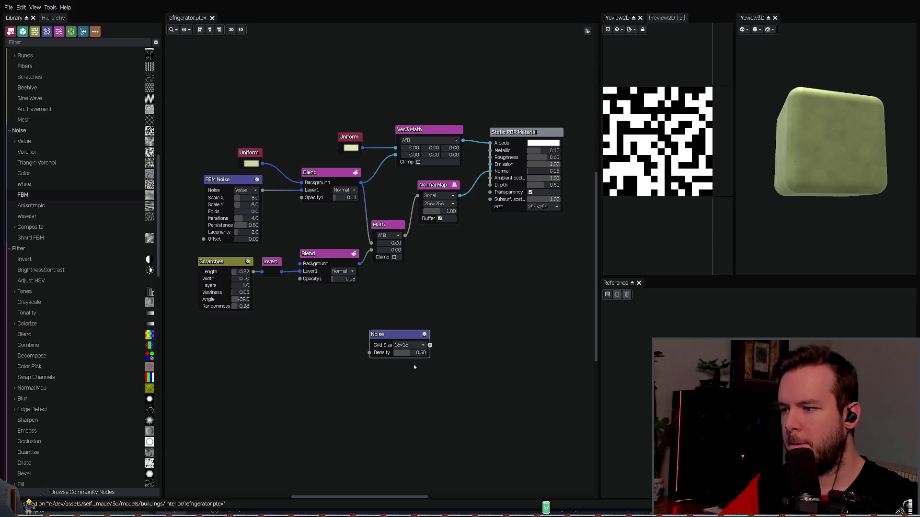
{"action": "scroll", "coordinate": [422, 345], "scroll_direction": "down", "scroll_amount": 2}
{"action": "left_click_drag", "start_coordinate": [410, 337], "coordinate": [317, 338]}
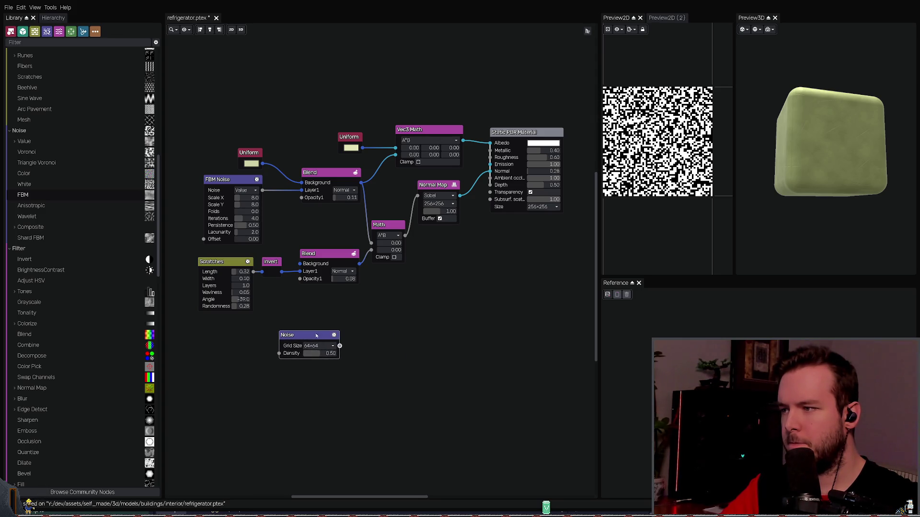
{"action": "middle_click_drag", "start_coordinate": [318, 338], "coordinate": [391, 312]}
{"action": "left_click_drag", "start_coordinate": [391, 312], "coordinate": [336, 322]}
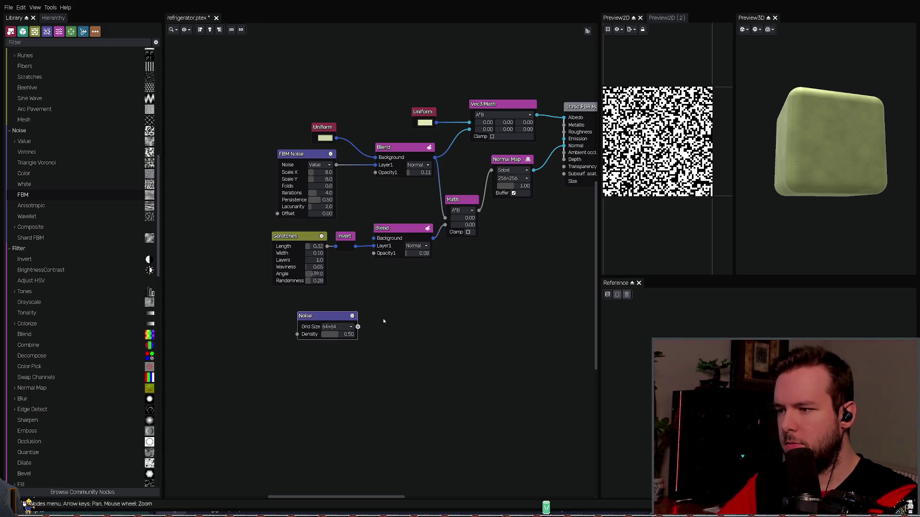
{"action": "key", "text": "ctrl+v"}
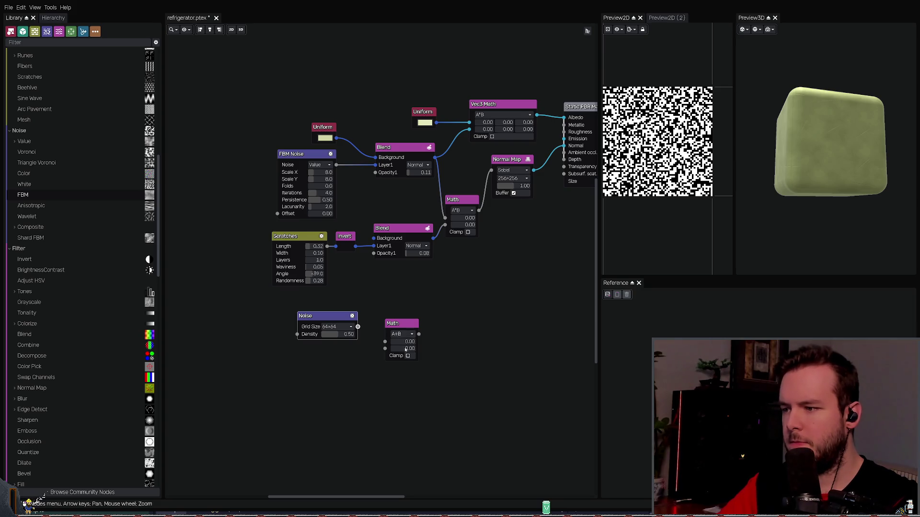
{"action": "left_click_drag", "start_coordinate": [326, 319], "coordinate": [292, 322]}
{"action": "left_click_drag", "start_coordinate": [397, 346], "coordinate": [356, 332]}
Step: Swap the plain Noise node for an FBM Noise node beside the Math node, then preview the Math and Blend outputs
{"action": "left_click", "coordinate": [301, 326]}
{"action": "key", "text": "Delete"}
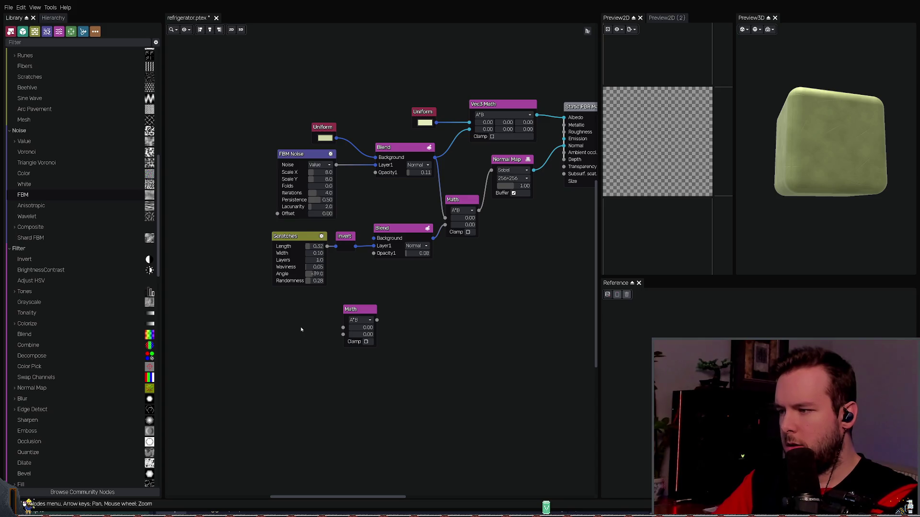
{"action": "key", "text": "ctrl+z"}
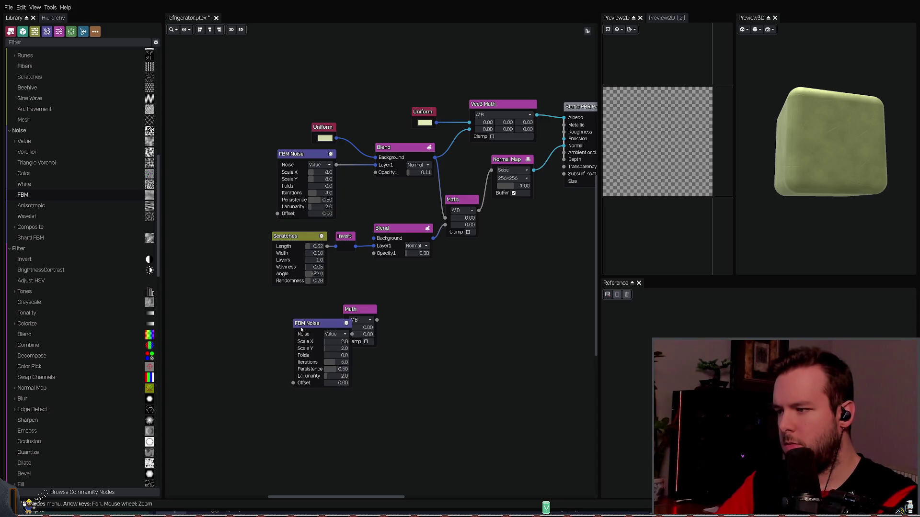
{"action": "mouse_move", "coordinate": [332, 326]}
{"action": "left_mouse_down"}
{"action": "mouse_move", "coordinate": [286, 326]}
{"action": "mouse_move", "coordinate": [302, 326]}
{"action": "left_mouse_up"}
{"action": "scroll", "coordinate": [304, 344], "scroll_direction": "up", "scroll_amount": 2}
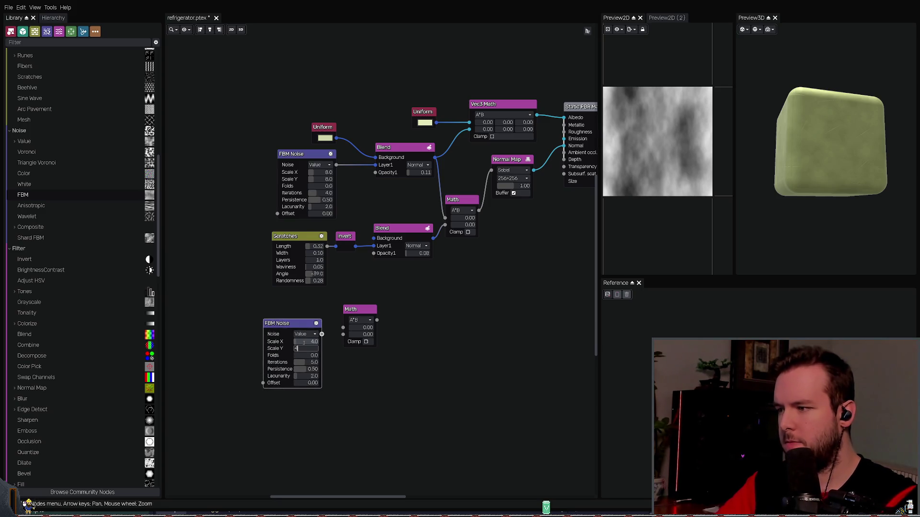
{"action": "scroll", "coordinate": [334, 342], "scroll_direction": "up", "scroll_amount": 1}
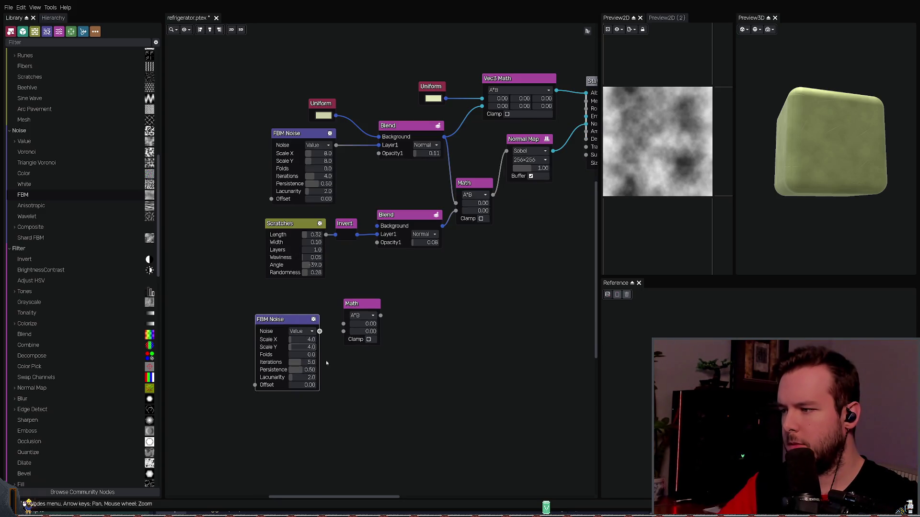
{"action": "left_click", "coordinate": [364, 306]}
{"action": "left_click", "coordinate": [383, 246]}
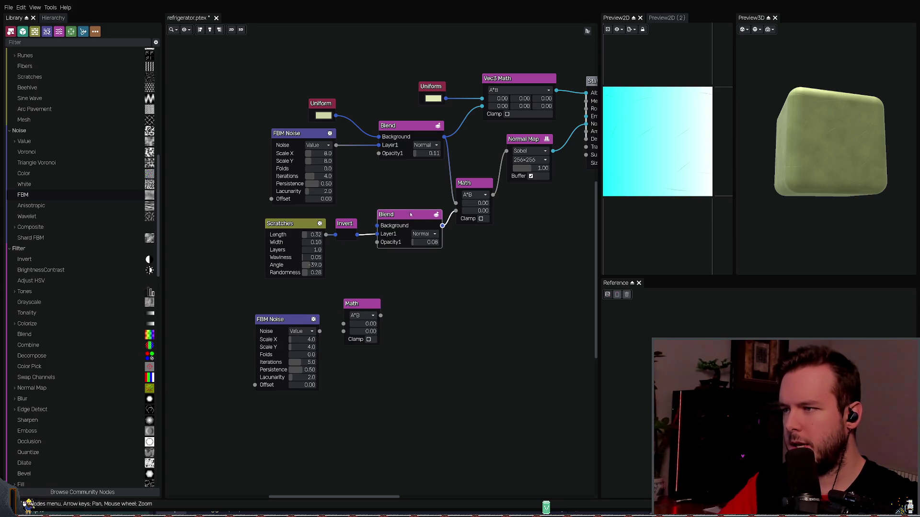
{"action": "scroll", "coordinate": [447, 288], "scroll_direction": "up", "scroll_amount": 1}
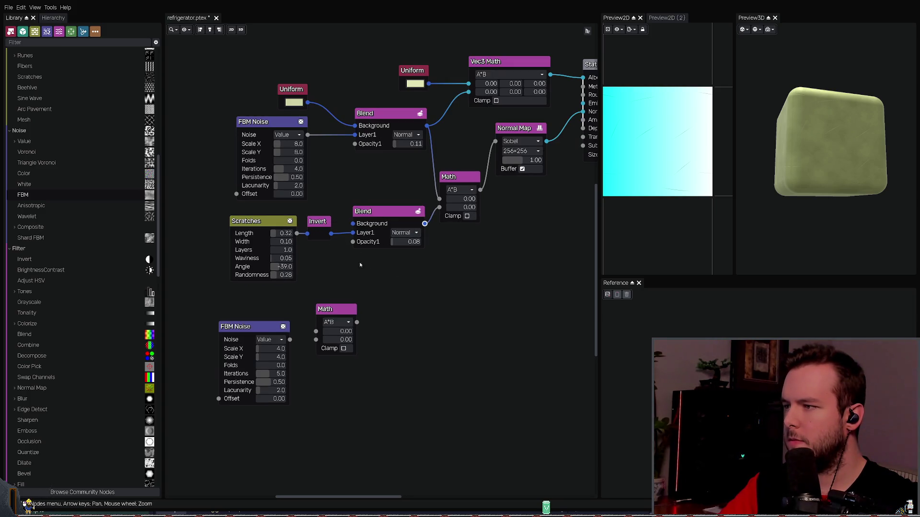
Step: Wire the inverted scratches into Math input A and the FBM Noise into input B
{"action": "mouse_move", "coordinate": [353, 232]}
{"action": "left_mouse_down"}
{"action": "mouse_move", "coordinate": [353, 223]}
{"action": "mouse_move", "coordinate": [353, 233]}
{"action": "left_mouse_up"}
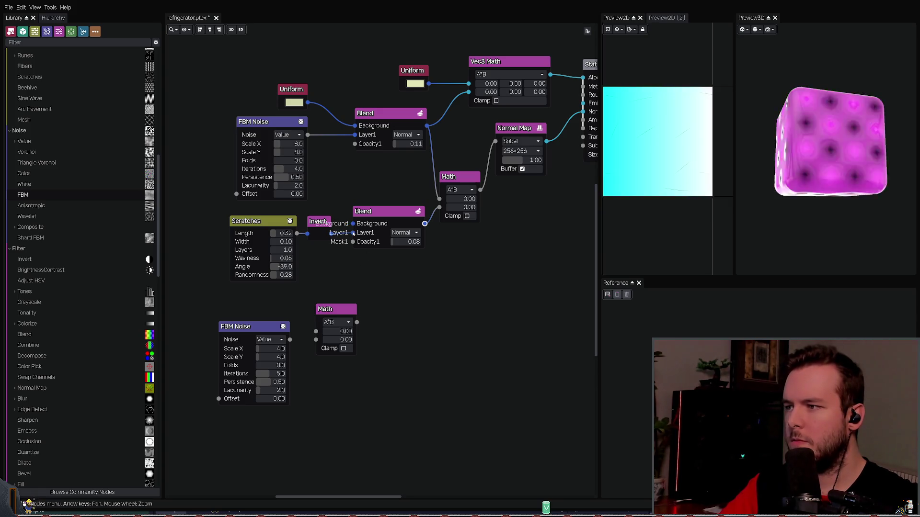
{"action": "middle_click_drag", "start_coordinate": [340, 309], "coordinate": [354, 311]}
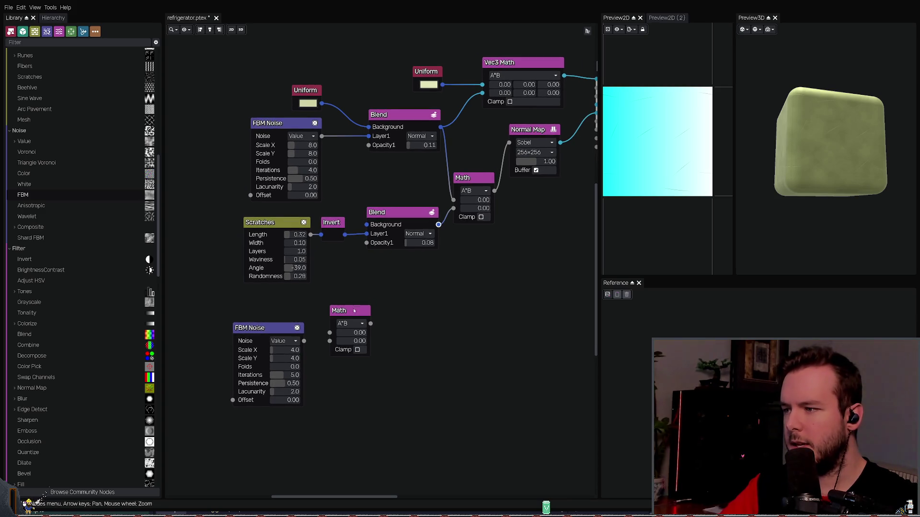
{"action": "left_click_drag", "start_coordinate": [339, 312], "coordinate": [372, 288]}
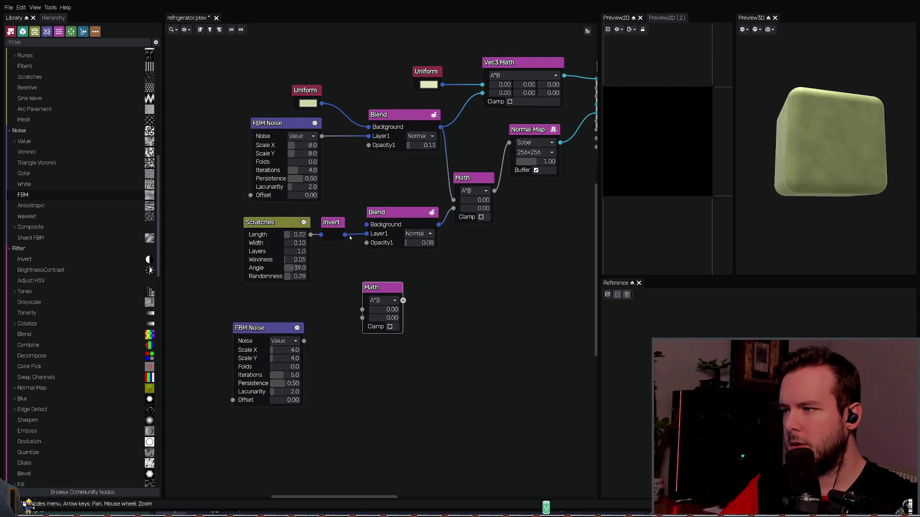
{"action": "left_click_drag", "start_coordinate": [345, 234], "coordinate": [362, 310]}
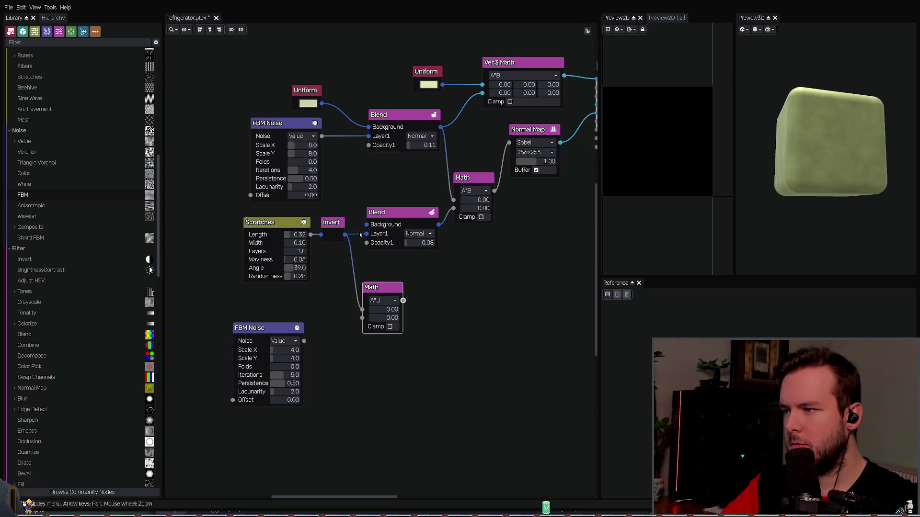
{"action": "key", "text": "Delete"}
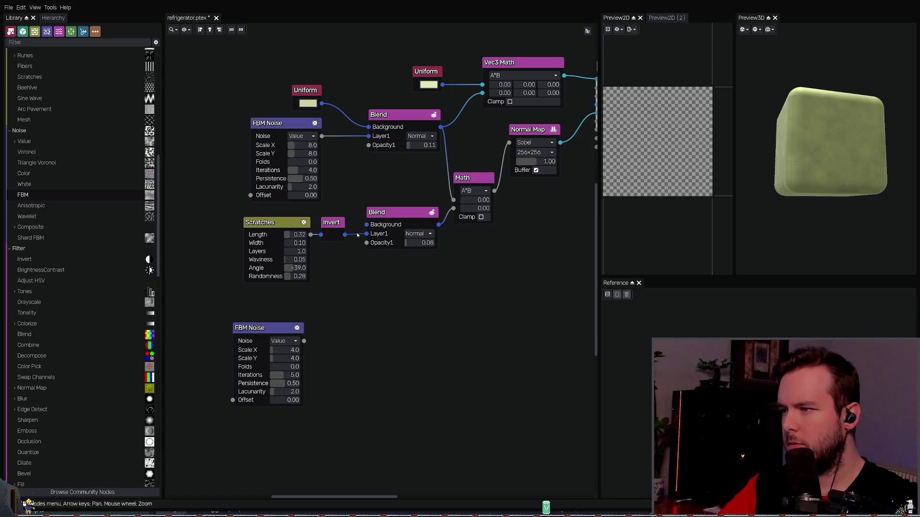
{"action": "key", "text": "ctrl+z"}
{"action": "left_click_drag", "start_coordinate": [345, 234], "coordinate": [362, 310]}
{"action": "mouse_move", "coordinate": [304, 341]}
{"action": "left_mouse_down"}
{"action": "mouse_move", "coordinate": [356, 329]}
{"action": "mouse_move", "coordinate": [362, 318]}
{"action": "left_mouse_up"}
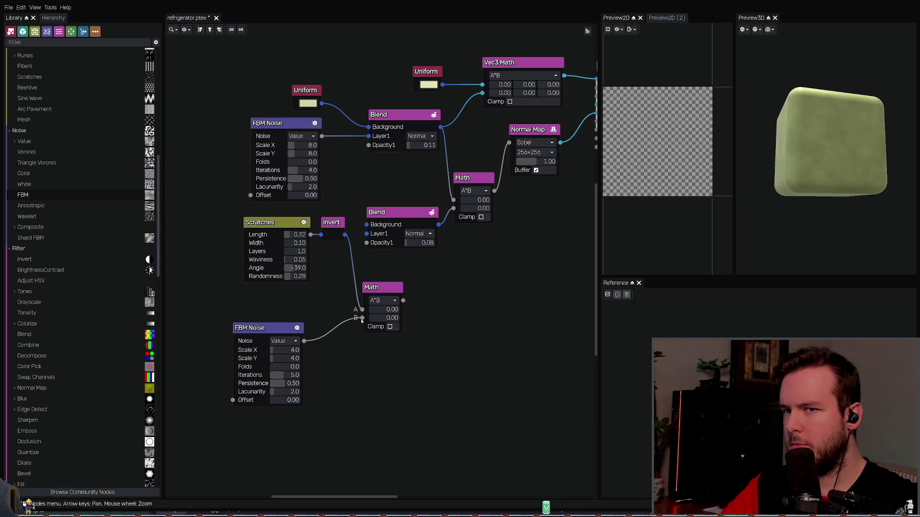
{"action": "left_click", "coordinate": [391, 290]}
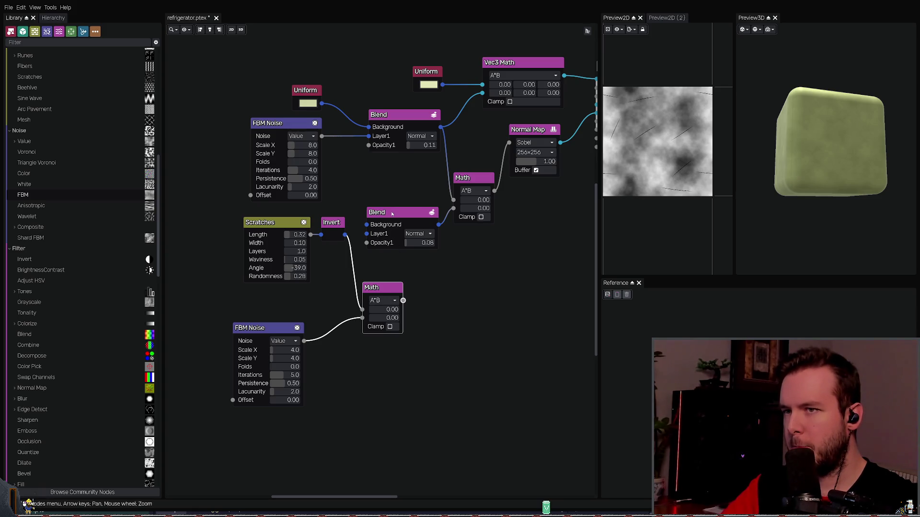
Step: Keep FBM lacunarity at 2.0 and switch the FBM noise type to Simplex
{"action": "scroll", "coordinate": [382, 300], "scroll_direction": "up", "scroll_amount": 1}
{"action": "scroll", "coordinate": [382, 301], "scroll_direction": "up", "scroll_amount": 1}
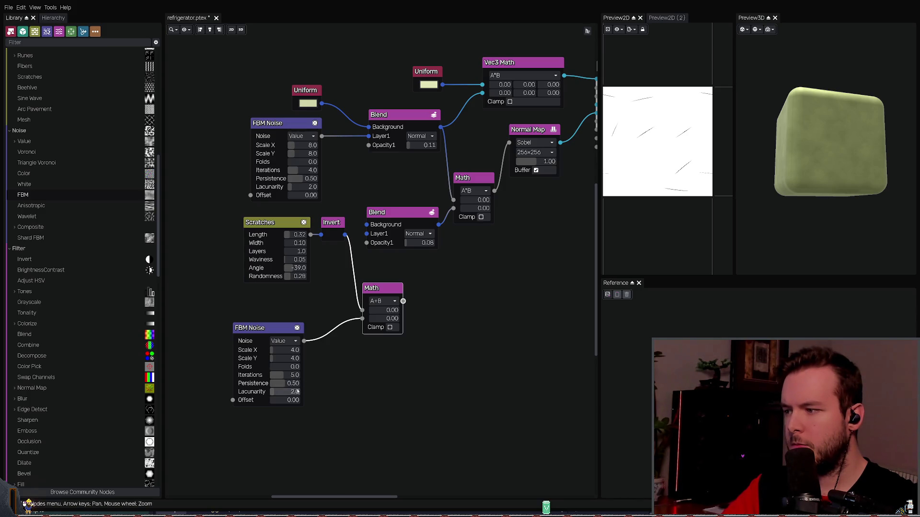
{"action": "left_click_drag", "start_coordinate": [281, 391], "coordinate": [296, 398]}
{"action": "key", "text": "ctrl+z"}
{"action": "left_click", "coordinate": [283, 341]}
{"action": "left_click", "coordinate": [283, 353]}
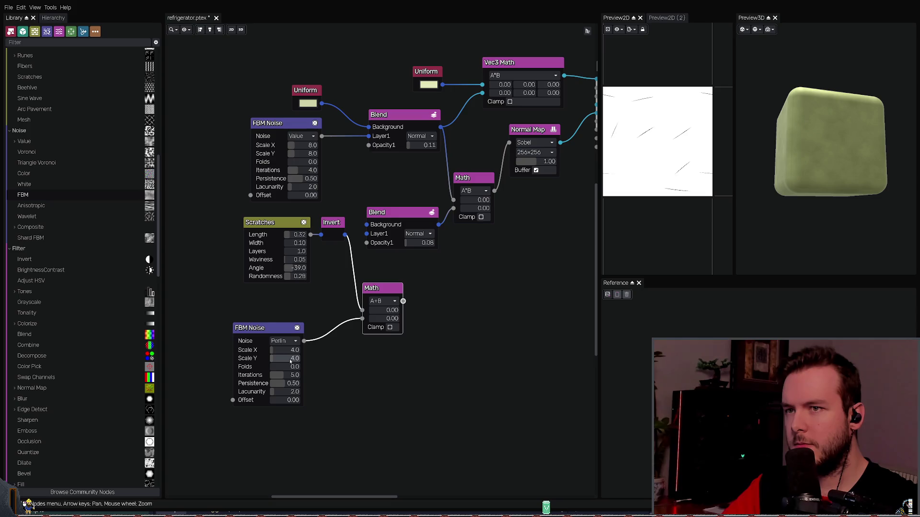
{"action": "left_click", "coordinate": [283, 340]}
{"action": "left_click", "coordinate": [285, 366]}
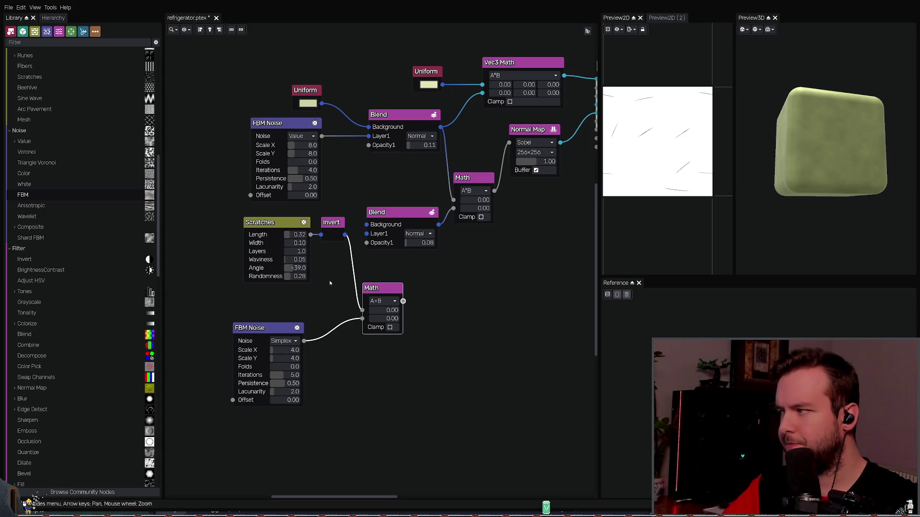
{"action": "scroll", "coordinate": [330, 283], "scroll_direction": "up", "scroll_amount": 1}
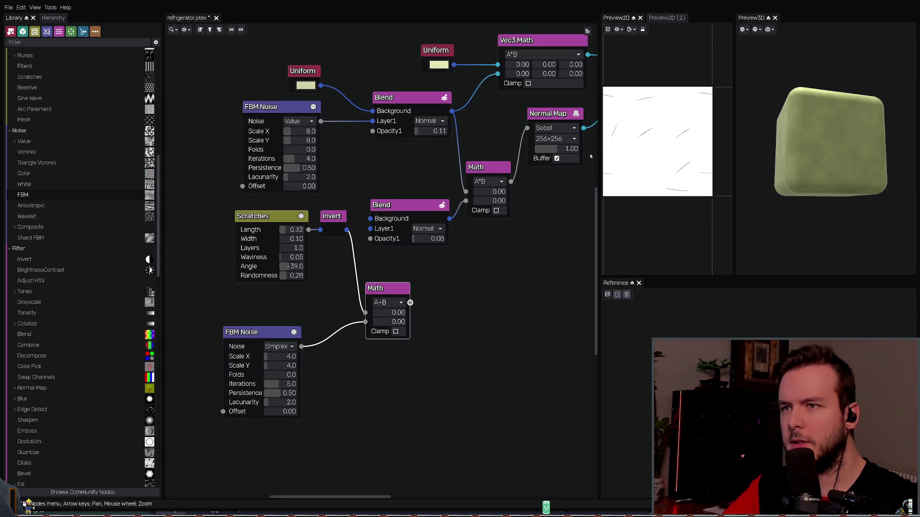
Step: Widen and pan the 2D preview panel, then save the material
{"action": "left_click_drag", "start_coordinate": [734, 139], "coordinate": [799, 134]}
{"action": "middle_click_drag", "start_coordinate": [663, 142], "coordinate": [669, 142]}
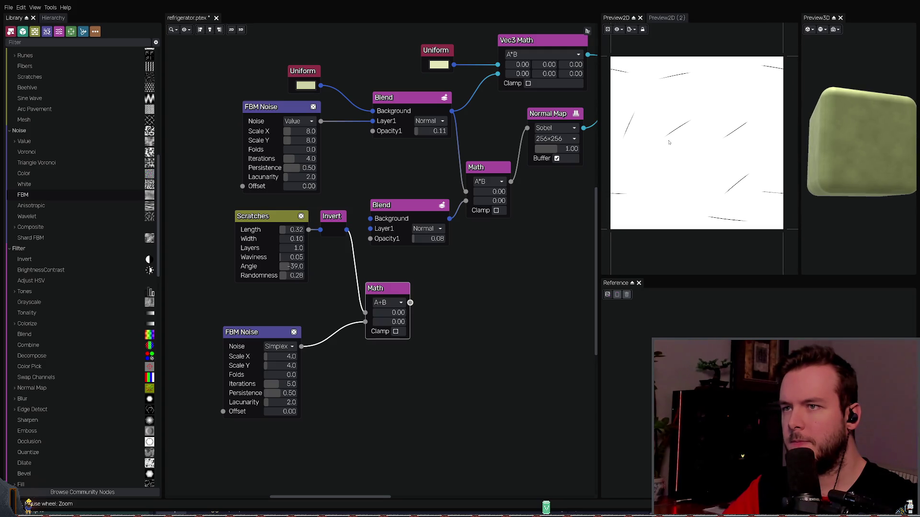
{"action": "left_click", "coordinate": [618, 29]}
{"action": "left_click", "coordinate": [466, 289]}
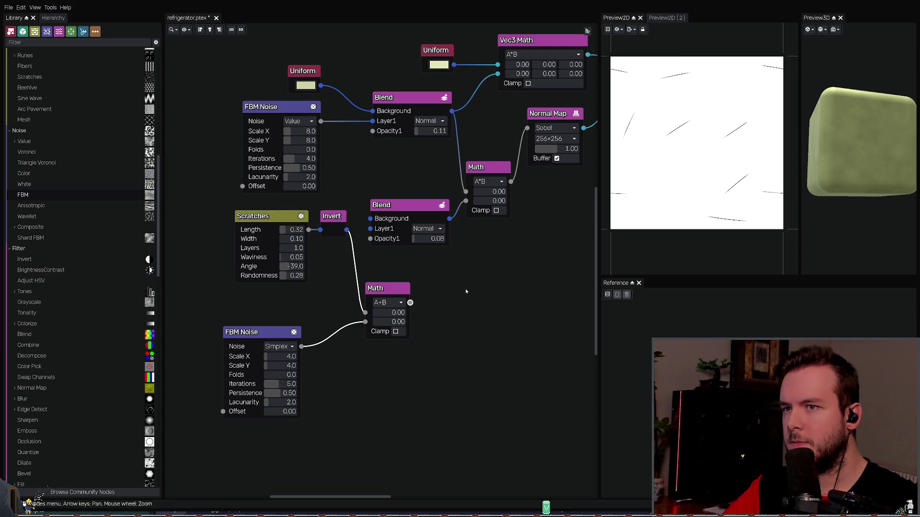
{"action": "key", "text": "Left"}
{"action": "key", "text": "Down"}
{"action": "key", "text": "ctrl+s"}
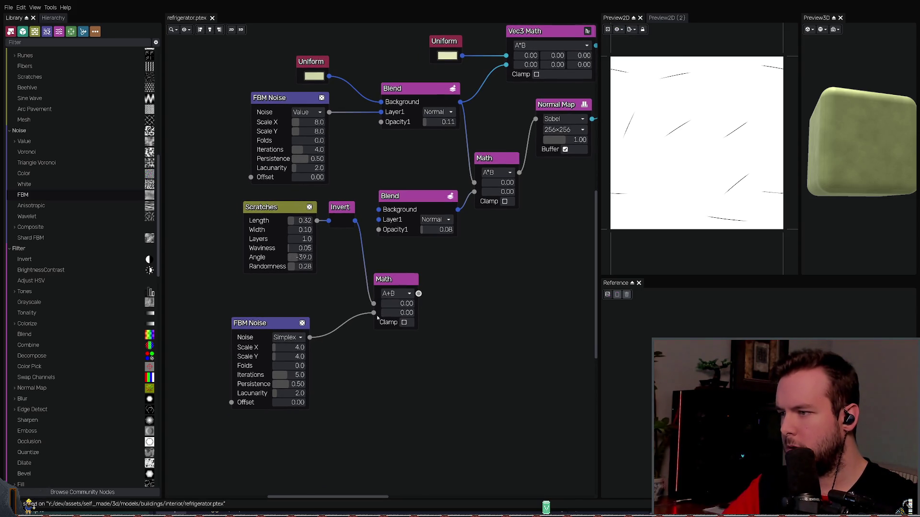
Step: Try Math clamping and routing the FBM Noise into input A, reverting both
{"action": "left_click", "coordinate": [404, 322]}
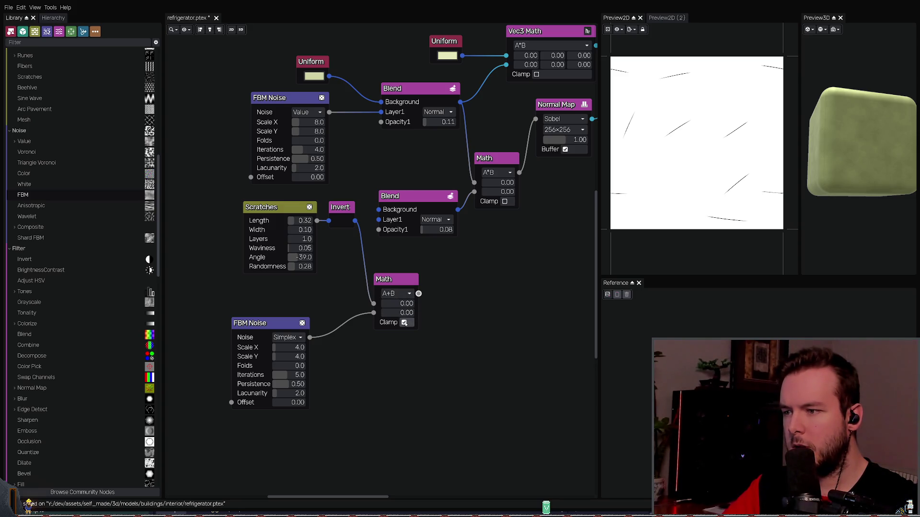
{"action": "left_click", "coordinate": [404, 322]}
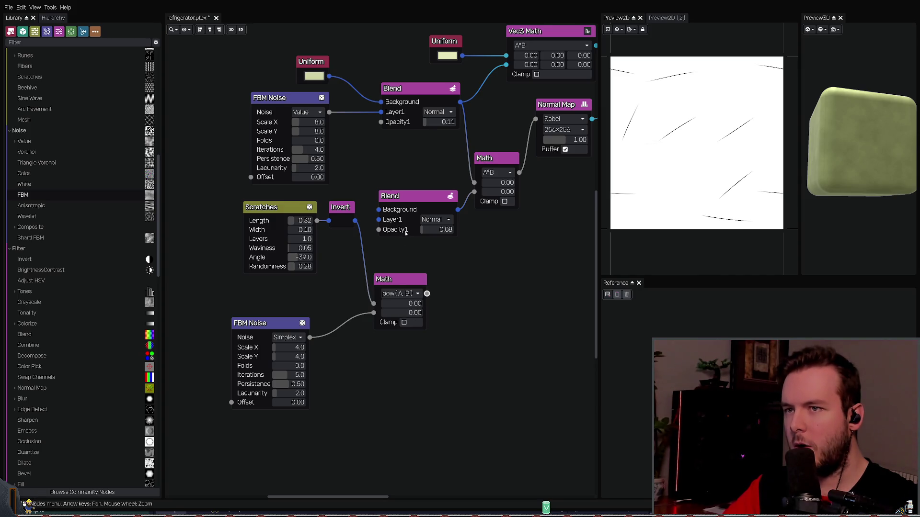
{"action": "mouse_move", "coordinate": [373, 304]}
{"action": "left_mouse_down"}
{"action": "mouse_move", "coordinate": [363, 312]}
{"action": "mouse_move", "coordinate": [373, 312]}
{"action": "left_mouse_up"}
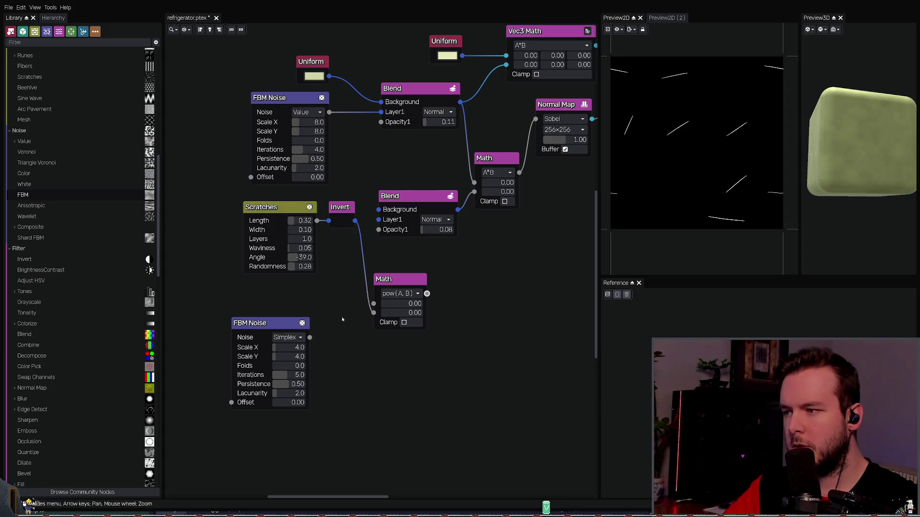
{"action": "mouse_move", "coordinate": [310, 338]}
{"action": "left_mouse_down"}
{"action": "mouse_move", "coordinate": [373, 303]}
{"action": "mouse_move", "coordinate": [393, 279]}
{"action": "left_mouse_up"}
{"action": "left_click", "coordinate": [473, 275]}
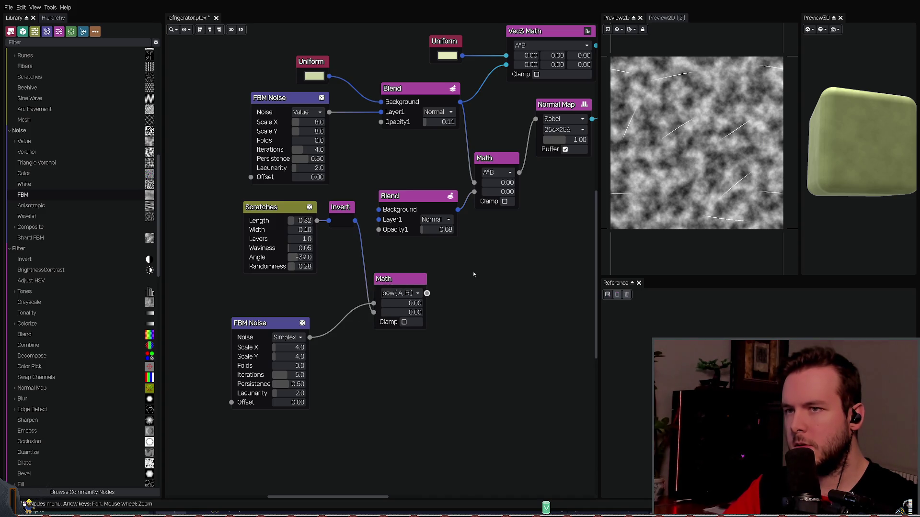
{"action": "key", "text": "ctrl+z"}
{"action": "key", "text": "ctrl+z"}
{"action": "key", "text": "ctrl+z"}
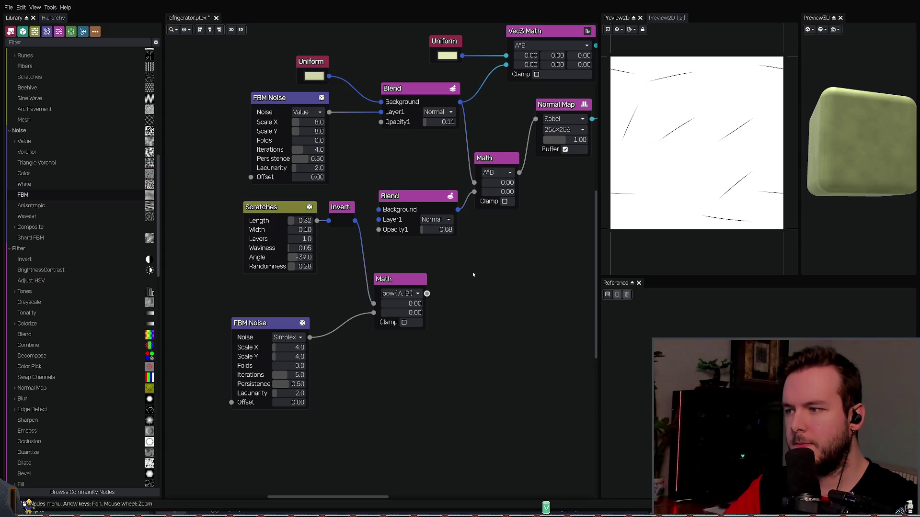
{"action": "scroll", "coordinate": [398, 293], "scroll_direction": "down", "scroll_amount": 6}
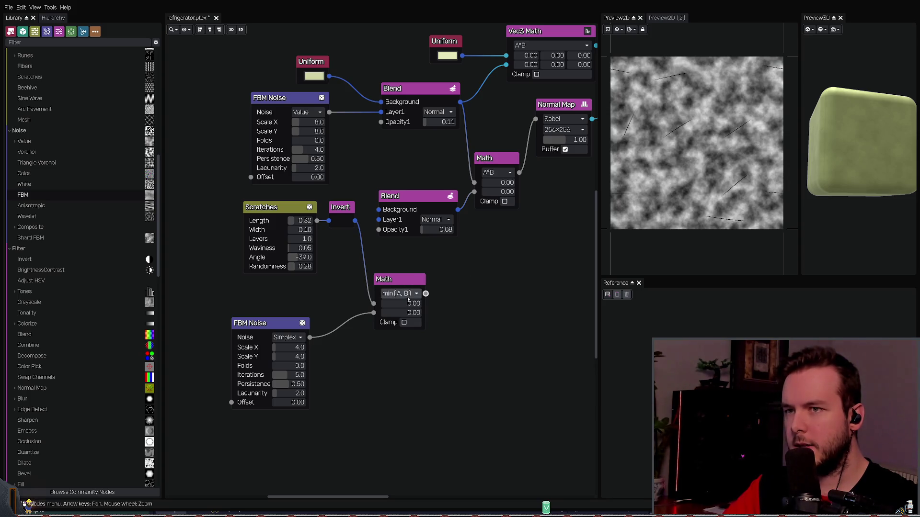
{"action": "scroll", "coordinate": [408, 299], "scroll_direction": "up", "scroll_amount": 2}
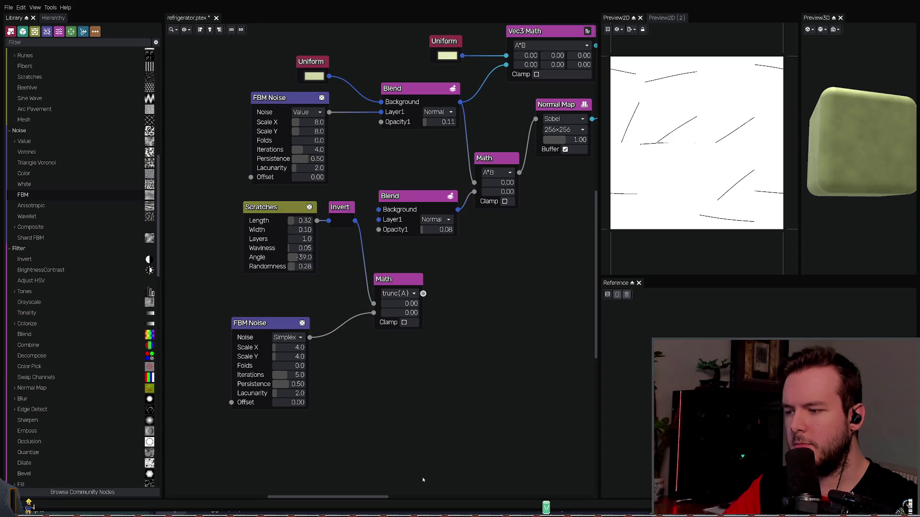
Step: Compare the Blend, Math, Scratches and noise previews, then wire Scratches directly into the Math node
{"action": "scroll", "coordinate": [412, 311], "scroll_direction": "up", "scroll_amount": 9}
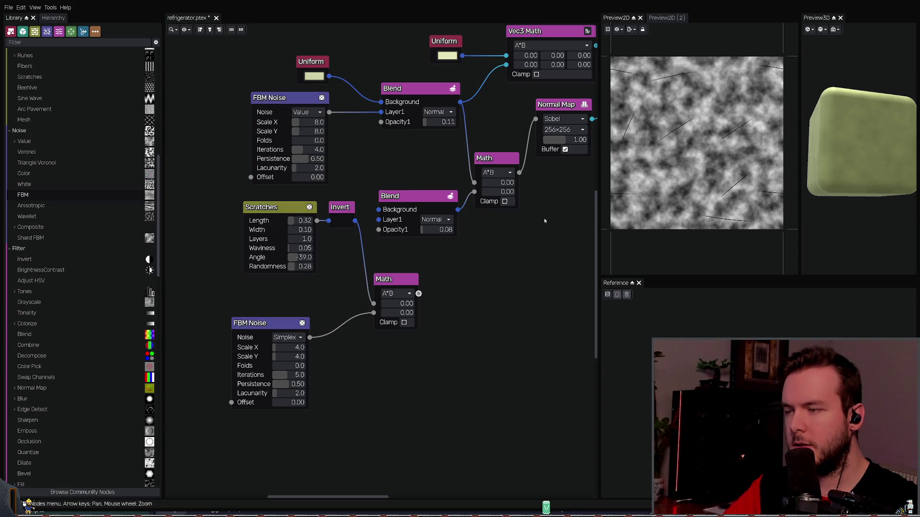
{"action": "scroll", "coordinate": [395, 293], "scroll_direction": "up", "scroll_amount": 1}
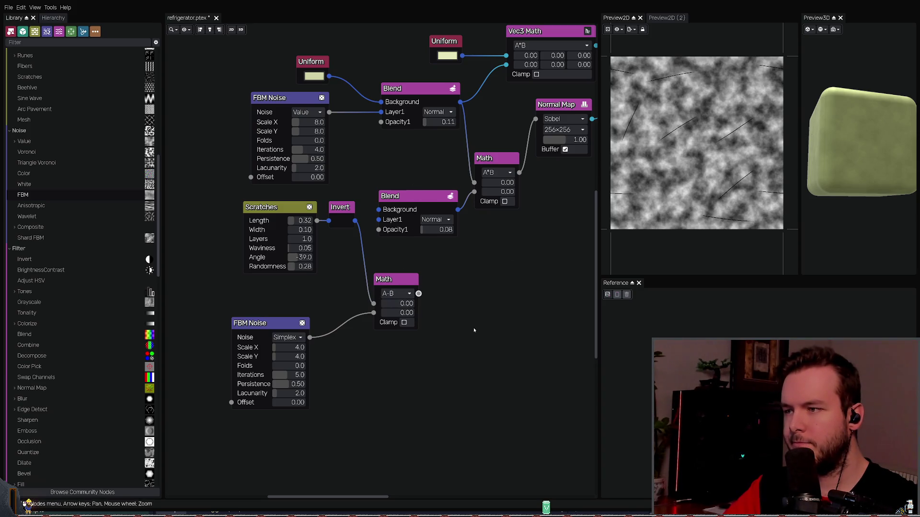
{"action": "left_click", "coordinate": [433, 232]}
{"action": "left_click", "coordinate": [387, 282]}
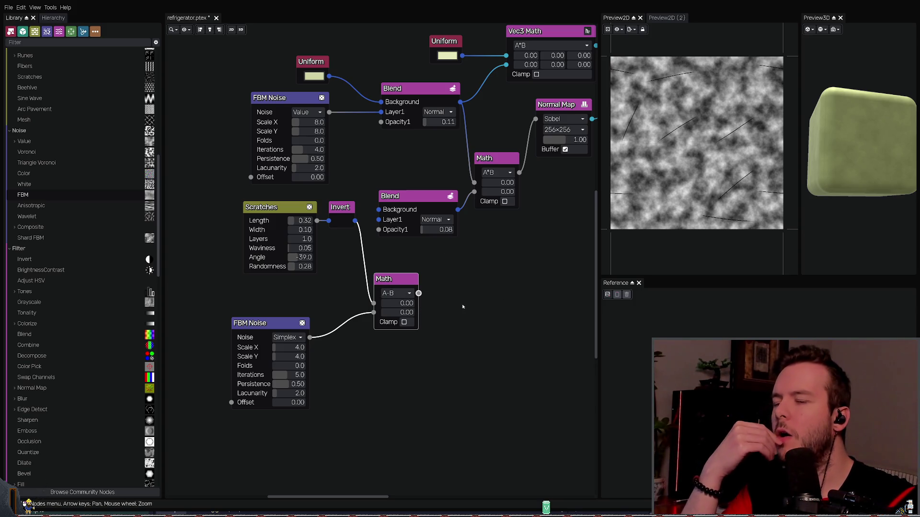
{"action": "left_click", "coordinate": [285, 268]}
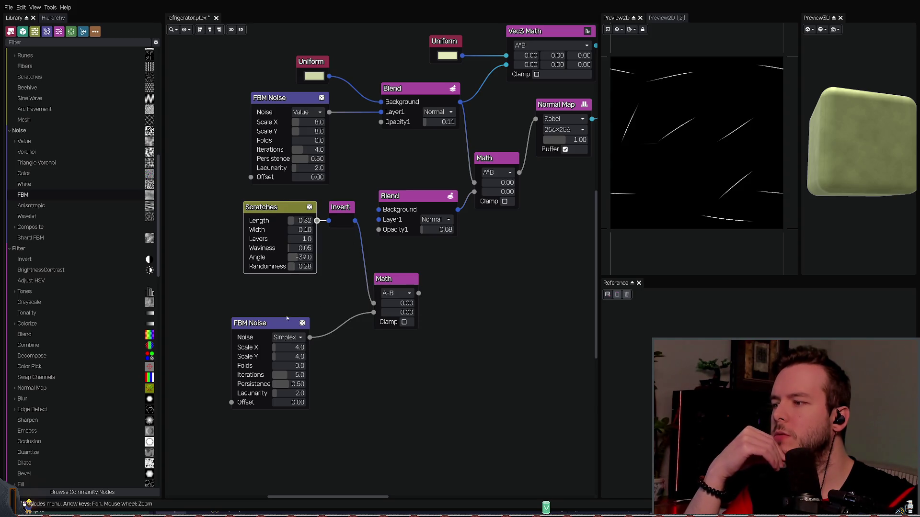
{"action": "left_click", "coordinate": [275, 324]}
{"action": "left_click", "coordinate": [284, 209]}
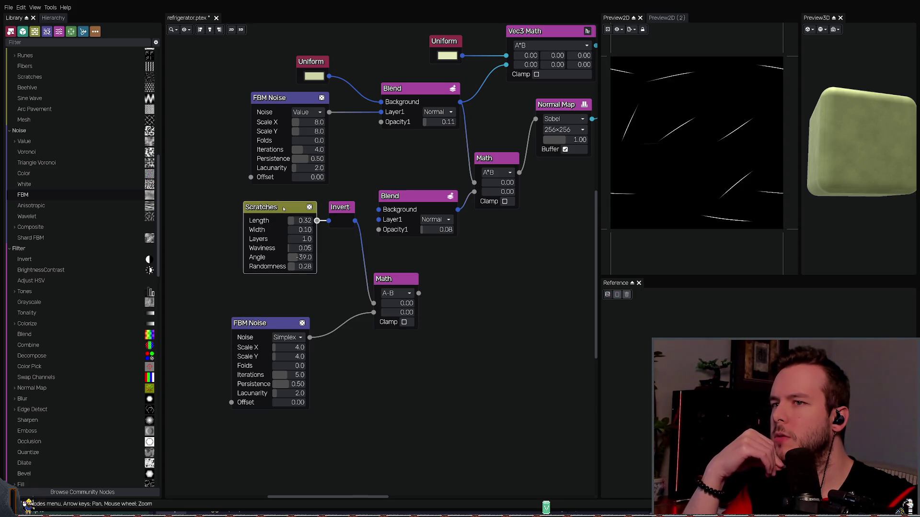
{"action": "left_click", "coordinate": [392, 280]}
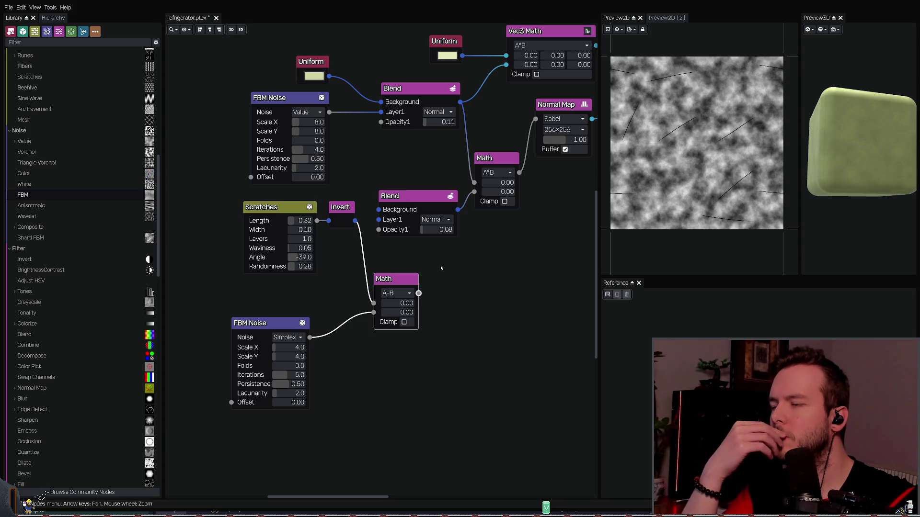
{"action": "mouse_move", "coordinate": [317, 221]}
{"action": "left_mouse_down"}
{"action": "mouse_move", "coordinate": [346, 281]}
{"action": "mouse_move", "coordinate": [373, 302]}
{"action": "left_mouse_up"}
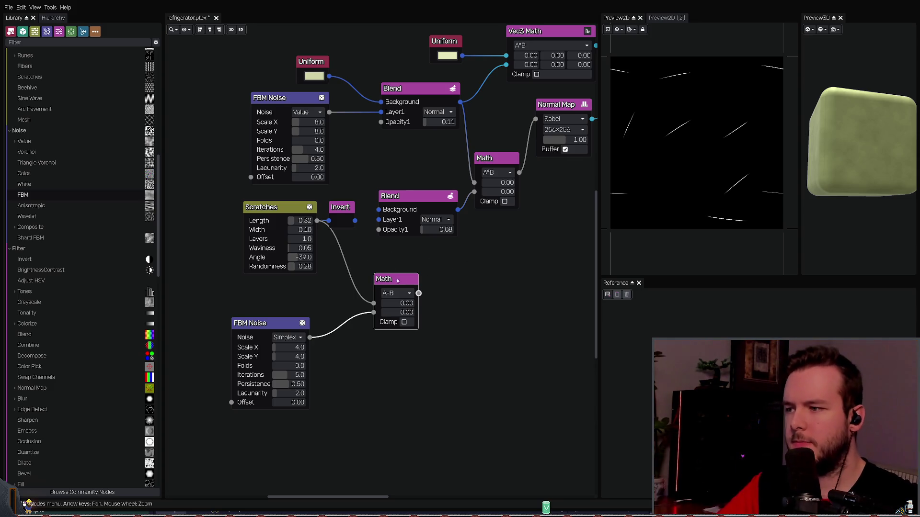
Step: Set the Math node to A*B and the FBM Noise scale to 8 by 8, then save
{"action": "key", "text": "ctrl+z"}
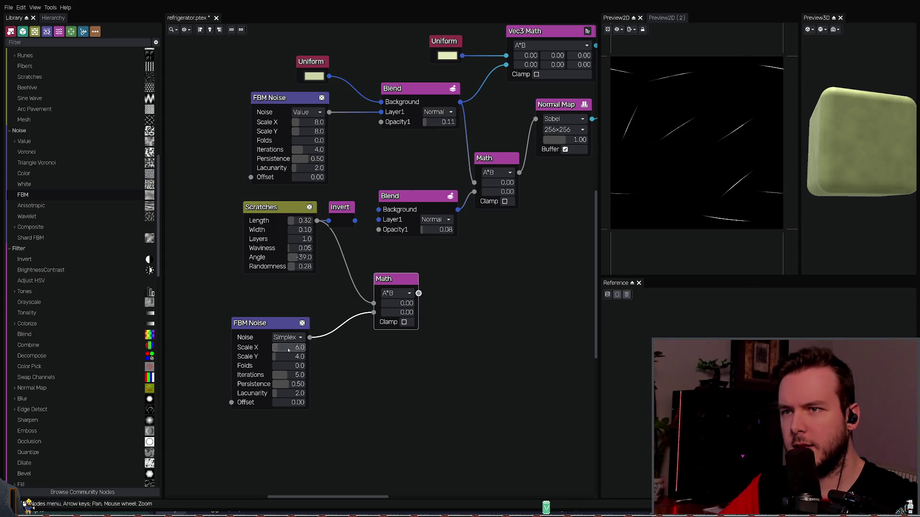
{"action": "scroll", "coordinate": [303, 351], "scroll_direction": "down", "scroll_amount": 1}
{"action": "type", "text": "20"}
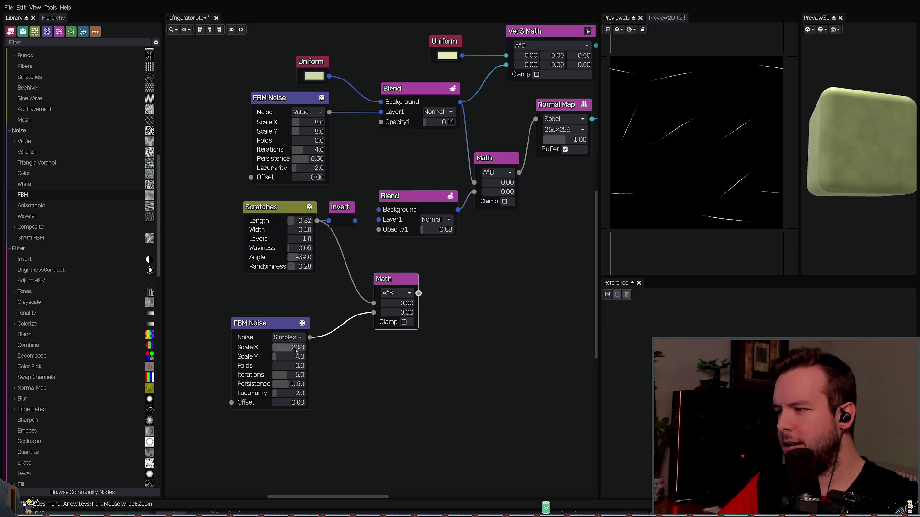
{"action": "scroll", "coordinate": [284, 360], "scroll_direction": "up", "scroll_amount": 3}
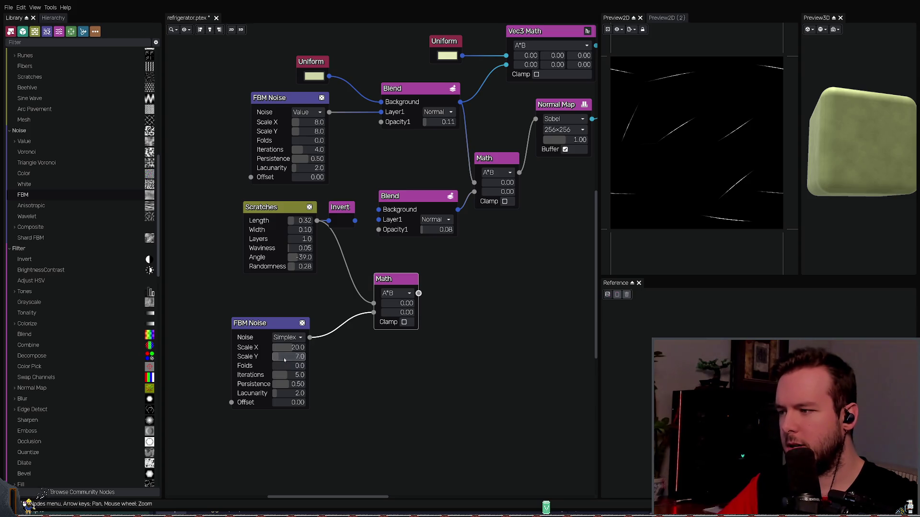
{"action": "left_click", "coordinate": [297, 349]}
{"action": "type", "text": "8"}
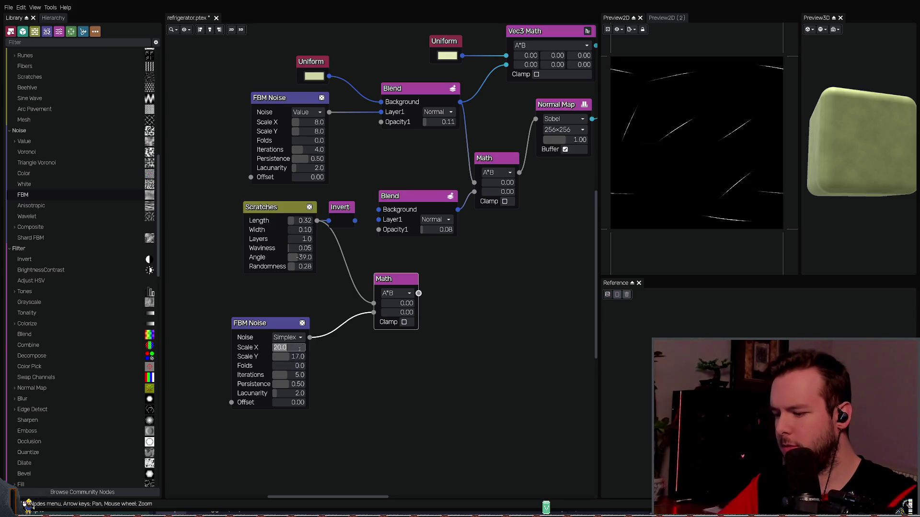
{"action": "key", "text": "Tab"}
{"action": "type", "text": "8"}
{"action": "key", "text": "Return"}
{"action": "key", "text": "ctrl+s"}
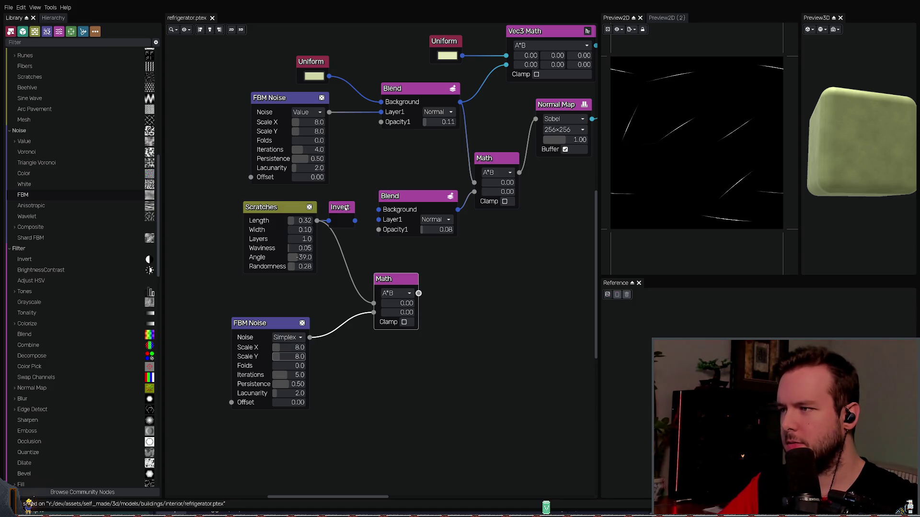
Step: Route the Math result through Invert into the lower Blend's Layer1, regrouping the scratch nodes
{"action": "left_click_drag", "start_coordinate": [346, 209], "coordinate": [476, 254]}
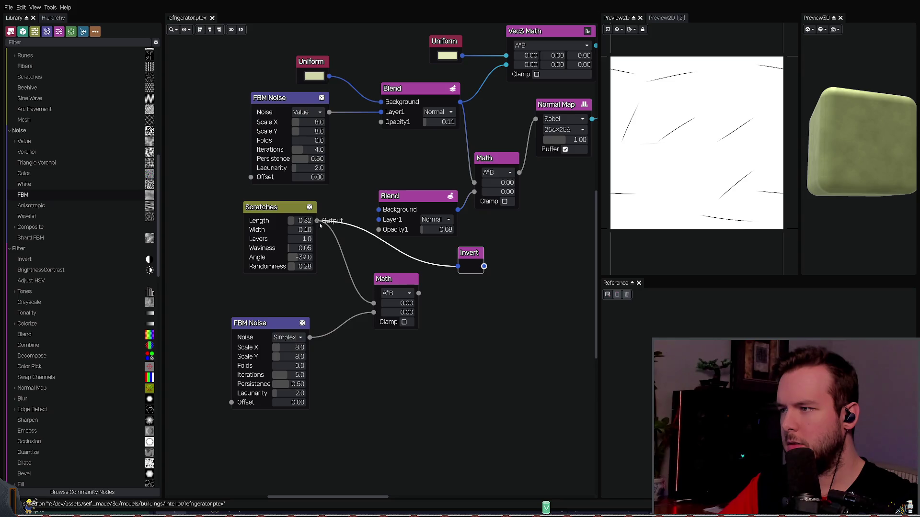
{"action": "mouse_move", "coordinate": [402, 257]}
{"action": "left_mouse_down"}
{"action": "mouse_move", "coordinate": [401, 288]}
{"action": "mouse_move", "coordinate": [355, 239]}
{"action": "left_mouse_up"}
{"action": "left_click_drag", "start_coordinate": [457, 267], "coordinate": [418, 293]}
{"action": "scroll", "coordinate": [375, 233], "scroll_direction": "down", "scroll_amount": 3}
{"action": "mouse_move", "coordinate": [233, 390]}
{"action": "left_mouse_down"}
{"action": "mouse_move", "coordinate": [431, 257]}
{"action": "mouse_move", "coordinate": [459, 224]}
{"action": "left_mouse_up"}
{"action": "left_click_drag", "start_coordinate": [227, 404], "coordinate": [452, 258]}
{"action": "left_click_drag", "start_coordinate": [301, 250], "coordinate": [197, 225]}
{"action": "left_click_drag", "start_coordinate": [328, 263], "coordinate": [355, 255]}
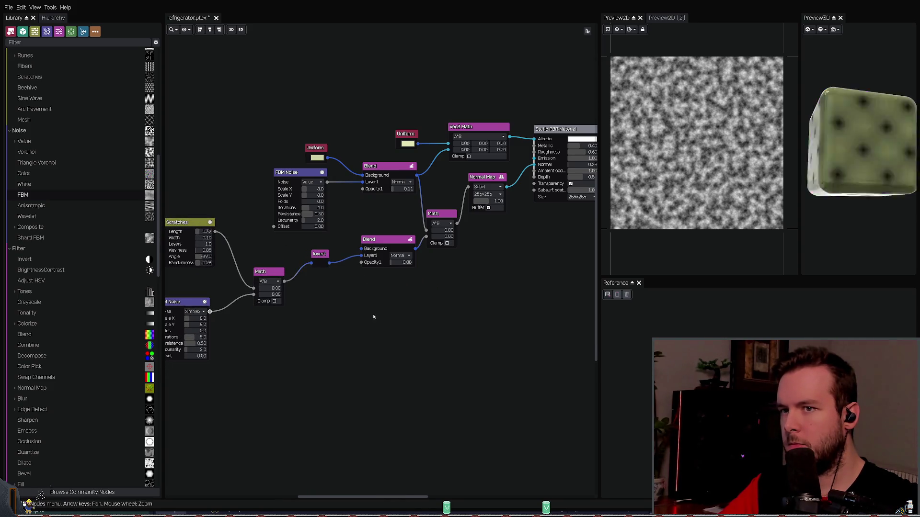
Step: Raise the scratch blend opacity to 0.37 and save
{"action": "scroll", "coordinate": [335, 268], "scroll_direction": "up", "scroll_amount": 2}
{"action": "left_click_drag", "start_coordinate": [436, 258], "coordinate": [431, 255]}
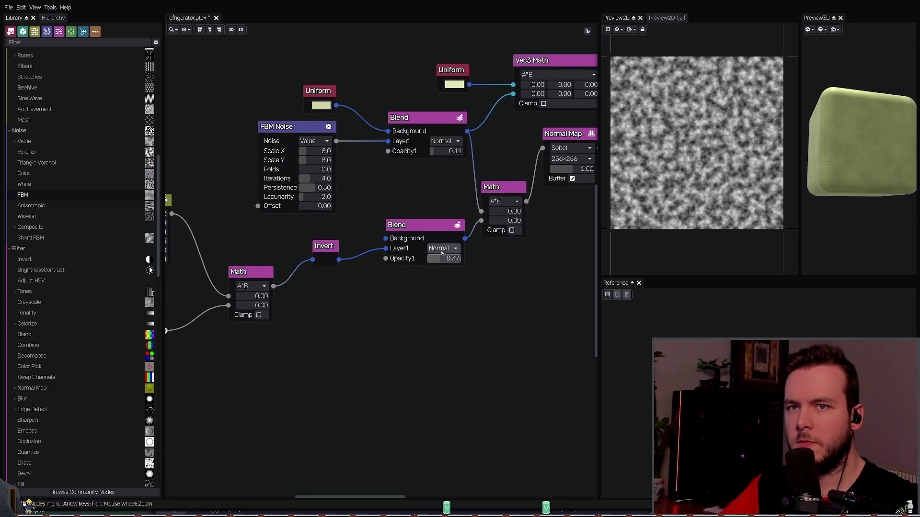
{"action": "scroll", "coordinate": [465, 300], "scroll_direction": "down", "scroll_amount": 3}
{"action": "middle_click_drag", "start_coordinate": [527, 268], "coordinate": [381, 324]}
{"action": "scroll", "coordinate": [477, 246], "scroll_direction": "up", "scroll_amount": 2}
{"action": "key", "text": "ctrl+s"}
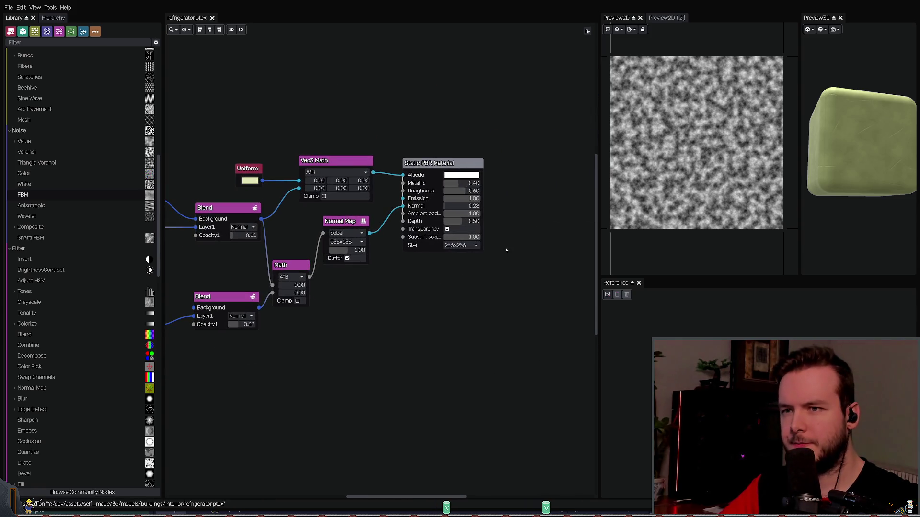
Step: Preview the Normal Map output and raise its strength to 2
{"action": "middle_click_drag", "start_coordinate": [413, 312], "coordinate": [525, 258]}
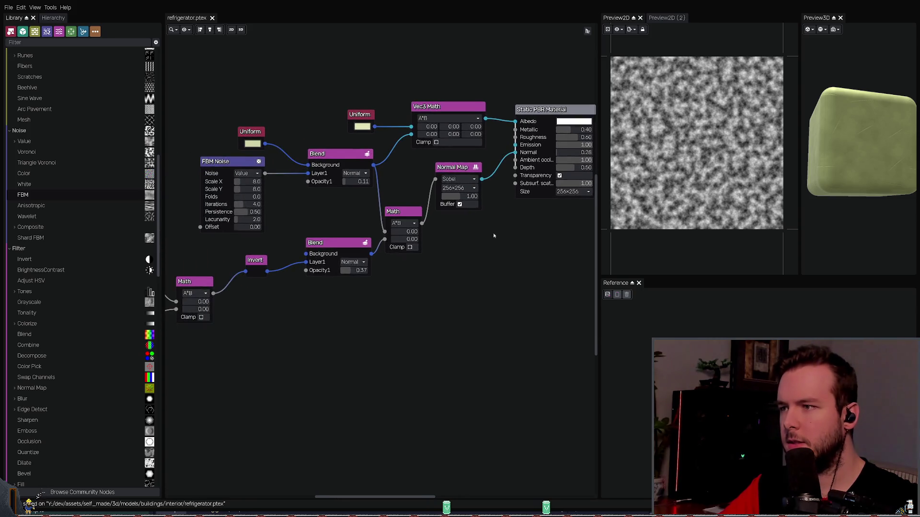
{"action": "left_click", "coordinate": [452, 168]}
{"action": "left_click", "coordinate": [557, 113]}
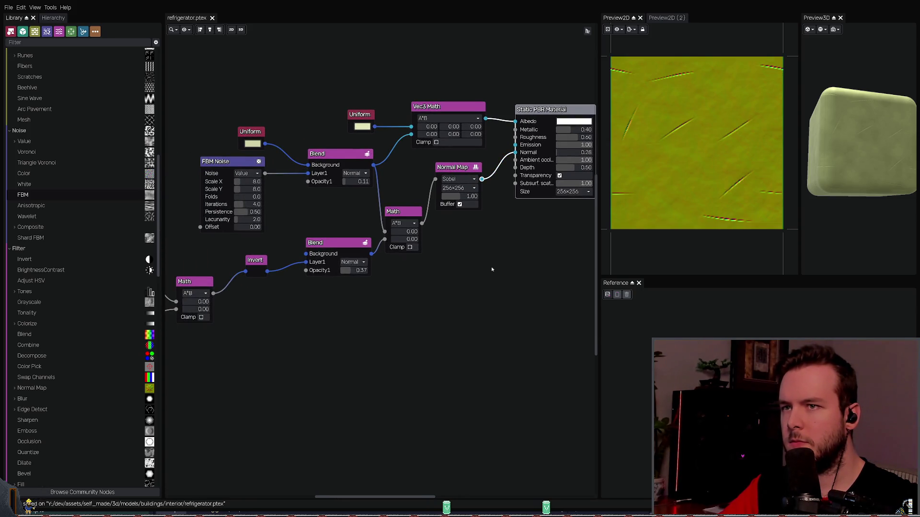
{"action": "left_click", "coordinate": [464, 202]}
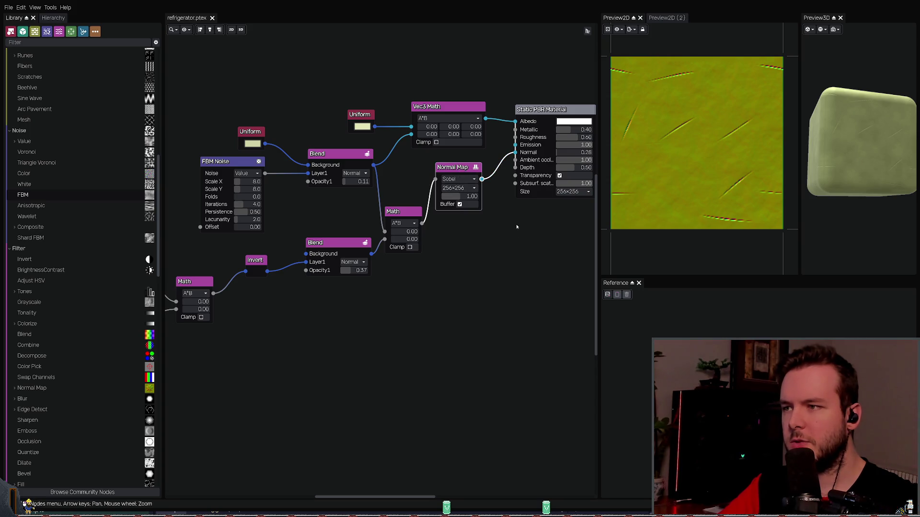
{"action": "mouse_move", "coordinate": [474, 197]}
{"action": "left_mouse_down"}
{"action": "mouse_move", "coordinate": [482, 199]}
{"action": "mouse_move", "coordinate": [442, 199]}
{"action": "mouse_move", "coordinate": [504, 201]}
{"action": "mouse_move", "coordinate": [460, 197]}
{"action": "left_mouse_up"}
Step: Reset the normal map strength to 1.00 and compare Normal Map buffering on and off
{"action": "key", "text": "ctrl+s"}
{"action": "scroll", "coordinate": [467, 203], "scroll_direction": "up", "scroll_amount": 1}
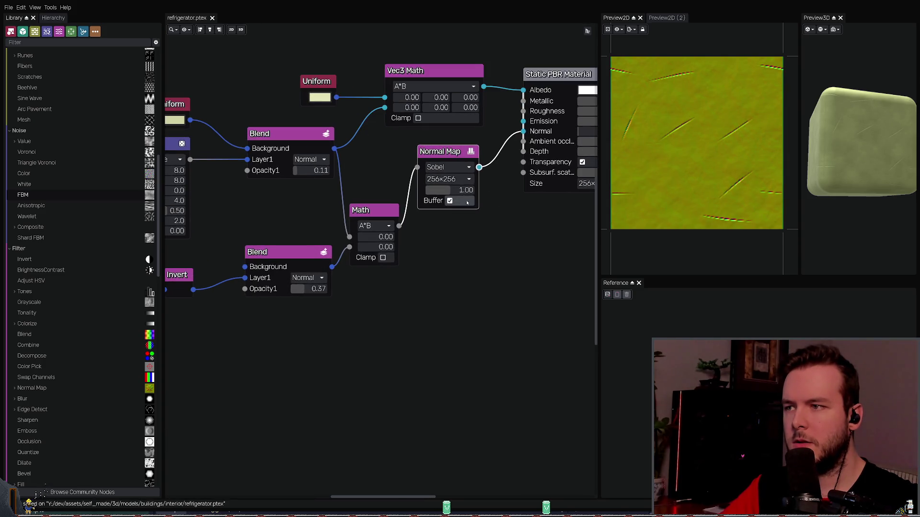
{"action": "middle_click_drag", "start_coordinate": [450, 200], "coordinate": [383, 209]}
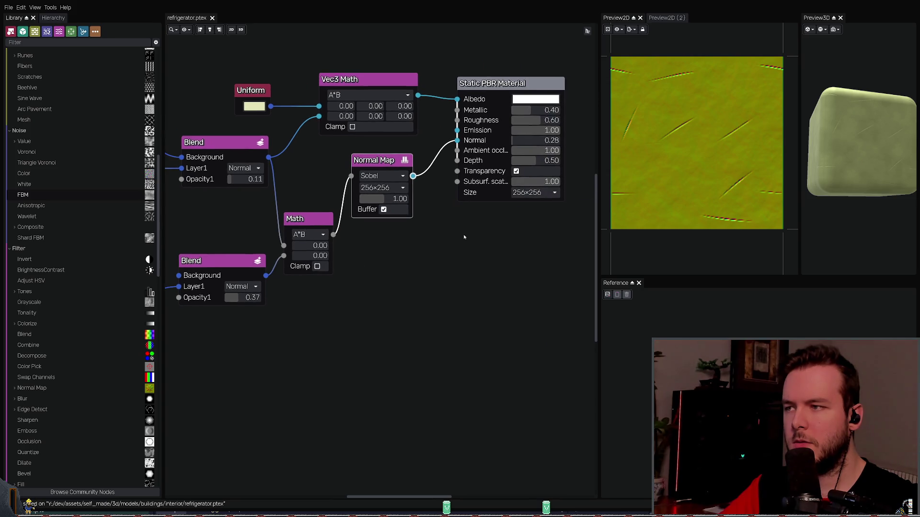
{"action": "left_click", "coordinate": [383, 209]}
{"action": "left_click", "coordinate": [383, 210]}
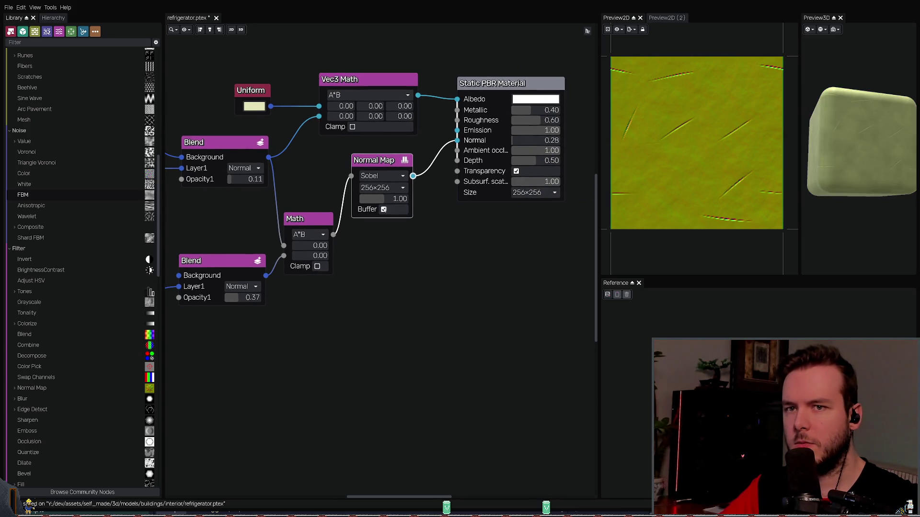
{"action": "left_click", "coordinate": [383, 209]}
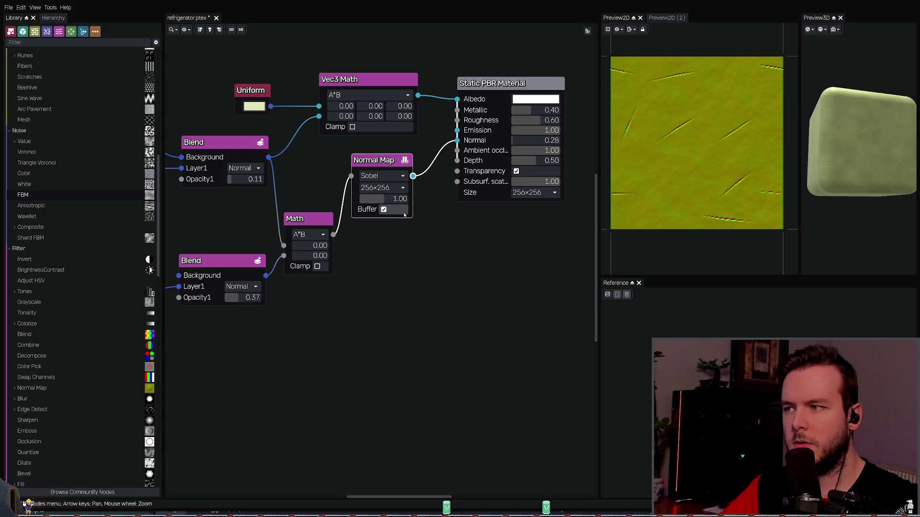
{"action": "left_click", "coordinate": [396, 214]}
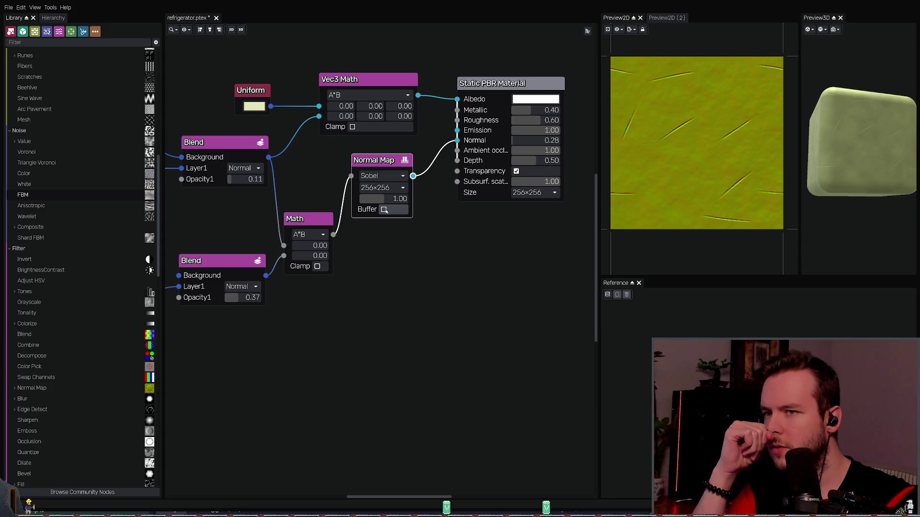
{"action": "left_click", "coordinate": [384, 209]}
{"action": "left_click", "coordinate": [384, 209]}
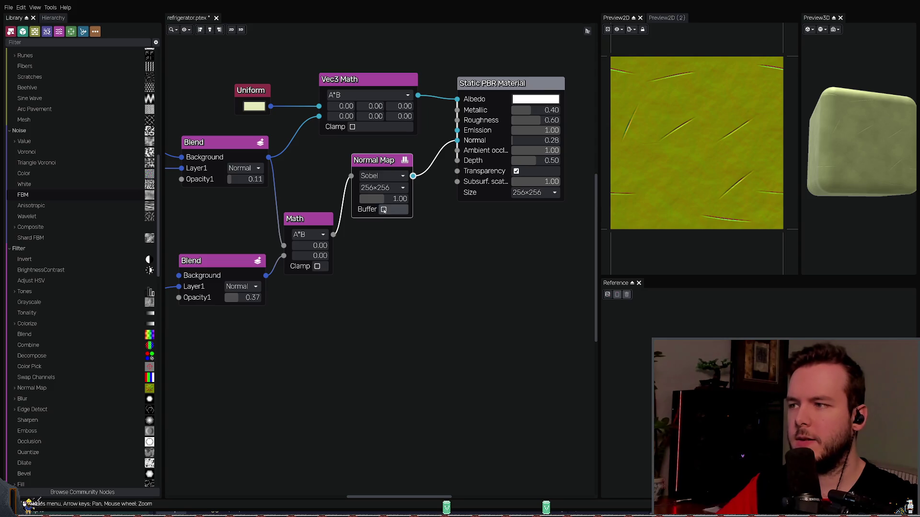
{"action": "left_click", "coordinate": [385, 210]}
{"action": "left_click", "coordinate": [384, 209]}
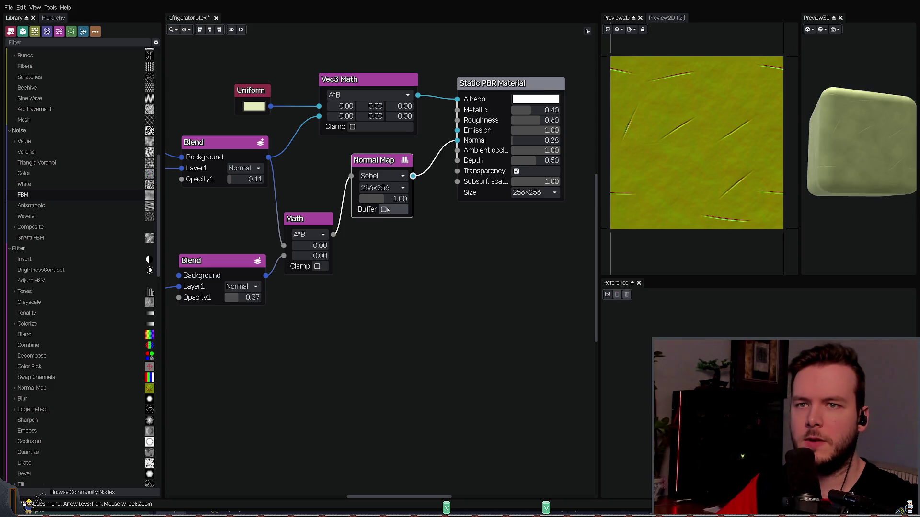
Step: Enable Normal Map buffering, save, and set the material output size to 512×512
{"action": "mouse_move", "coordinate": [854, 113]}
{"action": "left_mouse_down"}
{"action": "mouse_move", "coordinate": [846, 115]}
{"action": "mouse_move", "coordinate": [856, 115]}
{"action": "mouse_move", "coordinate": [856, 105]}
{"action": "mouse_move", "coordinate": [846, 150]}
{"action": "mouse_move", "coordinate": [845, 137]}
{"action": "left_mouse_up"}
{"action": "scroll", "coordinate": [845, 115], "scroll_direction": "up", "scroll_amount": 5}
{"action": "left_click", "coordinate": [384, 210]}
{"action": "scroll", "coordinate": [856, 105], "scroll_direction": "down", "scroll_amount": 5}
{"action": "key", "text": "ctrl+s"}
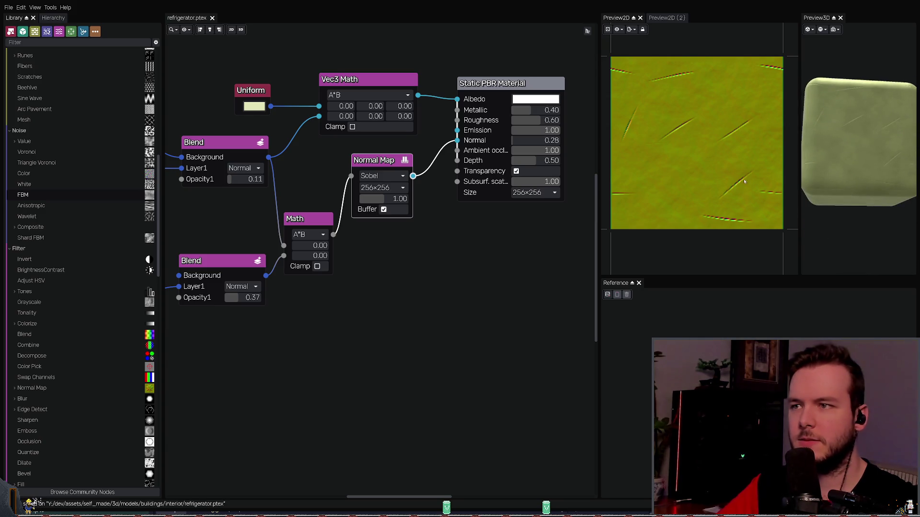
{"action": "scroll", "coordinate": [513, 218], "scroll_direction": "down", "scroll_amount": 1}
{"action": "left_click", "coordinate": [527, 199]}
{"action": "left_click", "coordinate": [522, 234]}
{"action": "left_click_drag", "start_coordinate": [869, 129], "coordinate": [870, 184]}
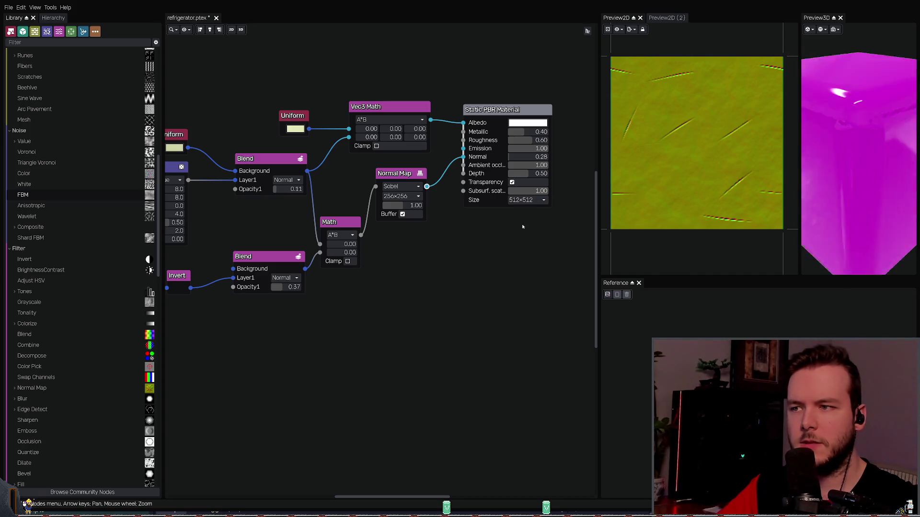
Step: Set the Normal Map resolution to 512×512 and save
{"action": "key", "text": "ctrl+s"}
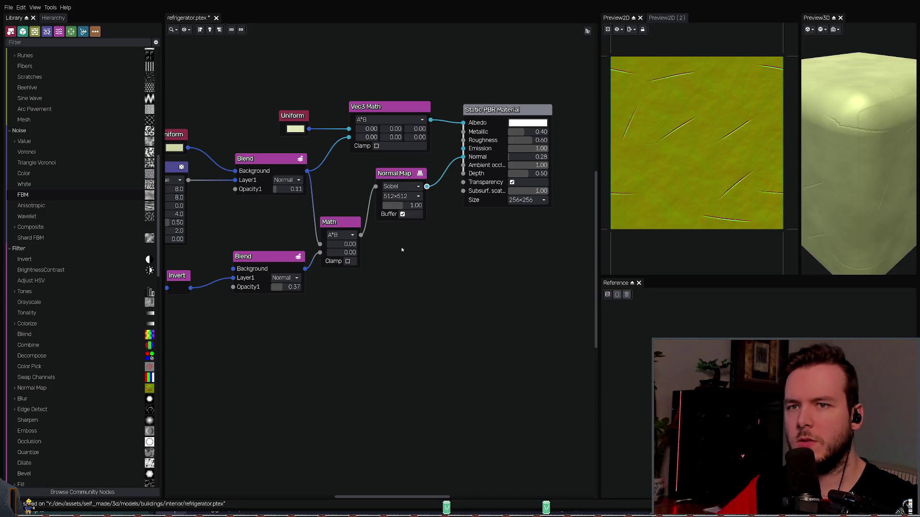
{"action": "left_click", "coordinate": [401, 196]}
{"action": "left_click", "coordinate": [397, 205]}
{"action": "left_click", "coordinate": [400, 225]}
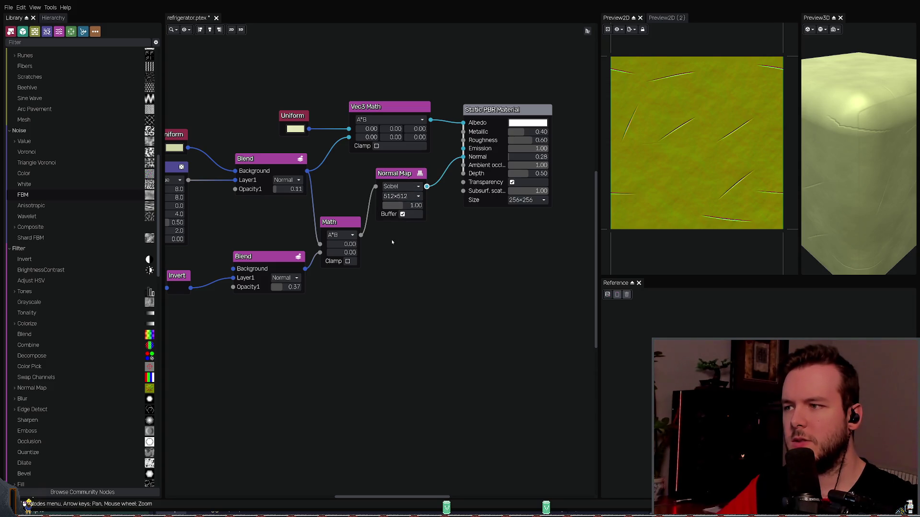
{"action": "key", "text": "ctrl+s"}
Step: Try the Scharr and Sobel normal-map methods, settling back on Cheap
{"action": "left_click", "coordinate": [402, 186]}
{"action": "left_click", "coordinate": [402, 195]}
{"action": "left_click", "coordinate": [390, 182]}
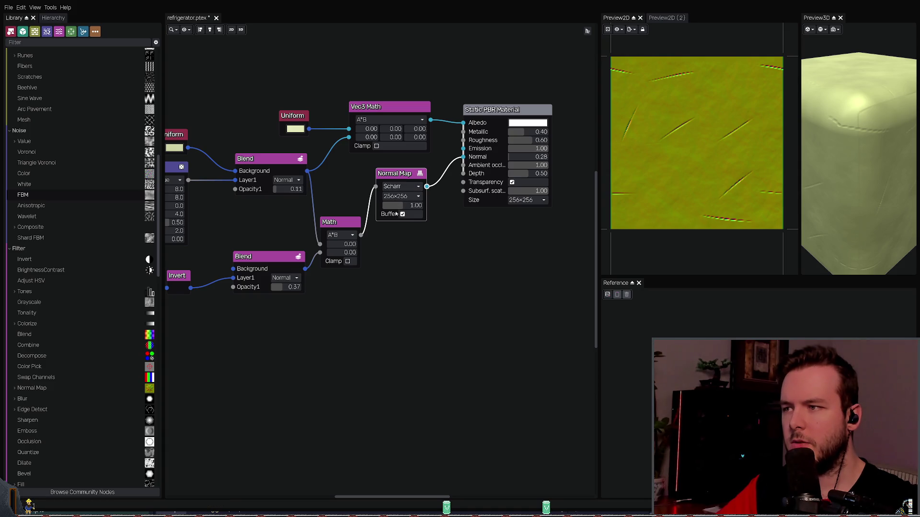
{"action": "left_click", "coordinate": [401, 186]}
{"action": "left_click", "coordinate": [402, 204]}
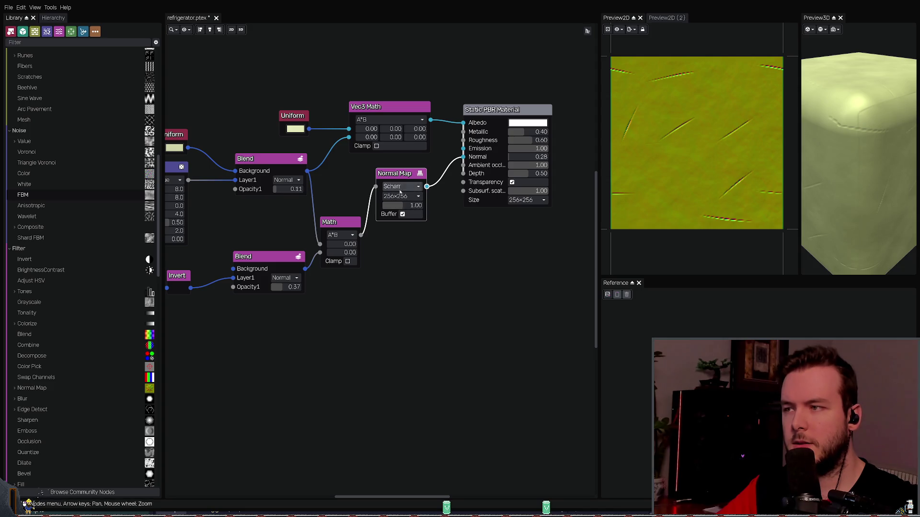
{"action": "scroll", "coordinate": [396, 189], "scroll_direction": "up", "scroll_amount": 3}
{"action": "key", "text": "ctrl+z"}
Step: Save refrigerator.ptex and export its textures to the refrigerator folder
{"action": "left_click_drag", "start_coordinate": [858, 158], "coordinate": [829, 168]}
{"action": "scroll", "coordinate": [829, 169], "scroll_direction": "down", "scroll_amount": 3}
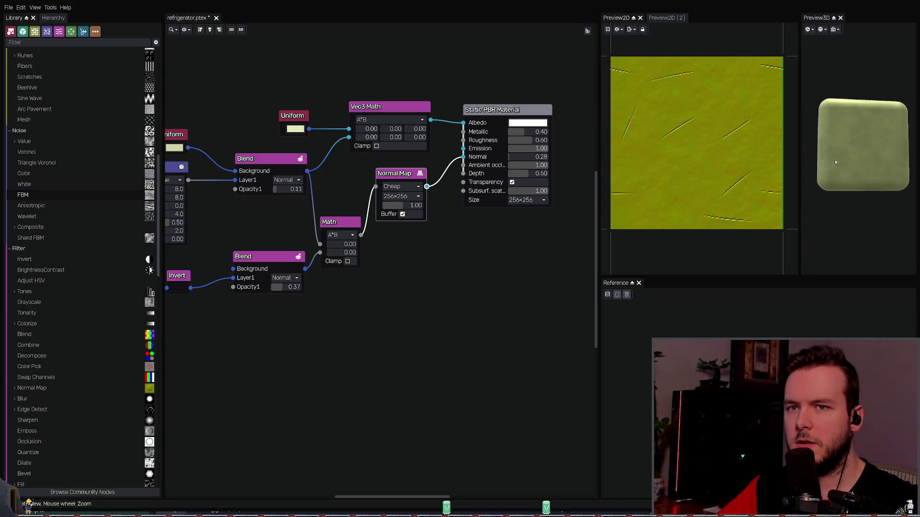
{"action": "key", "text": "ctrl+s"}
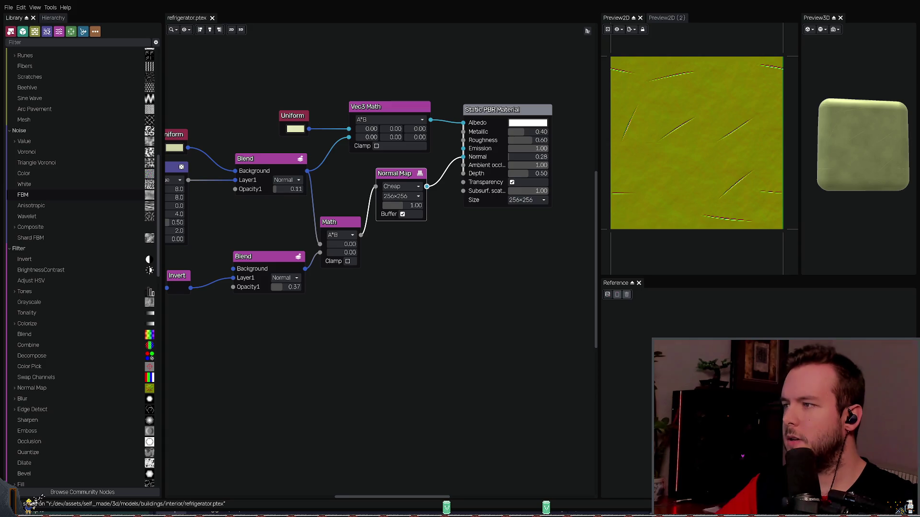
{"action": "key", "text": "ctrl+e"}
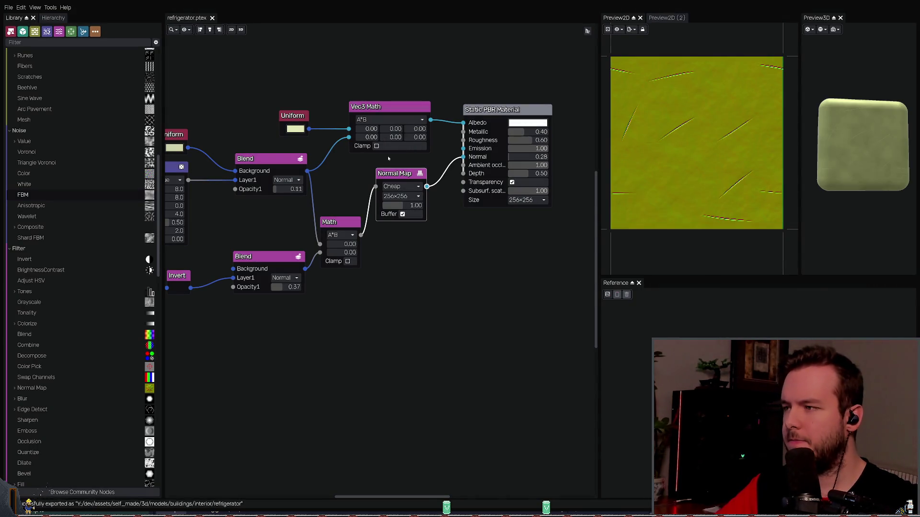
Step: In Blender, delete the fridge's texture and mapping nodes and save the blend file
{"action": "key", "text": "alt+Tab"}
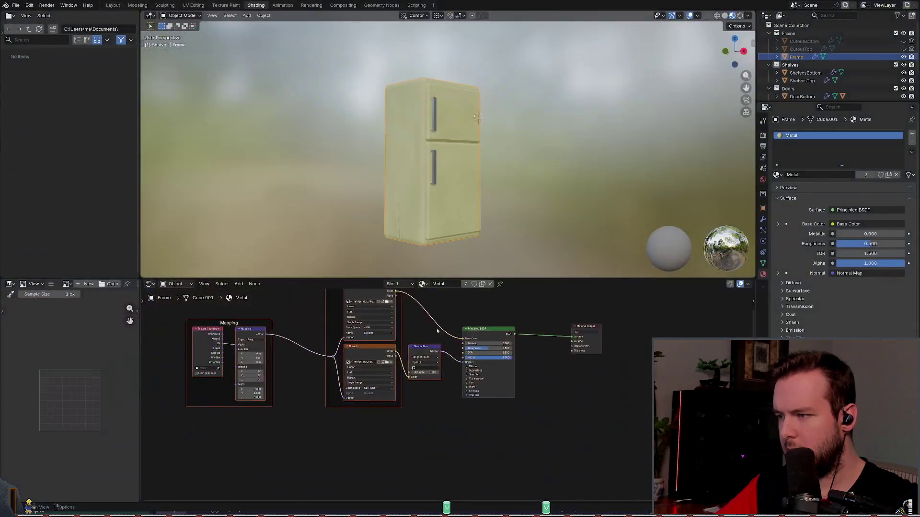
{"action": "left_click_drag", "start_coordinate": [273, 432], "coordinate": [451, 310]}
{"action": "key", "text": "Delete"}
{"action": "scroll", "coordinate": [378, 342], "scroll_direction": "up", "scroll_amount": 5}
{"action": "middle_click_drag", "start_coordinate": [378, 342], "coordinate": [350, 367], "text": "ctrl"}
{"action": "key", "text": "ctrl+s"}
{"action": "left_click", "coordinate": [412, 310]}
{"action": "key", "text": "shift+w"}
{"action": "left_click", "coordinate": [394, 310]}
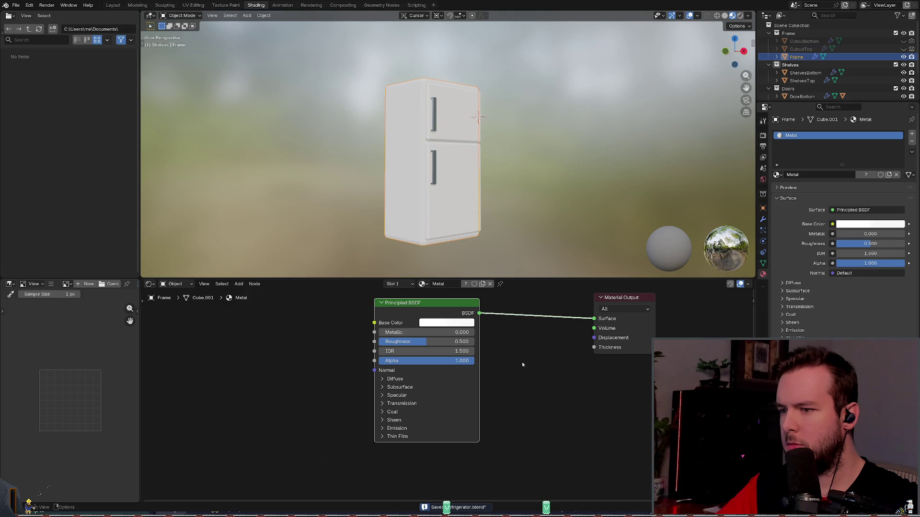
Step: Undo the deletion to restore the texture nodes and inspect the fridge close up
{"action": "key", "text": "ctrl+z"}
{"action": "scroll", "coordinate": [334, 318], "scroll_direction": "down", "scroll_amount": 1}
{"action": "scroll", "coordinate": [433, 187], "scroll_direction": "up", "scroll_amount": 3}
{"action": "scroll", "coordinate": [433, 187], "scroll_direction": "down", "scroll_amount": 3}
{"action": "mouse_move", "coordinate": [433, 187]}
{"action": "middle_mouse_down"}
{"action": "mouse_move", "coordinate": [480, 146]}
{"action": "mouse_move", "coordinate": [482, 177]}
{"action": "middle_mouse_up"}
{"action": "scroll", "coordinate": [481, 191], "scroll_direction": "down", "scroll_amount": 4}
{"action": "scroll", "coordinate": [484, 208], "scroll_direction": "up", "scroll_amount": 2}
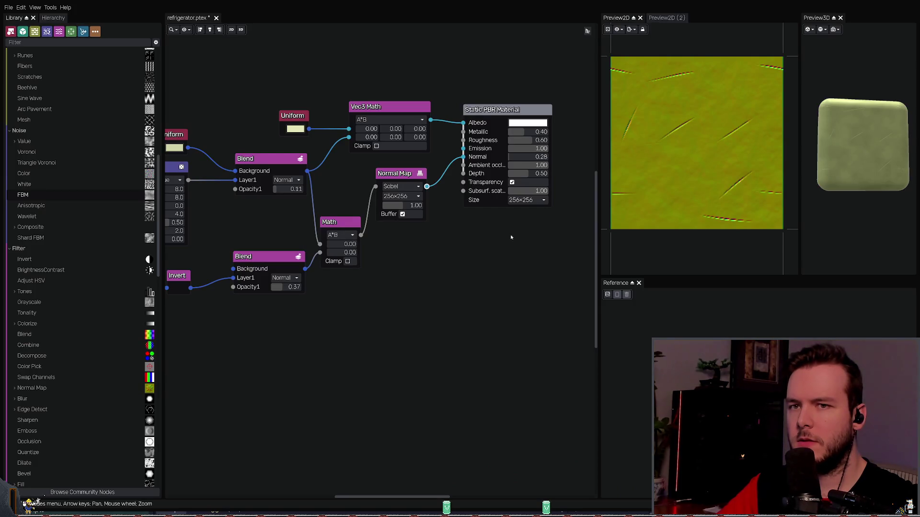
Step: In Material Maker, set the normal map filter back to Sobel, save, and re-export the textures
{"action": "key", "text": "ctrl+z"}
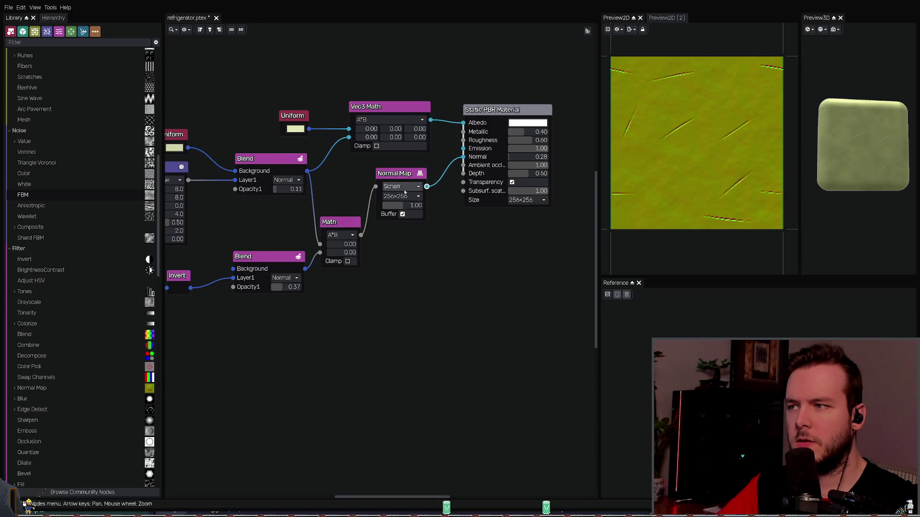
{"action": "key", "text": "ctrl+s"}
{"action": "key", "text": "ctrl+e"}
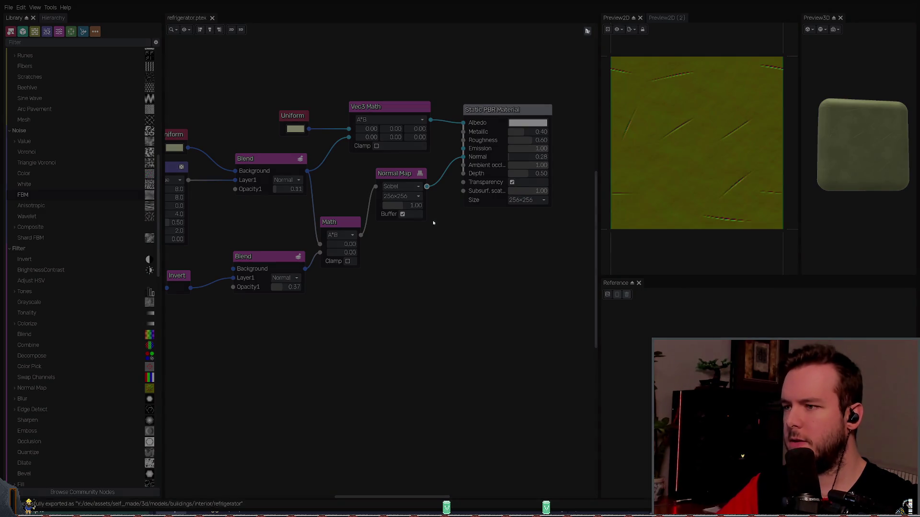
{"action": "key", "text": "alt+Tab"}
{"action": "scroll", "coordinate": [335, 384], "scroll_direction": "down", "scroll_amount": 3}
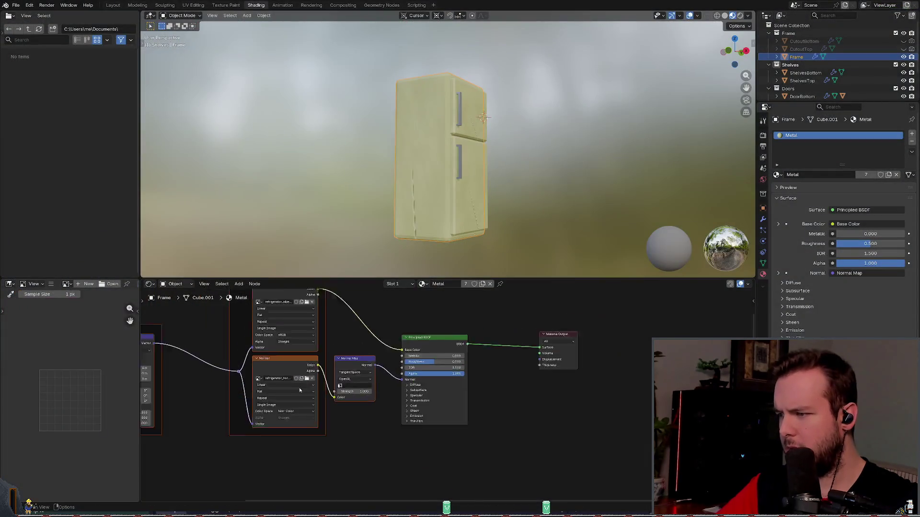
Step: Delete the texture and mapping nodes, then undo to reload the re-exported textures
{"action": "mouse_move", "coordinate": [211, 443]}
{"action": "left_mouse_down"}
{"action": "mouse_move", "coordinate": [390, 350]}
{"action": "mouse_move", "coordinate": [411, 314]}
{"action": "left_mouse_up"}
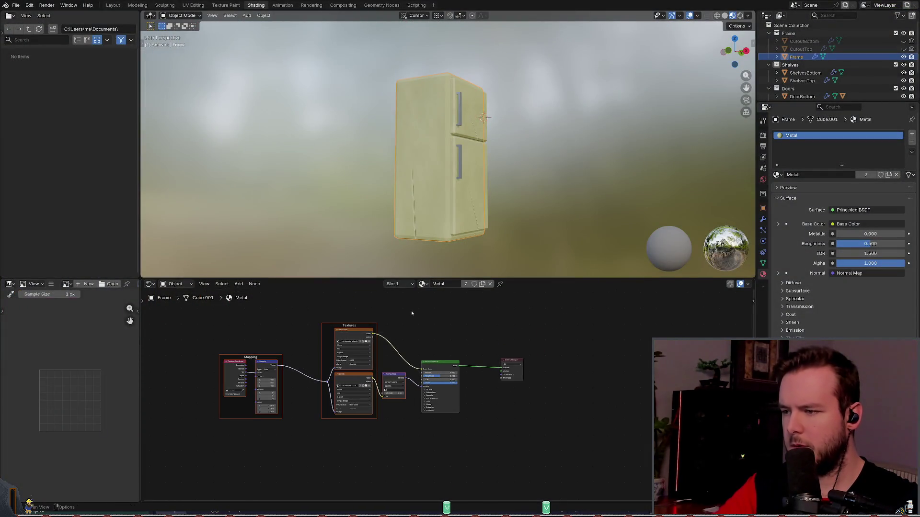
{"action": "key", "text": "Delete"}
{"action": "key", "text": "Home"}
{"action": "right_click", "coordinate": [432, 341]}
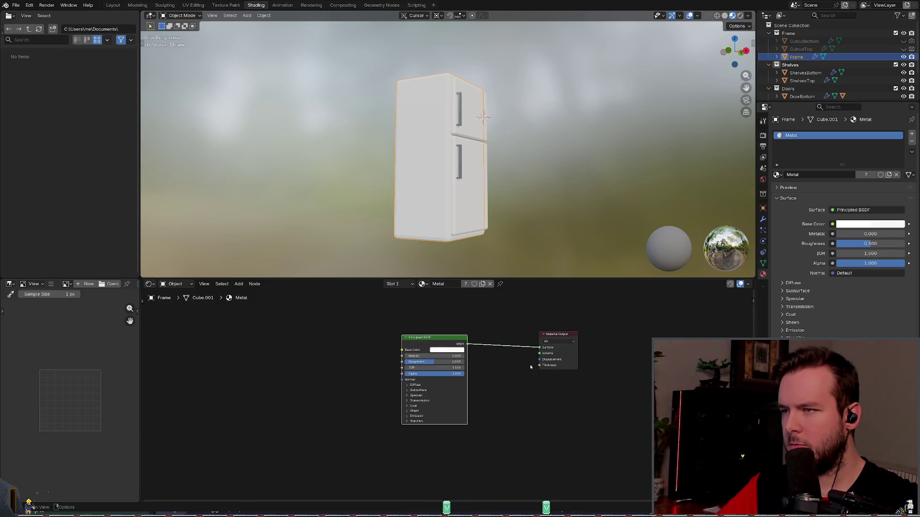
{"action": "key", "text": "ctrl+z"}
Step: View the fridge from the front and save refrigerator.blend
{"action": "mouse_move", "coordinate": [474, 232]}
{"action": "middle_mouse_down"}
{"action": "mouse_move", "coordinate": [448, 218]}
{"action": "mouse_move", "coordinate": [454, 206]}
{"action": "middle_mouse_up"}
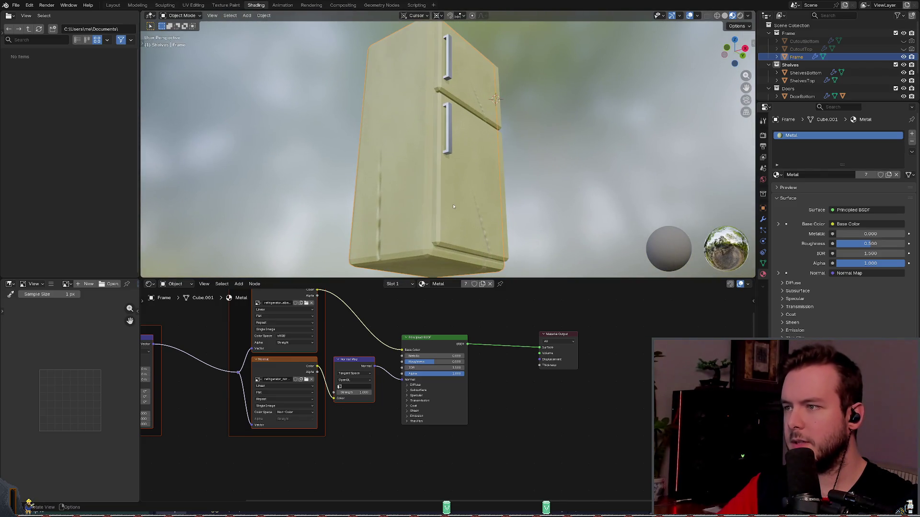
{"action": "scroll", "coordinate": [452, 210], "scroll_direction": "down", "scroll_amount": 5}
{"action": "key", "text": "ctrl+s"}
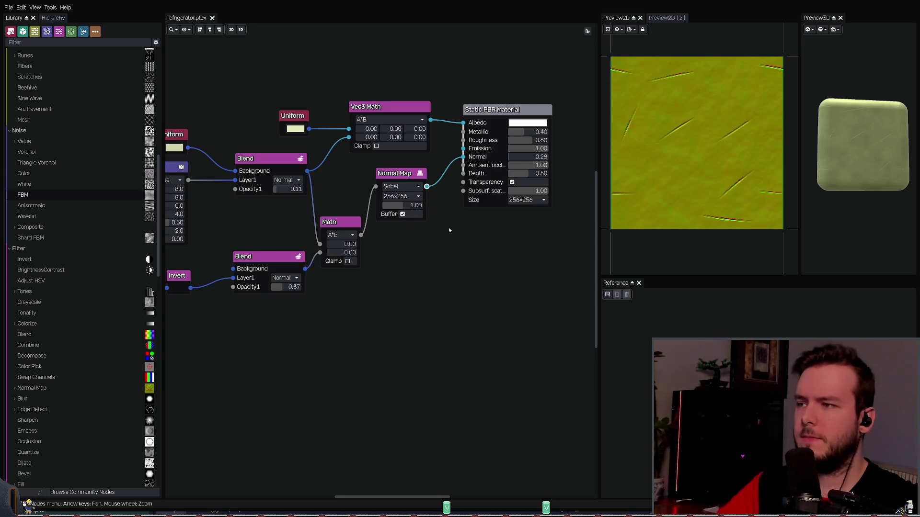
{"action": "scroll", "coordinate": [448, 227], "scroll_direction": "down", "scroll_amount": 1}
{"action": "middle_click_drag", "start_coordinate": [446, 219], "coordinate": [456, 234]}
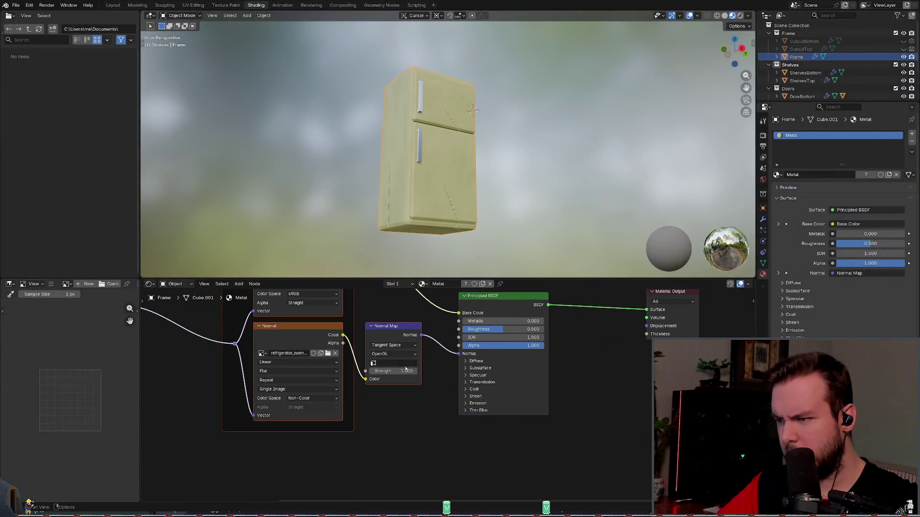
Step: Review the Normal Map node's Space and OpenGL/DirectX options, keeping Tangent Space and OpenGL
{"action": "middle_click_drag", "start_coordinate": [402, 371], "coordinate": [389, 385]}
{"action": "left_click_drag", "start_coordinate": [389, 385], "coordinate": [369, 386]}
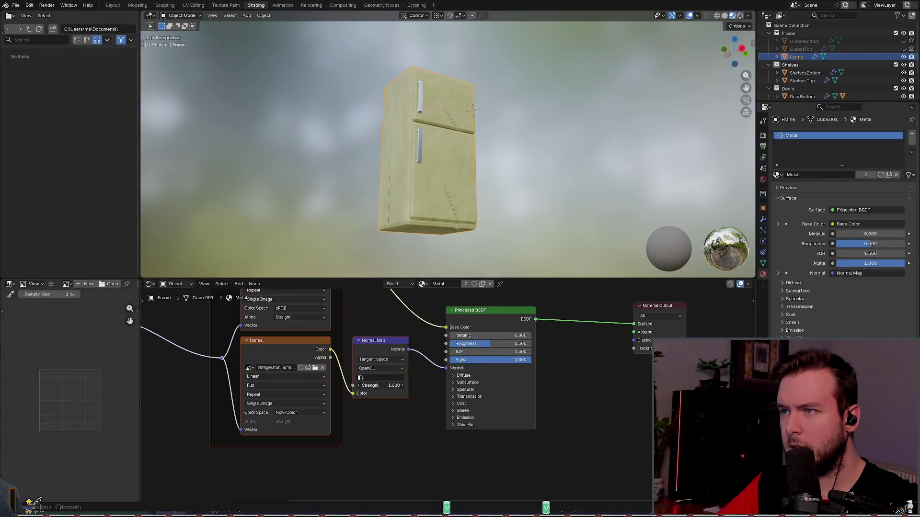
{"action": "scroll", "coordinate": [379, 379], "scroll_direction": "up", "scroll_amount": 1}
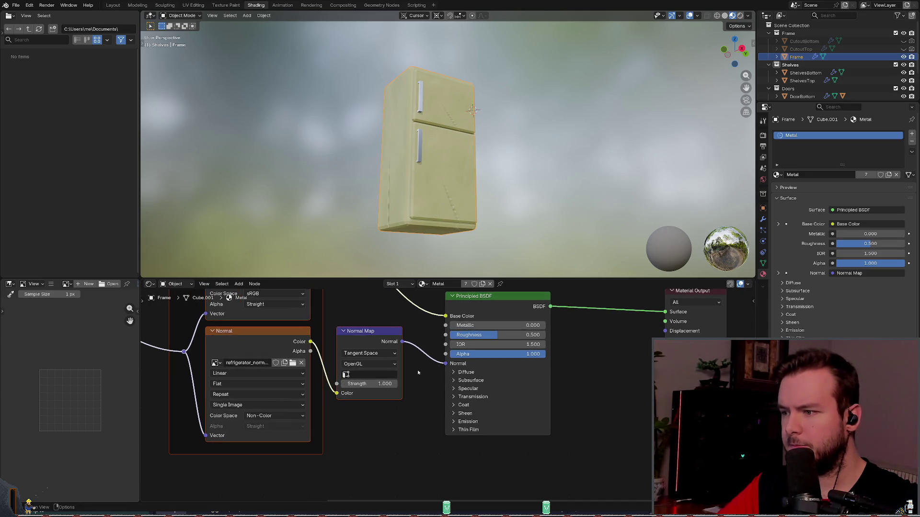
{"action": "left_click", "coordinate": [375, 354]}
{"action": "left_click", "coordinate": [360, 383]}
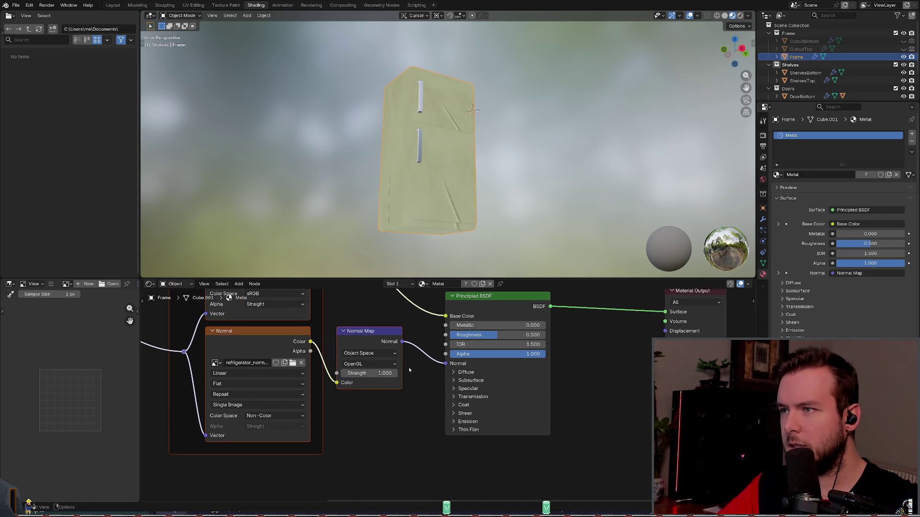
{"action": "scroll", "coordinate": [382, 354], "scroll_direction": "up", "scroll_amount": 1, "text": "ctrl"}
{"action": "left_click", "coordinate": [370, 365]}
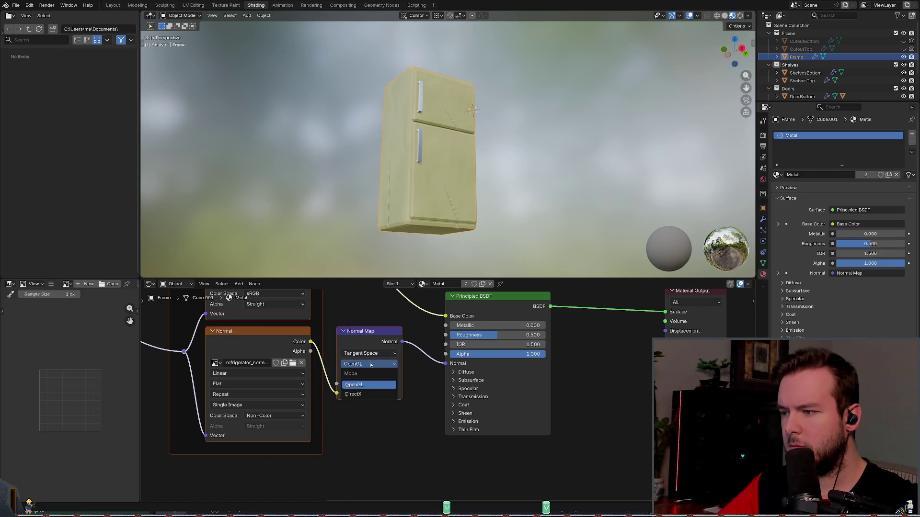
{"action": "left_click", "coordinate": [368, 385]}
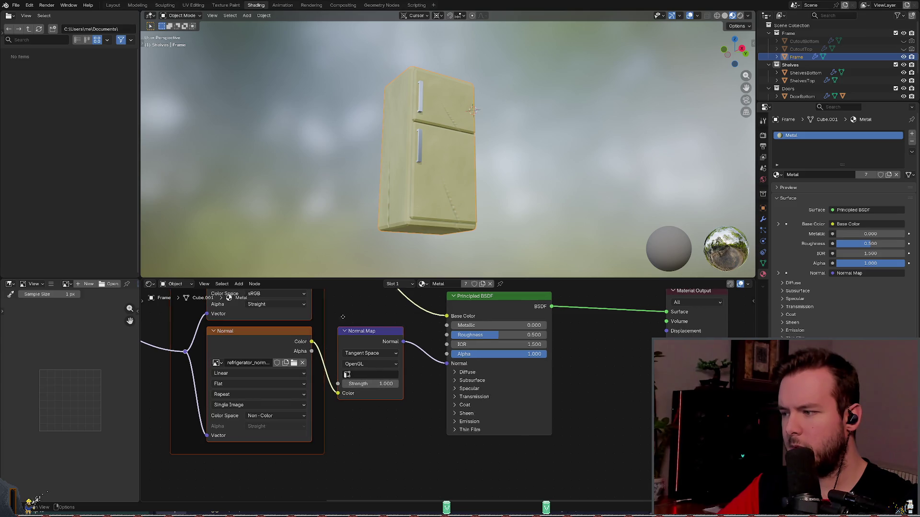
Step: Check the Image Texture node's Extension, Source and Interpolation, keeping Repeat and Single Image
{"action": "middle_click_drag", "start_coordinate": [338, 329], "coordinate": [370, 327]}
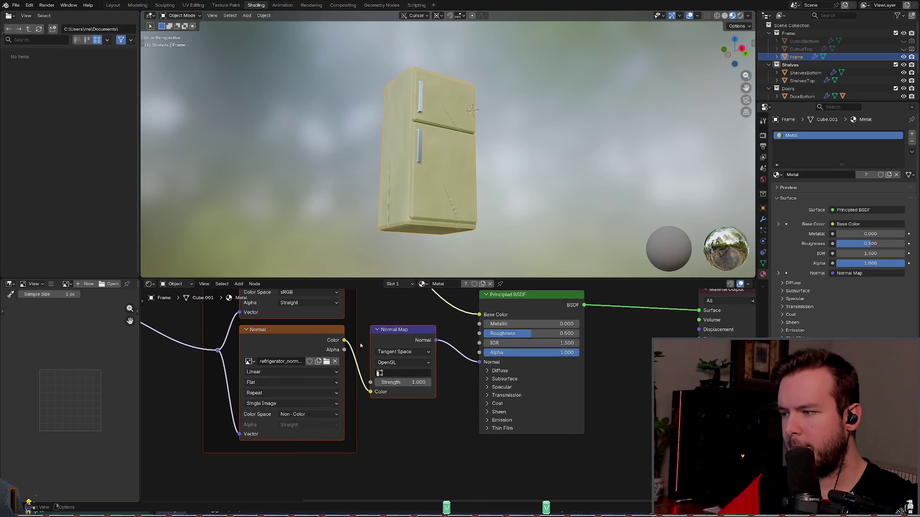
{"action": "left_click", "coordinate": [276, 394]}
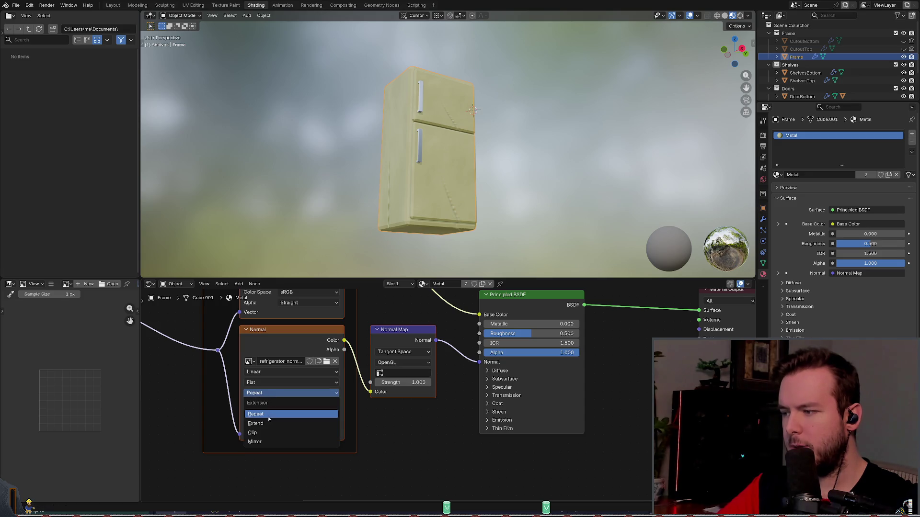
{"action": "left_click", "coordinate": [283, 413]}
{"action": "scroll", "coordinate": [269, 393], "scroll_direction": "up", "scroll_amount": 1, "text": "ctrl"}
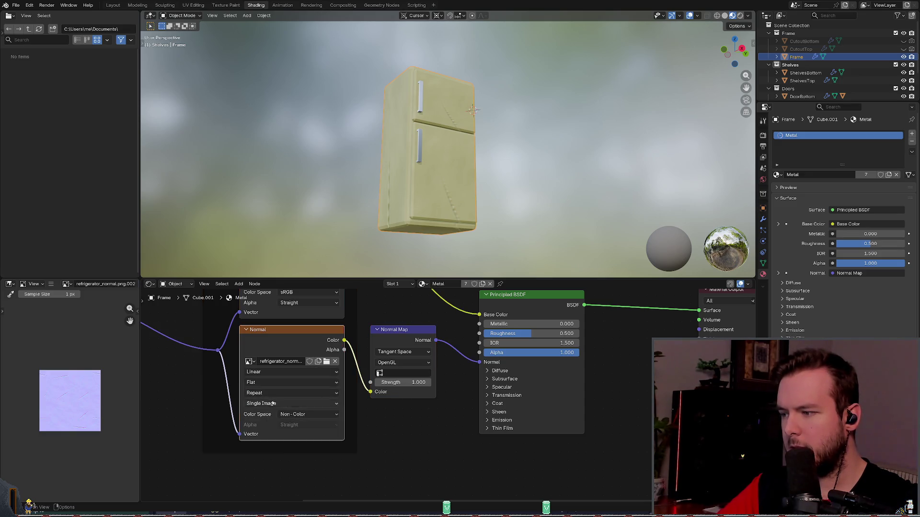
{"action": "left_click", "coordinate": [271, 403]}
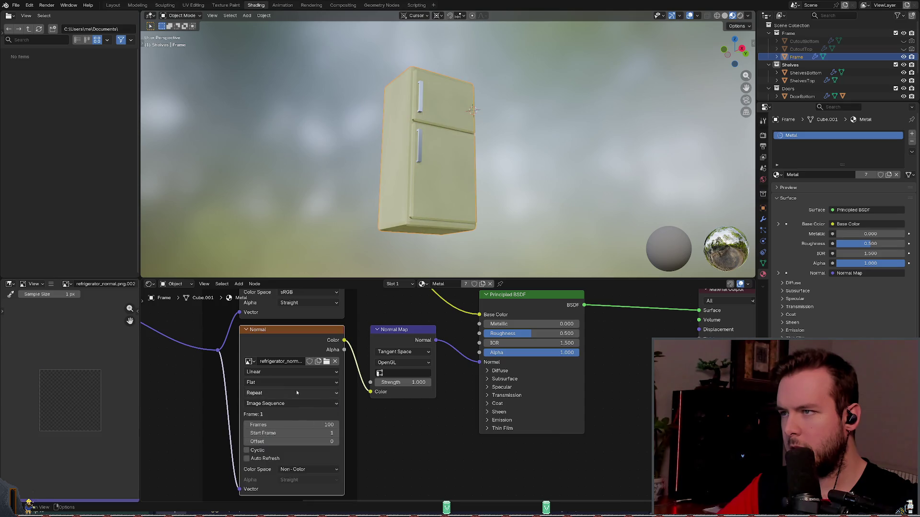
{"action": "left_click", "coordinate": [270, 389]}
{"action": "left_click", "coordinate": [267, 373]}
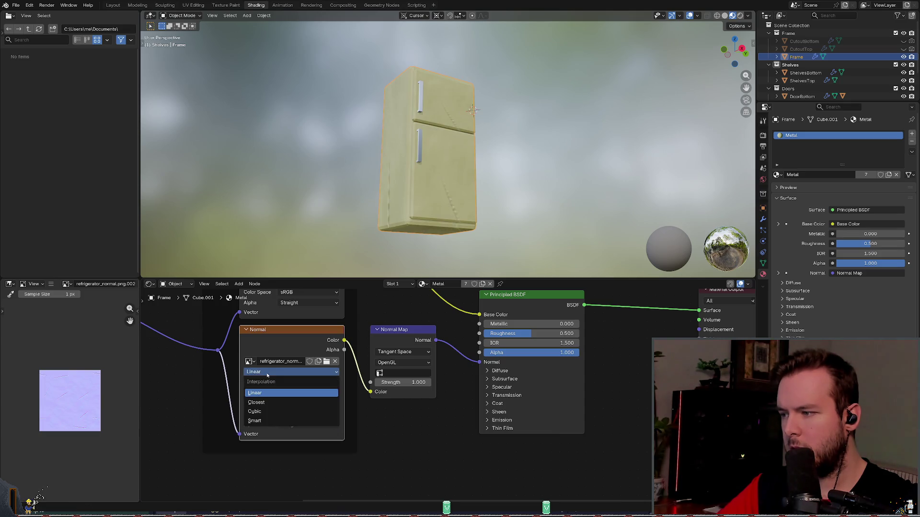